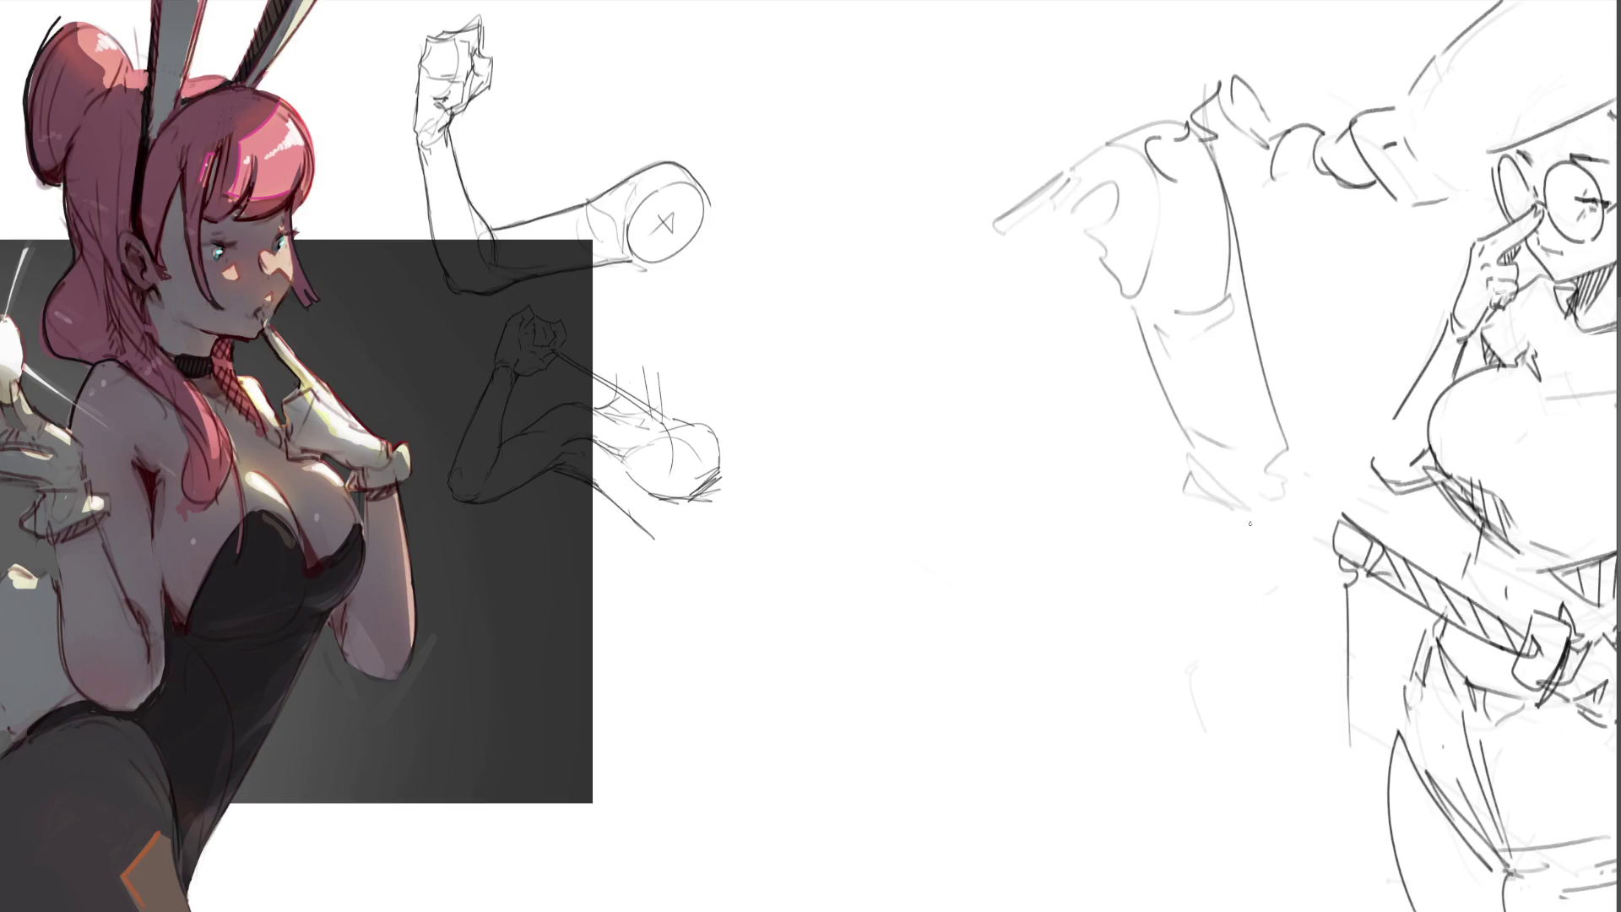
- Sketch the sleeve wedge and cuff, the lower leg lines and the upper thigh line
{"action": "mouse_move", "coordinate": [1310, 600]}
{"action": "left_mouse_down"}
{"action": "mouse_move", "coordinate": [1178, 635]}
{"action": "mouse_move", "coordinate": [881, 656]}
{"action": "left_mouse_up"}
{"action": "mouse_move", "coordinate": [1147, 638]}
{"action": "left_mouse_down"}
{"action": "mouse_move", "coordinate": [876, 634]}
{"action": "mouse_move", "coordinate": [881, 603]}
{"action": "mouse_move", "coordinate": [932, 572]}
{"action": "mouse_move", "coordinate": [1188, 492]}
{"action": "left_mouse_up"}
{"action": "left_click_drag", "start_coordinate": [1142, 501], "coordinate": [1074, 529]}
{"action": "mouse_move", "coordinate": [870, 575]}
{"action": "left_mouse_down"}
{"action": "mouse_move", "coordinate": [900, 583]}
{"action": "mouse_move", "coordinate": [878, 637]}
{"action": "mouse_move", "coordinate": [907, 651]}
{"action": "mouse_move", "coordinate": [859, 591]}
{"action": "mouse_move", "coordinate": [887, 646]}
{"action": "mouse_move", "coordinate": [808, 623]}
{"action": "mouse_move", "coordinate": [895, 680]}
{"action": "mouse_move", "coordinate": [781, 584]}
{"action": "mouse_move", "coordinate": [739, 634]}
{"action": "left_mouse_up"}
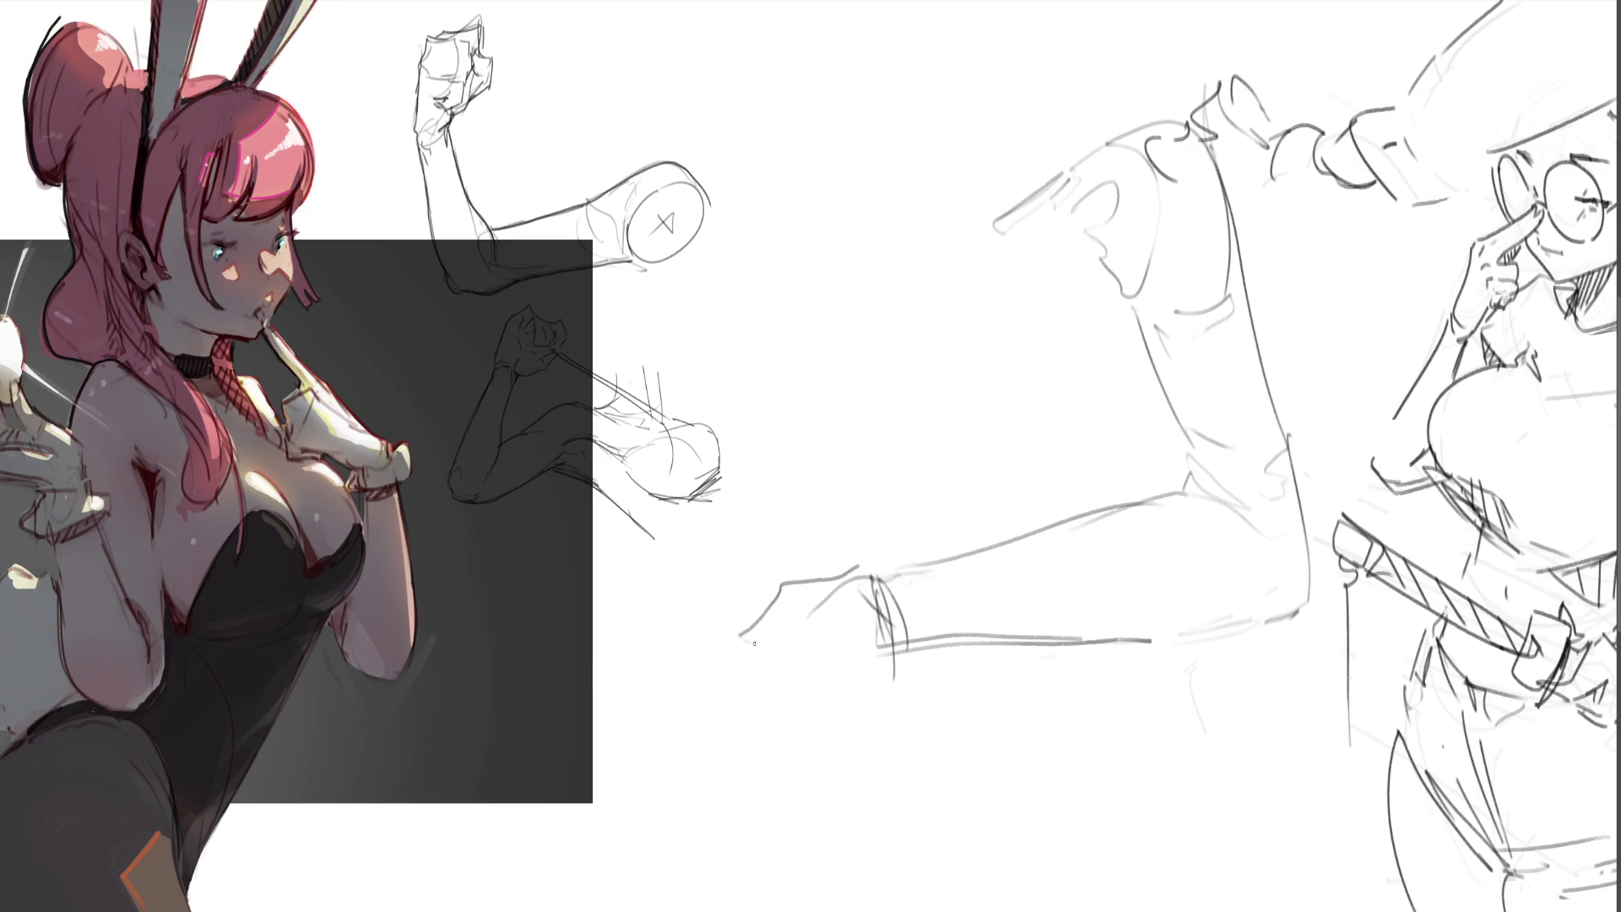
- Outline the foot below the cuff, with lines running down, sole lines and a darkened underside
{"action": "left_click_drag", "start_coordinate": [821, 603], "coordinate": [743, 639]}
{"action": "mouse_move", "coordinate": [748, 662]}
{"action": "left_mouse_down"}
{"action": "mouse_move", "coordinate": [794, 731]}
{"action": "mouse_move", "coordinate": [841, 734]}
{"action": "left_mouse_up"}
{"action": "left_click_drag", "start_coordinate": [910, 661], "coordinate": [842, 747]}
{"action": "left_click_drag", "start_coordinate": [846, 737], "coordinate": [795, 758]}
{"action": "left_click_drag", "start_coordinate": [751, 657], "coordinate": [679, 710]}
{"action": "left_click_drag", "start_coordinate": [659, 771], "coordinate": [751, 753]}
{"action": "left_click_drag", "start_coordinate": [802, 756], "coordinate": [750, 779]}
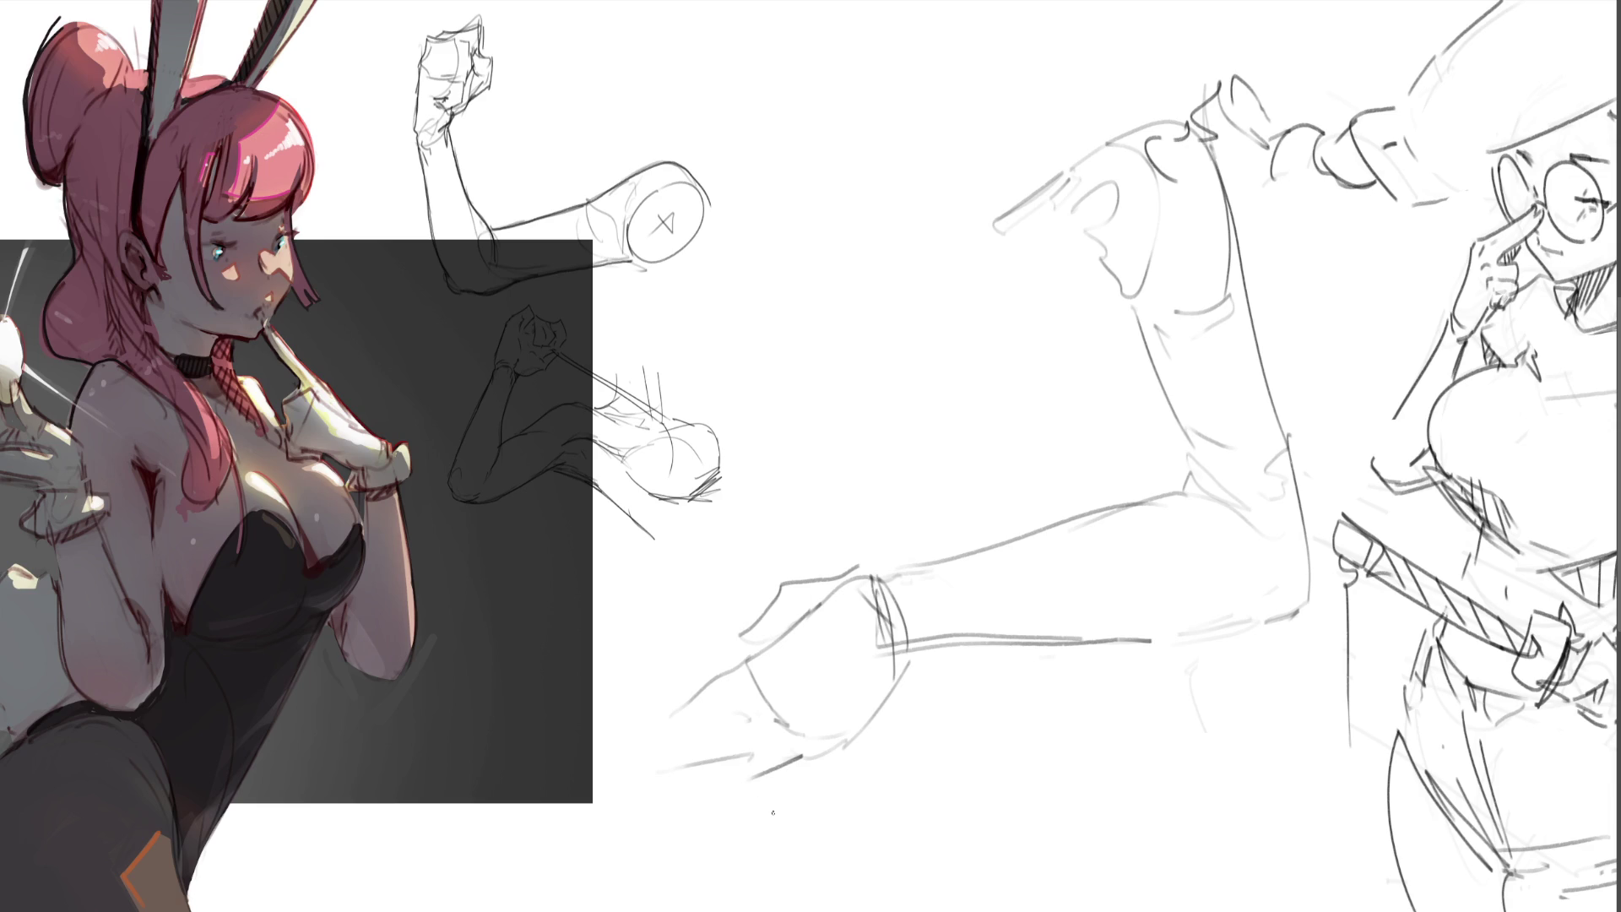
{"action": "left_click_drag", "start_coordinate": [882, 671], "coordinate": [820, 756]}
- Refine the cuff's top edge, join it to the leg and darken the leg and thigh lines
{"action": "mouse_move", "coordinate": [853, 577]}
{"action": "left_mouse_down"}
{"action": "mouse_move", "coordinate": [886, 658]}
{"action": "mouse_move", "coordinate": [897, 559]}
{"action": "mouse_move", "coordinate": [911, 560]}
{"action": "left_mouse_up"}
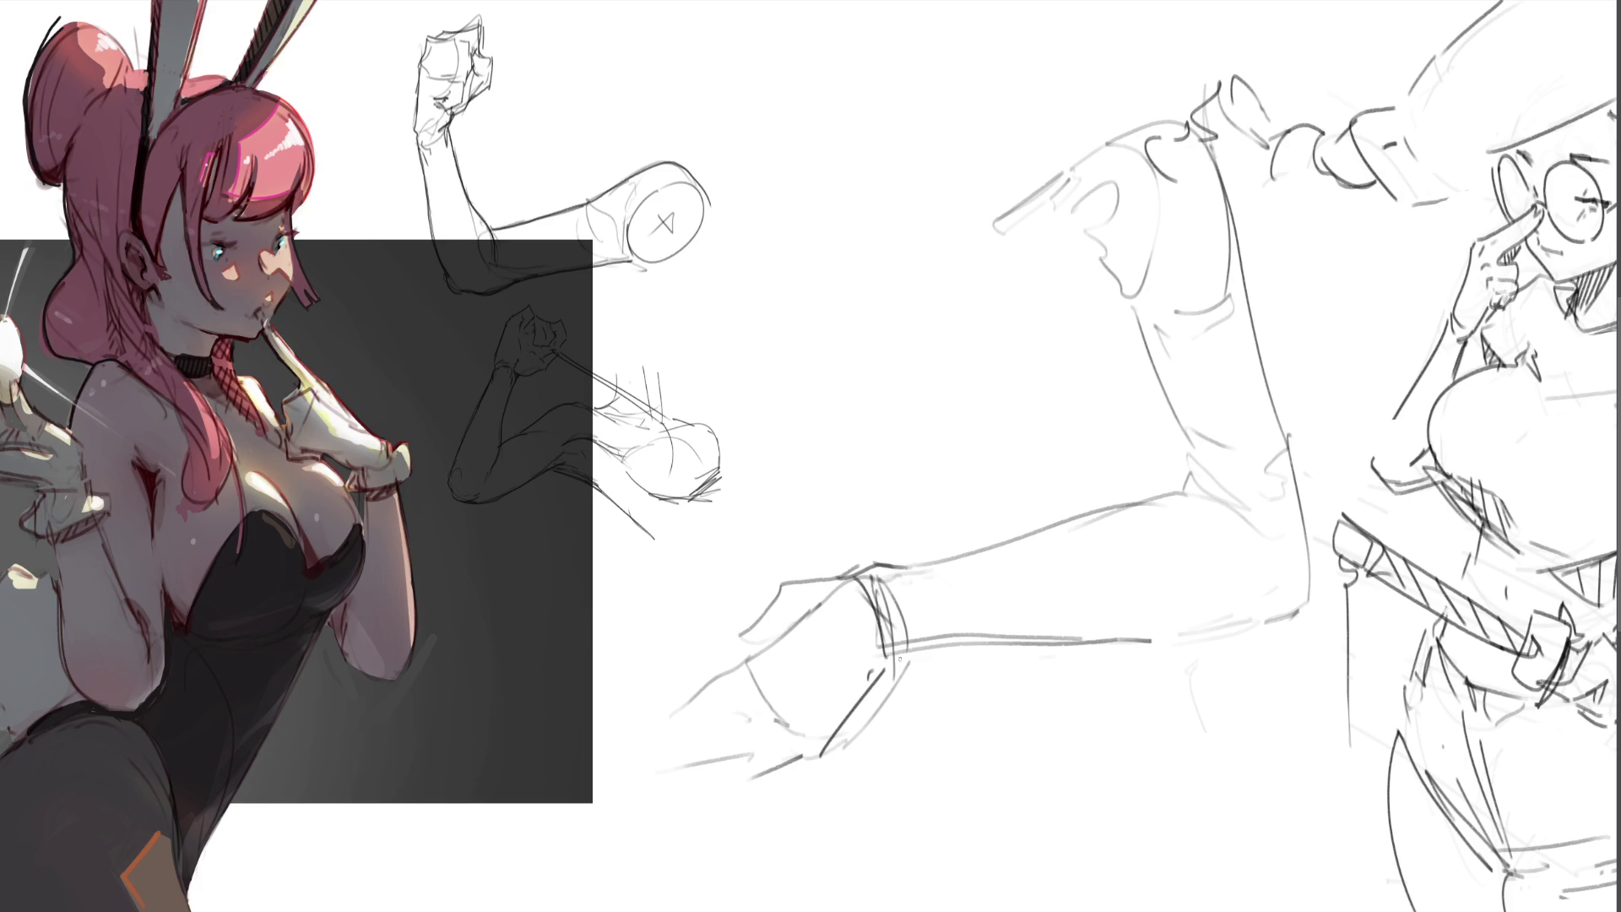
{"action": "left_click_drag", "start_coordinate": [888, 655], "coordinate": [1011, 634]}
{"action": "left_click_drag", "start_coordinate": [900, 566], "coordinate": [1154, 501]}
{"action": "left_click_drag", "start_coordinate": [948, 635], "coordinate": [1237, 616]}
{"action": "mouse_move", "coordinate": [1132, 315]}
{"action": "left_mouse_down"}
{"action": "mouse_move", "coordinate": [1192, 469]}
{"action": "mouse_move", "coordinate": [1280, 538]}
{"action": "left_mouse_up"}
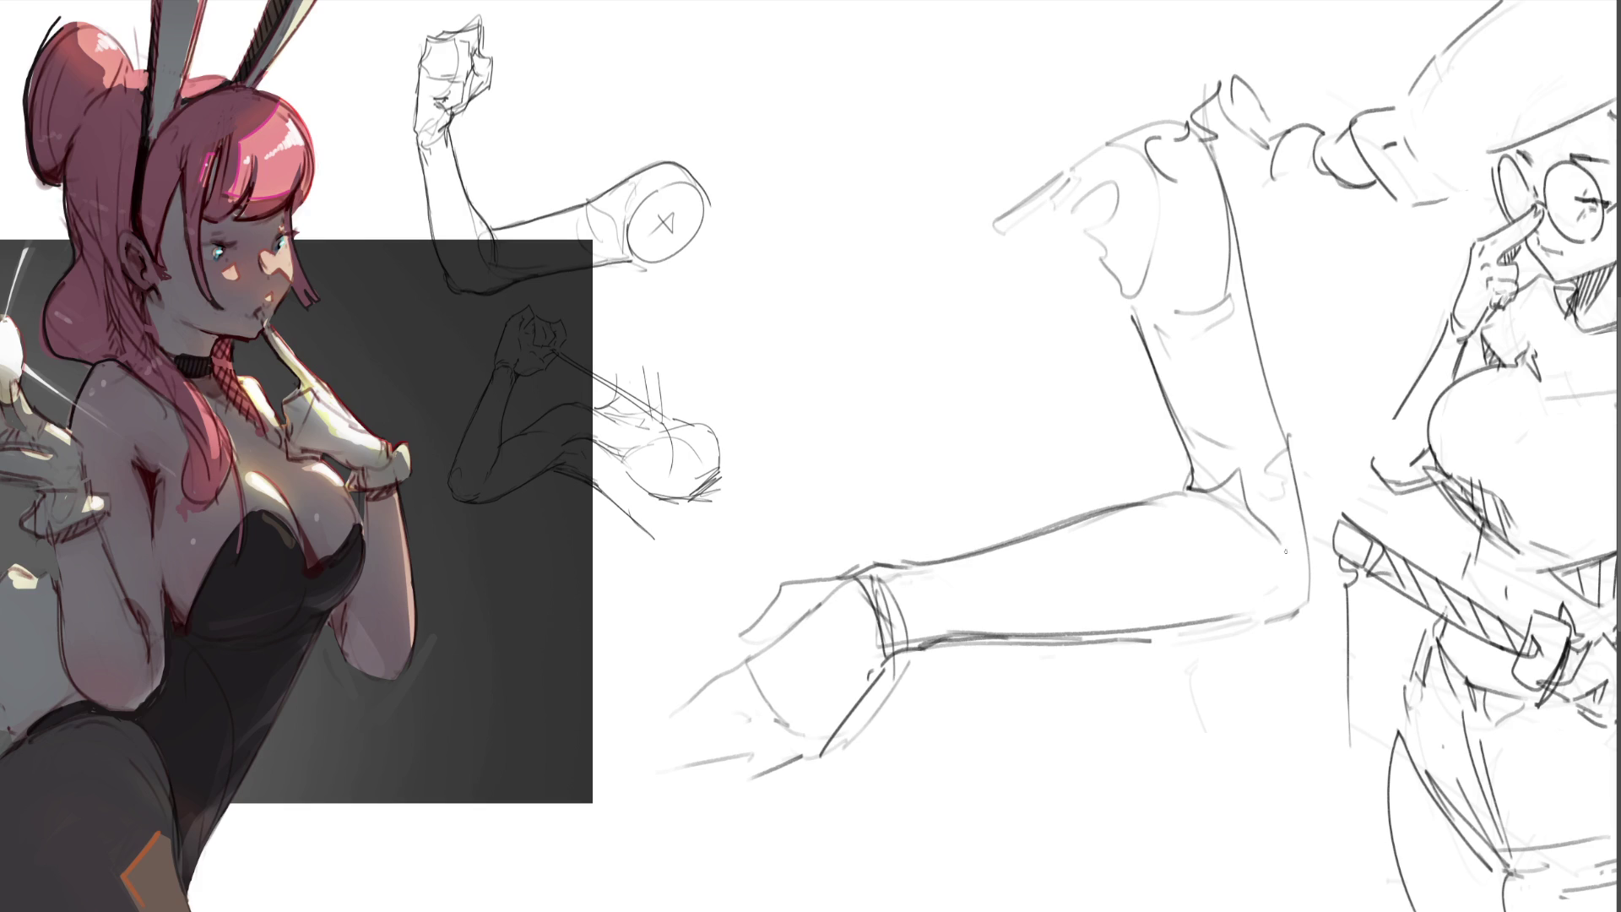
- Add calf strokes, undo the overlong one, and darken the crease behind the knee
{"action": "left_click_drag", "start_coordinate": [1199, 134], "coordinate": [1256, 342]}
{"action": "left_click_drag", "start_coordinate": [1241, 264], "coordinate": [1301, 619]}
{"action": "key", "text": "ctrl+z"}
{"action": "left_click_drag", "start_coordinate": [1089, 285], "coordinate": [1132, 321]}
{"action": "mouse_move", "coordinate": [1105, 237]}
{"action": "left_mouse_down"}
{"action": "mouse_move", "coordinate": [1106, 292]}
{"action": "mouse_move", "coordinate": [1134, 319]}
{"action": "left_mouse_up"}
{"action": "left_click_drag", "start_coordinate": [1132, 326], "coordinate": [1142, 359]}
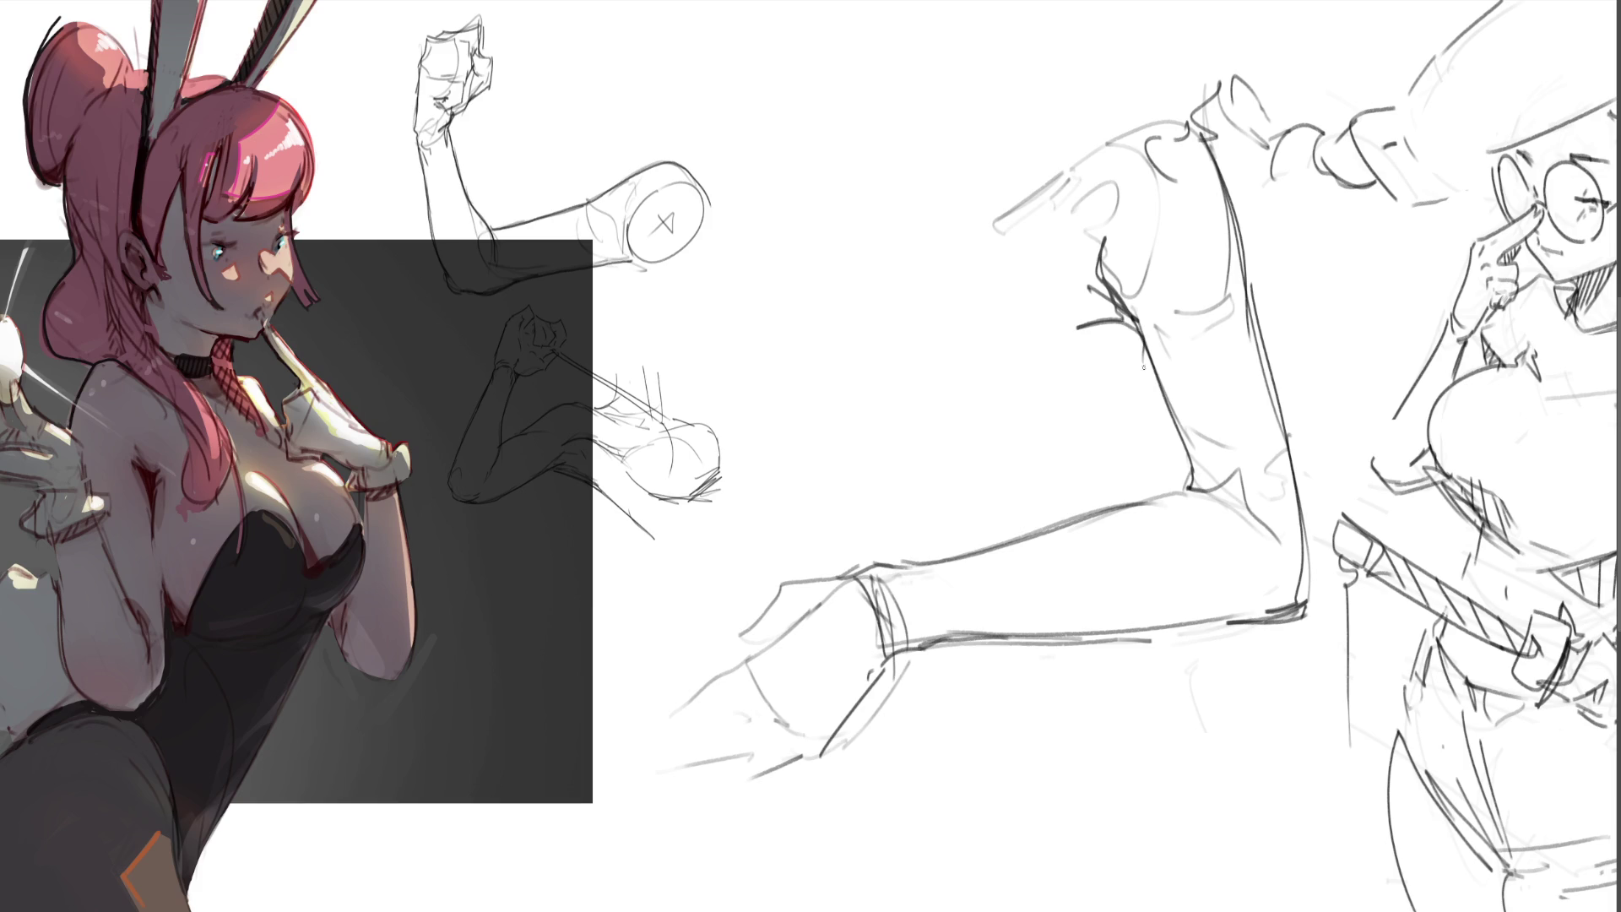
- Outline the thigh top, calf curve and buttock, then fade the leg sketch with the eraser
{"action": "mouse_move", "coordinate": [1013, 207]}
{"action": "left_mouse_down"}
{"action": "mouse_move", "coordinate": [983, 229]}
{"action": "mouse_move", "coordinate": [1175, 110]}
{"action": "mouse_move", "coordinate": [1248, 286]}
{"action": "left_mouse_up"}
{"action": "left_click_drag", "start_coordinate": [1127, 326], "coordinate": [1171, 443]}
{"action": "left_click_drag", "start_coordinate": [1154, 373], "coordinate": [1162, 481]}
{"action": "mouse_move", "coordinate": [1173, 402]}
{"action": "left_mouse_down"}
{"action": "mouse_move", "coordinate": [1118, 502]}
{"action": "mouse_move", "coordinate": [1041, 541]}
{"action": "mouse_move", "coordinate": [919, 540]}
{"action": "mouse_move", "coordinate": [911, 363]}
{"action": "mouse_move", "coordinate": [957, 341]}
{"action": "left_mouse_up"}
{"action": "mouse_move", "coordinate": [882, 435]}
{"action": "left_mouse_down"}
{"action": "mouse_move", "coordinate": [921, 528]}
{"action": "mouse_move", "coordinate": [1046, 557]}
{"action": "left_mouse_up"}
{"action": "left_click_drag", "start_coordinate": [1181, 451], "coordinate": [1169, 497]}
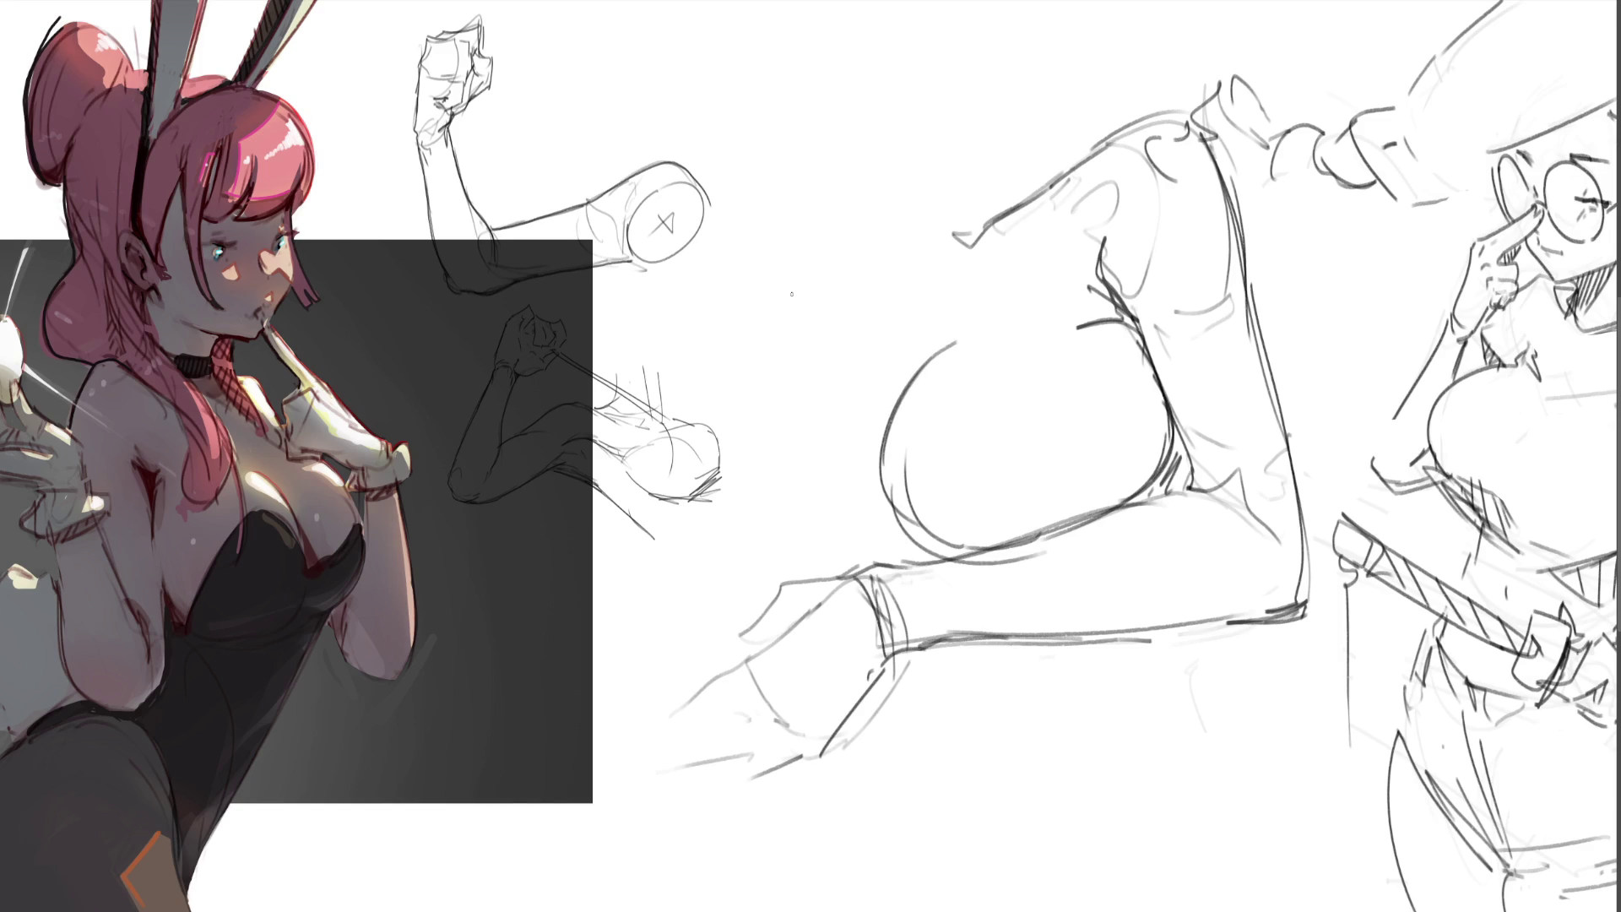
{"action": "mouse_move", "coordinate": [1176, 271]}
{"action": "left_mouse_down"}
{"action": "mouse_move", "coordinate": [1164, 483]}
{"action": "mouse_move", "coordinate": [1089, 586]}
{"action": "mouse_move", "coordinate": [1110, 543]}
{"action": "mouse_move", "coordinate": [1089, 304]}
{"action": "mouse_move", "coordinate": [1090, 563]}
{"action": "mouse_move", "coordinate": [872, 749]}
{"action": "mouse_move", "coordinate": [960, 785]}
{"action": "mouse_move", "coordinate": [951, 822]}
{"action": "mouse_move", "coordinate": [959, 734]}
{"action": "left_mouse_up"}
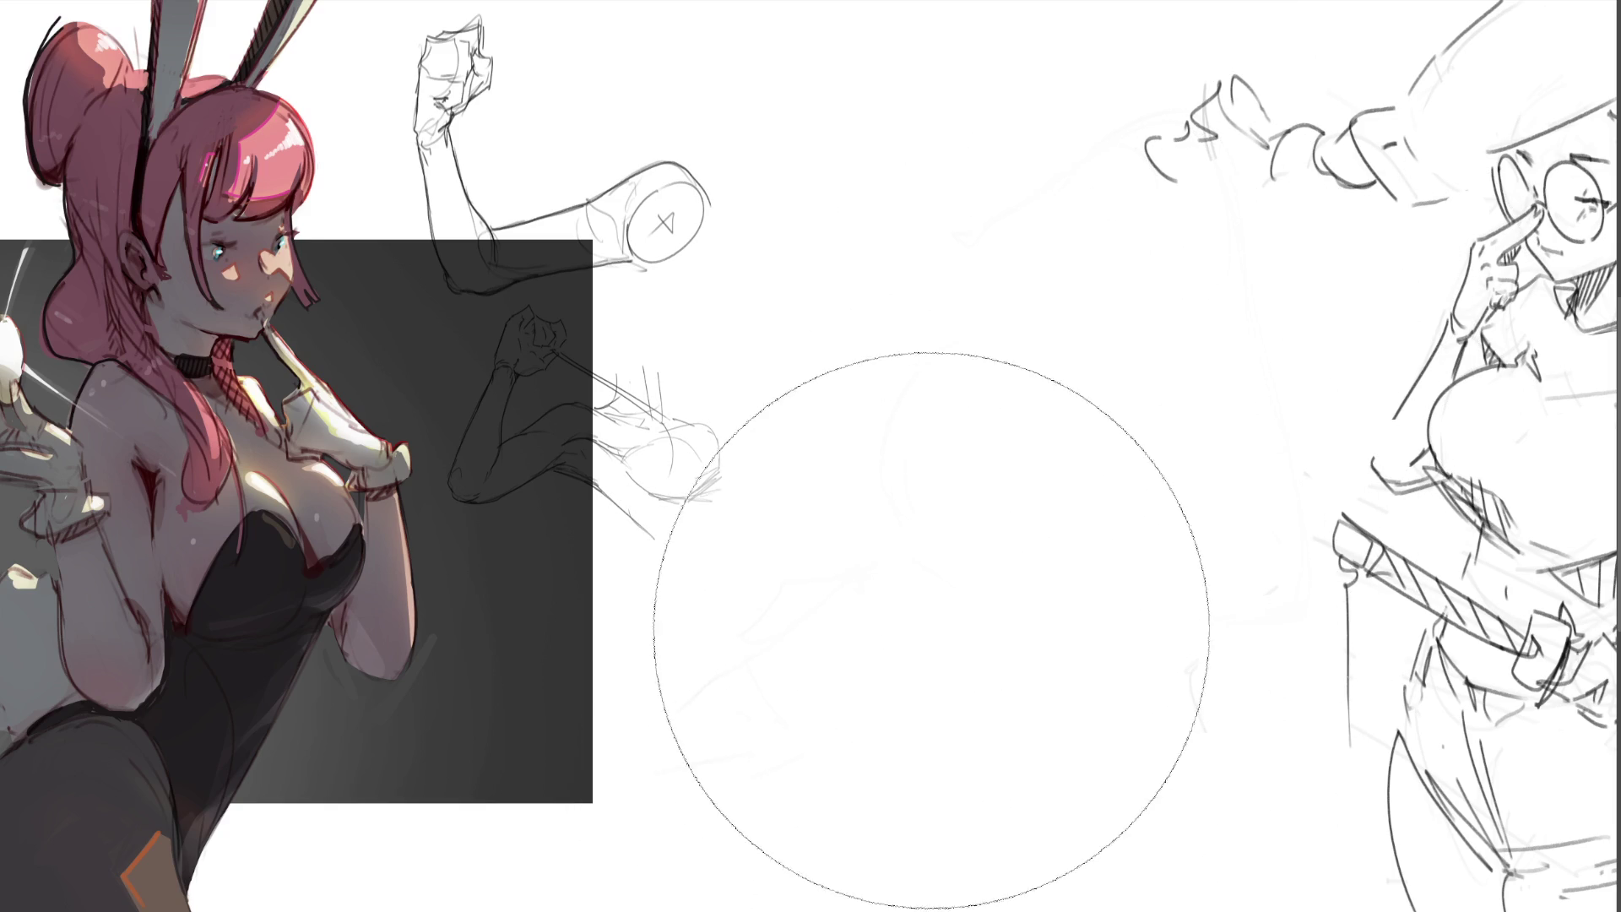
- Back on the pencil, draw a boxy sleeve shape with cuff and forearm lines below it
{"action": "key", "text": "b"}
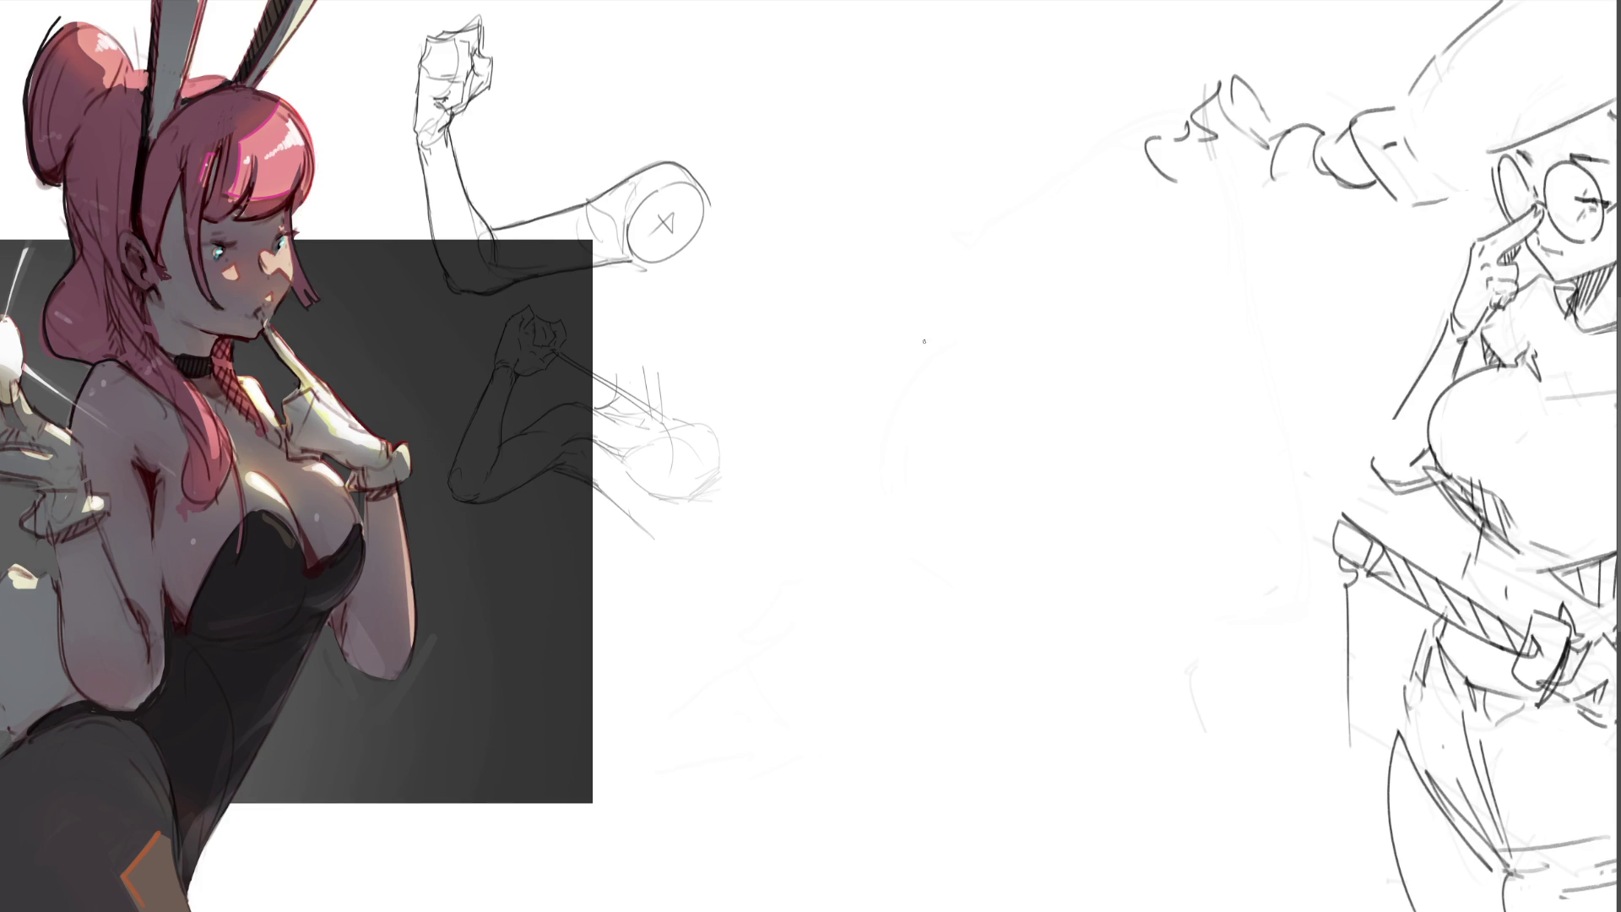
{"action": "mouse_move", "coordinate": [958, 460]}
{"action": "left_mouse_down"}
{"action": "mouse_move", "coordinate": [937, 396]}
{"action": "mouse_move", "coordinate": [1001, 345]}
{"action": "mouse_move", "coordinate": [1043, 357]}
{"action": "mouse_move", "coordinate": [1068, 460]}
{"action": "left_mouse_up"}
{"action": "mouse_move", "coordinate": [952, 426]}
{"action": "left_mouse_down"}
{"action": "mouse_move", "coordinate": [1038, 496]}
{"action": "mouse_move", "coordinate": [1074, 474]}
{"action": "left_mouse_up"}
{"action": "left_click_drag", "start_coordinate": [1072, 479], "coordinate": [1036, 521]}
{"action": "left_click_drag", "start_coordinate": [1066, 498], "coordinate": [1062, 540]}
{"action": "left_click_drag", "start_coordinate": [979, 513], "coordinate": [1026, 556]}
{"action": "mouse_move", "coordinate": [1055, 545]}
{"action": "left_mouse_down"}
{"action": "mouse_move", "coordinate": [1043, 569]}
{"action": "mouse_move", "coordinate": [977, 554]}
{"action": "mouse_move", "coordinate": [946, 661]}
{"action": "mouse_move", "coordinate": [1038, 612]}
{"action": "mouse_move", "coordinate": [1016, 685]}
{"action": "left_mouse_up"}
- Undo a misplaced thumb stroke, redraw the thumb line and outline the first finger to its tip
{"action": "mouse_move", "coordinate": [1065, 395]}
{"action": "left_mouse_down"}
{"action": "mouse_move", "coordinate": [1076, 480]}
{"action": "mouse_move", "coordinate": [1094, 338]}
{"action": "mouse_move", "coordinate": [1085, 413]}
{"action": "mouse_move", "coordinate": [1110, 360]}
{"action": "mouse_move", "coordinate": [1089, 405]}
{"action": "left_mouse_up"}
{"action": "key", "text": "ctrl+z"}
{"action": "key", "text": "ctrl+z"}
{"action": "key", "text": "ctrl+z"}
{"action": "key", "text": "ctrl+z"}
{"action": "left_click_drag", "start_coordinate": [1093, 405], "coordinate": [1117, 353]}
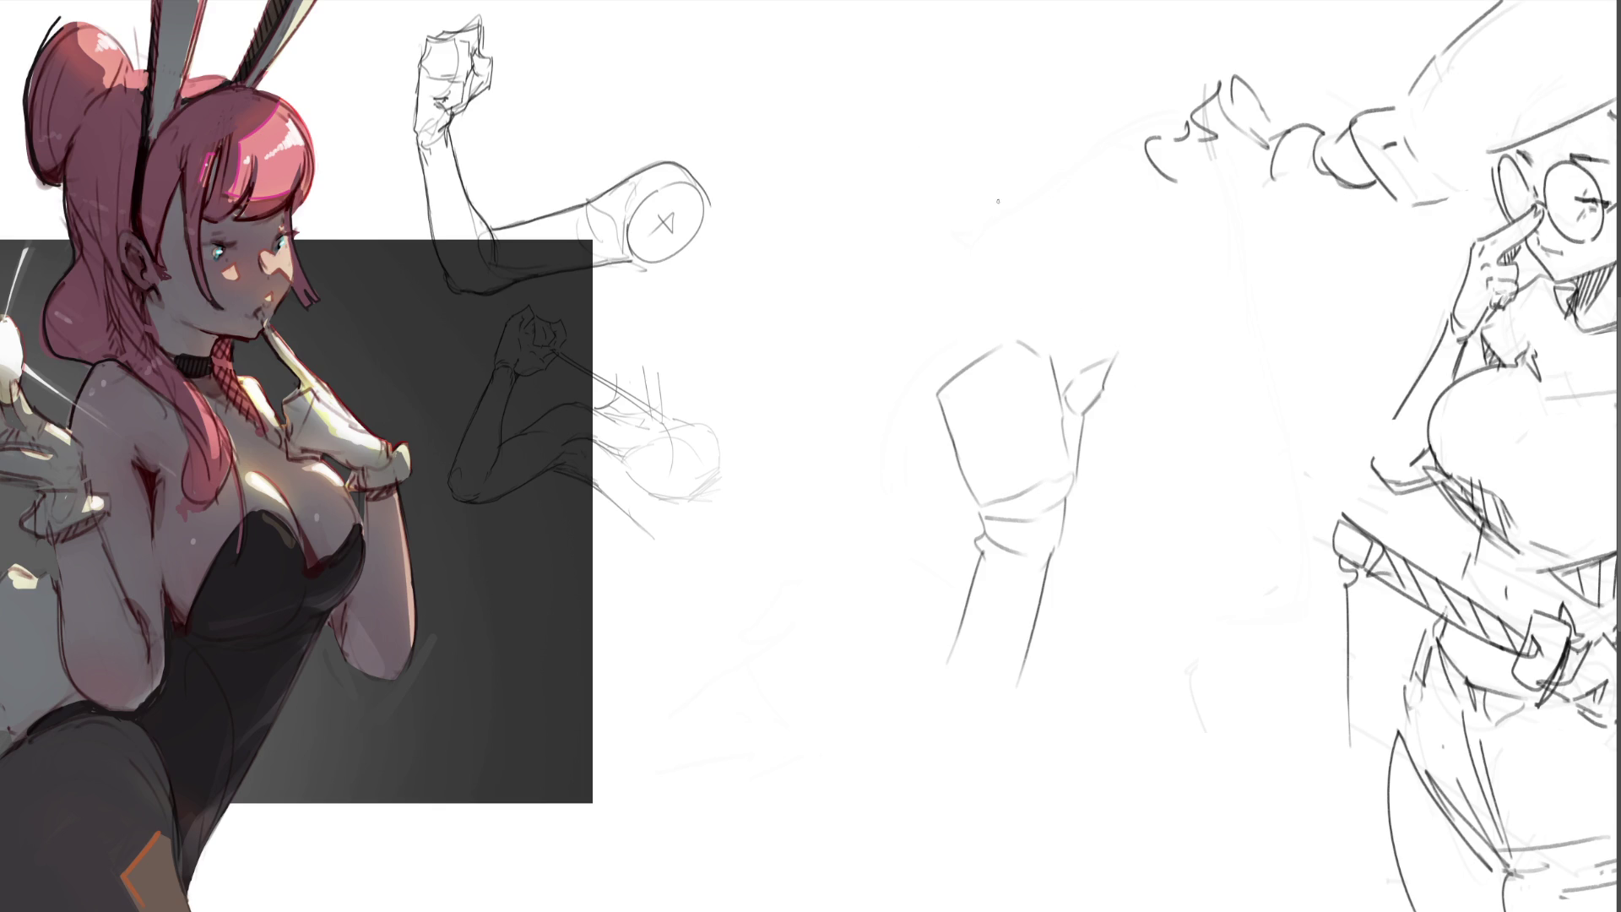
{"action": "left_click_drag", "start_coordinate": [906, 353], "coordinate": [940, 404]}
{"action": "mouse_move", "coordinate": [905, 351]}
{"action": "left_mouse_down"}
{"action": "mouse_move", "coordinate": [888, 305]}
{"action": "mouse_move", "coordinate": [940, 375]}
{"action": "mouse_move", "coordinate": [916, 260]}
{"action": "left_mouse_up"}
- Outline two more raised fingers, the palm's right side and the thumb reaching out
{"action": "left_click_drag", "start_coordinate": [936, 319], "coordinate": [946, 362]}
{"action": "left_click_drag", "start_coordinate": [917, 264], "coordinate": [955, 218]}
{"action": "mouse_move", "coordinate": [964, 223]}
{"action": "left_mouse_down"}
{"action": "mouse_move", "coordinate": [999, 332]}
{"action": "mouse_move", "coordinate": [1056, 218]}
{"action": "mouse_move", "coordinate": [1043, 361]}
{"action": "left_mouse_up"}
{"action": "left_click_drag", "start_coordinate": [1070, 308], "coordinate": [1058, 323]}
{"action": "key", "text": "ctrl+z"}
{"action": "key", "text": "ctrl+z"}
{"action": "mouse_move", "coordinate": [1072, 220]}
{"action": "left_mouse_down"}
{"action": "mouse_move", "coordinate": [1055, 359]}
{"action": "mouse_move", "coordinate": [969, 376]}
{"action": "mouse_move", "coordinate": [943, 407]}
{"action": "left_mouse_up"}
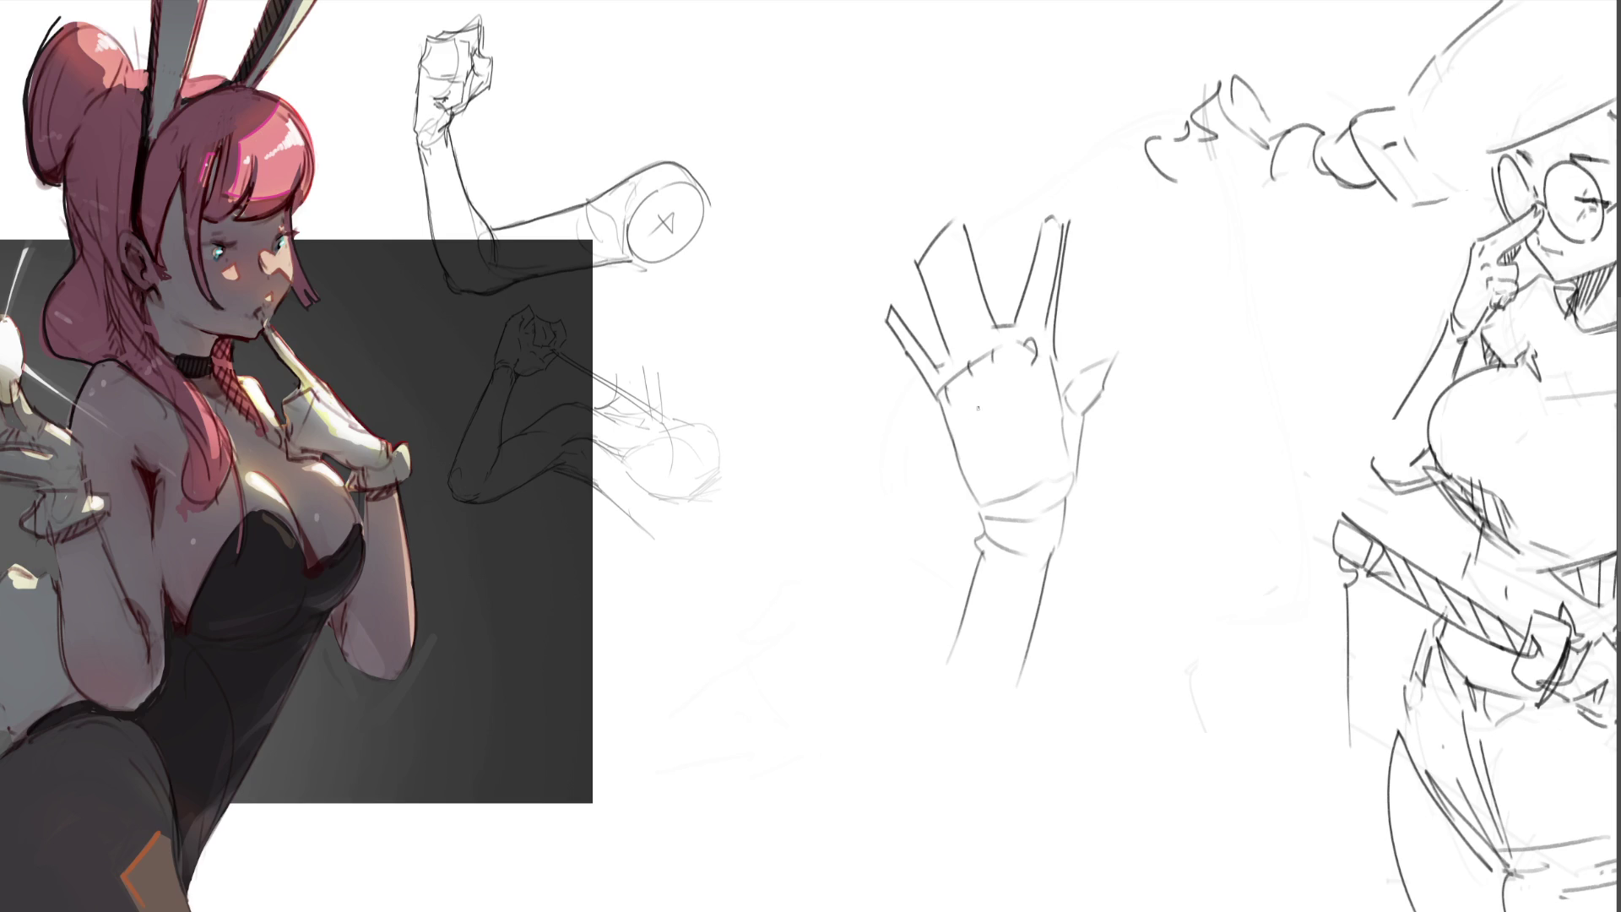
{"action": "mouse_move", "coordinate": [1053, 357]}
{"action": "left_mouse_down"}
{"action": "mouse_move", "coordinate": [1073, 426]}
{"action": "mouse_move", "coordinate": [1120, 402]}
{"action": "left_mouse_up"}
{"action": "mouse_move", "coordinate": [1069, 499]}
{"action": "left_mouse_down"}
{"action": "mouse_move", "coordinate": [1122, 435]}
{"action": "mouse_move", "coordinate": [1169, 415]}
{"action": "left_mouse_up"}
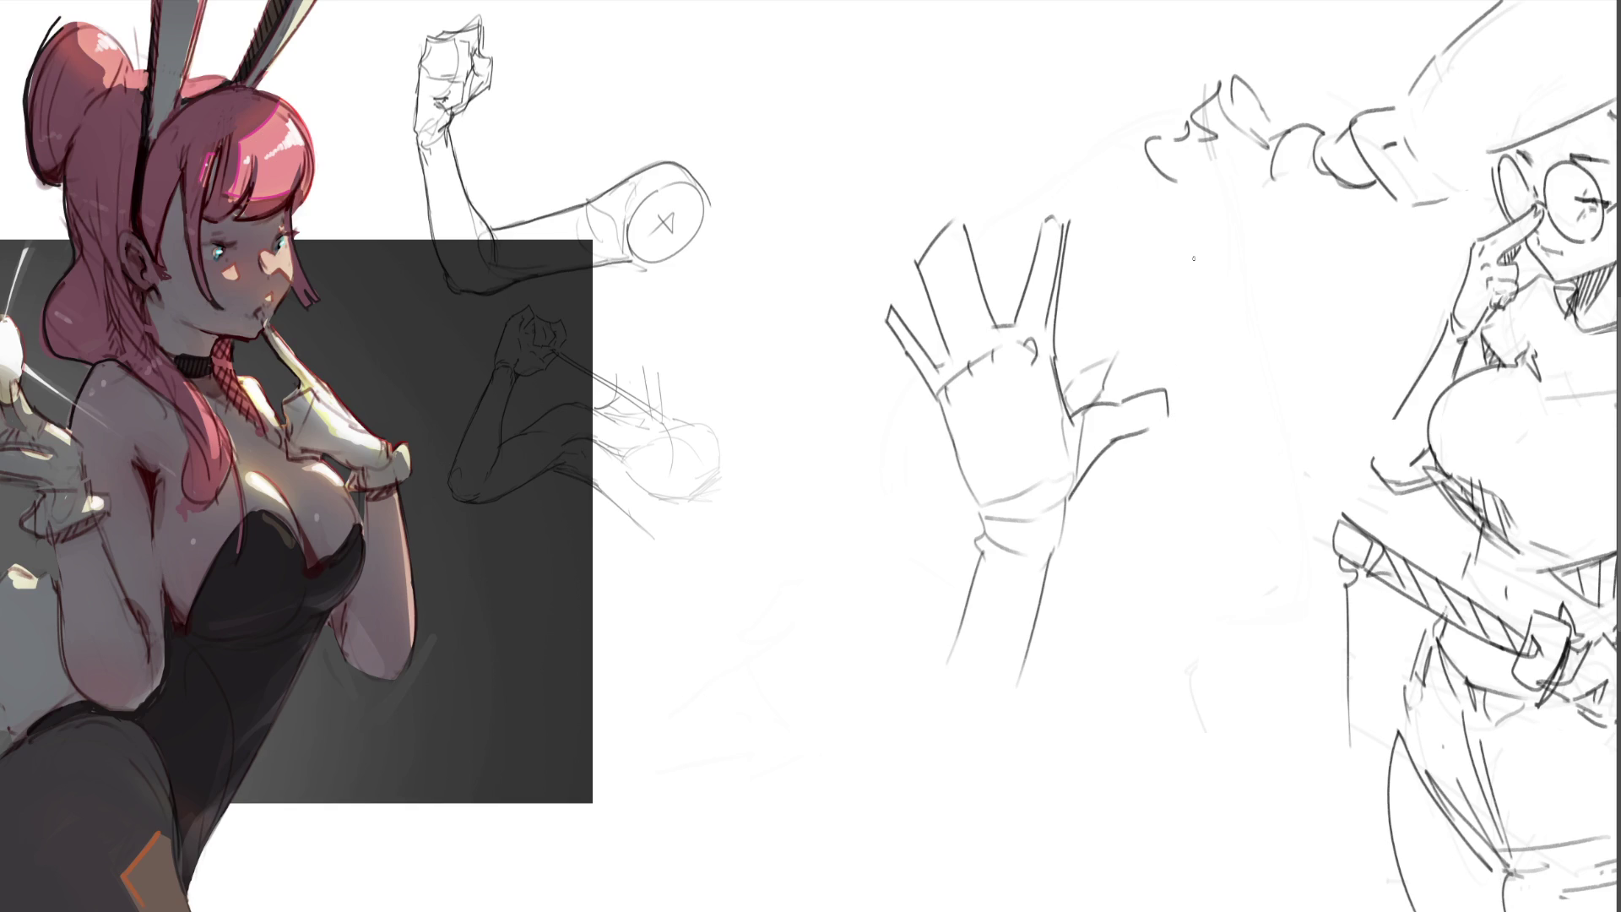
- Fade the hand with the eraser, then sketch a new head with jaw, chin and ear
{"action": "key", "text": "e"}
{"action": "mouse_move", "coordinate": [1092, 290]}
{"action": "left_mouse_down"}
{"action": "mouse_move", "coordinate": [1100, 380]}
{"action": "mouse_move", "coordinate": [1075, 326]}
{"action": "mouse_move", "coordinate": [1129, 563]}
{"action": "left_mouse_up"}
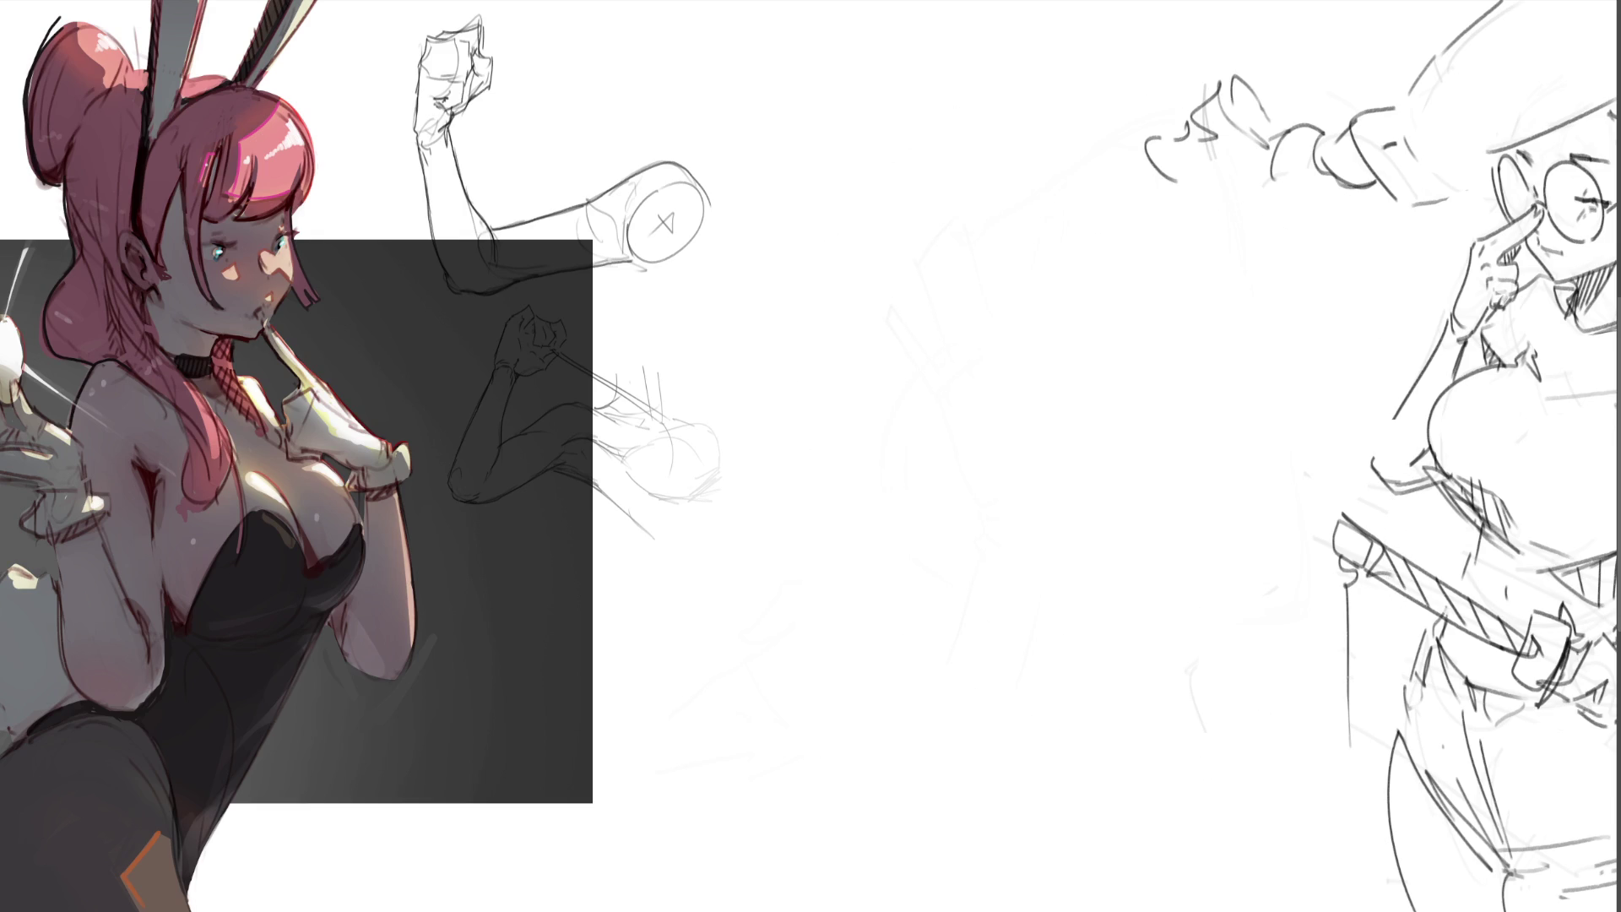
{"action": "mouse_move", "coordinate": [996, 319]}
{"action": "left_mouse_down"}
{"action": "mouse_move", "coordinate": [1005, 242]}
{"action": "mouse_move", "coordinate": [1018, 294]}
{"action": "left_mouse_up"}
{"action": "mouse_move", "coordinate": [1005, 211]}
{"action": "left_mouse_down"}
{"action": "mouse_move", "coordinate": [1106, 213]}
{"action": "mouse_move", "coordinate": [1111, 298]}
{"action": "left_mouse_up"}
{"action": "mouse_move", "coordinate": [1030, 303]}
{"action": "left_mouse_down"}
{"action": "mouse_move", "coordinate": [1079, 325]}
{"action": "mouse_move", "coordinate": [1040, 296]}
{"action": "left_mouse_up"}
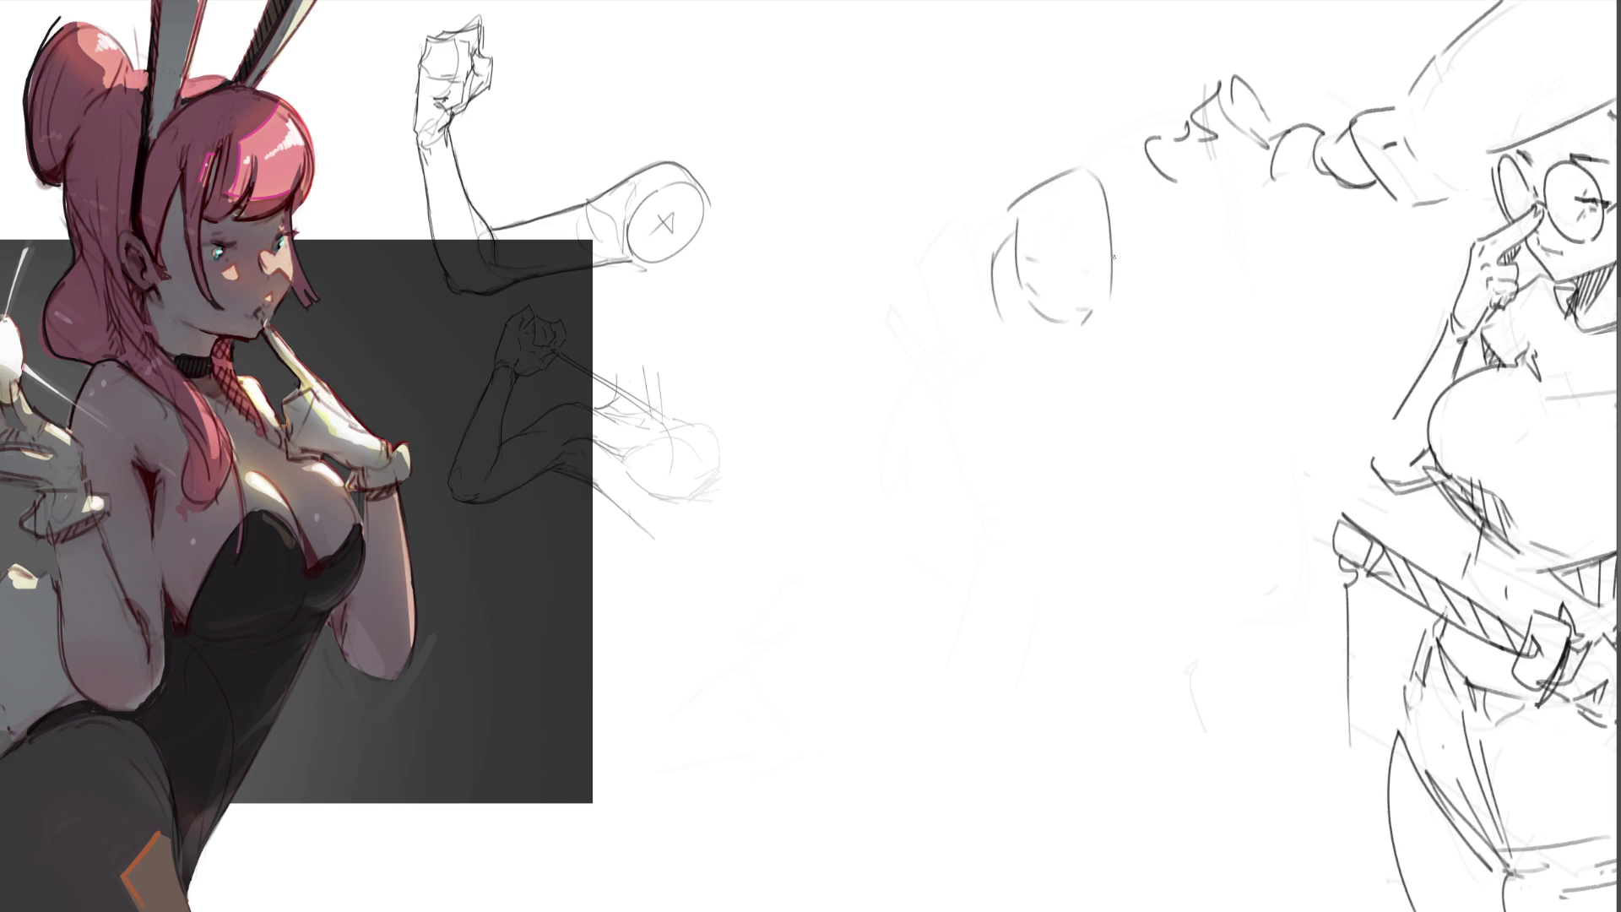
{"action": "left_click_drag", "start_coordinate": [1122, 251], "coordinate": [1119, 282]}
- Refine the jaw and chin, then draw the back of the head, neck and shoulders
{"action": "left_click_drag", "start_coordinate": [1080, 329], "coordinate": [1127, 311]}
{"action": "left_click_drag", "start_coordinate": [1018, 306], "coordinate": [1044, 319]}
{"action": "mouse_move", "coordinate": [1120, 242]}
{"action": "left_mouse_down"}
{"action": "mouse_move", "coordinate": [1165, 316]}
{"action": "mouse_move", "coordinate": [1145, 340]}
{"action": "mouse_move", "coordinate": [1180, 380]}
{"action": "mouse_move", "coordinate": [1172, 449]}
{"action": "left_mouse_up"}
{"action": "mouse_move", "coordinate": [1141, 352]}
{"action": "left_mouse_down"}
{"action": "mouse_move", "coordinate": [1163, 473]}
{"action": "mouse_move", "coordinate": [1227, 565]}
{"action": "left_mouse_up"}
{"action": "left_click_drag", "start_coordinate": [1177, 431], "coordinate": [1258, 623]}
- Sketch hair sweeping left of the head, plus strokes below the ear and across the jaw
{"action": "left_click_drag", "start_coordinate": [914, 229], "coordinate": [968, 272]}
{"action": "mouse_move", "coordinate": [962, 268]}
{"action": "left_mouse_down"}
{"action": "mouse_move", "coordinate": [971, 218]}
{"action": "mouse_move", "coordinate": [1009, 226]}
{"action": "left_mouse_up"}
{"action": "left_click_drag", "start_coordinate": [985, 207], "coordinate": [870, 160]}
{"action": "left_click_drag", "start_coordinate": [891, 182], "coordinate": [946, 243]}
{"action": "left_click_drag", "start_coordinate": [913, 210], "coordinate": [967, 260]}
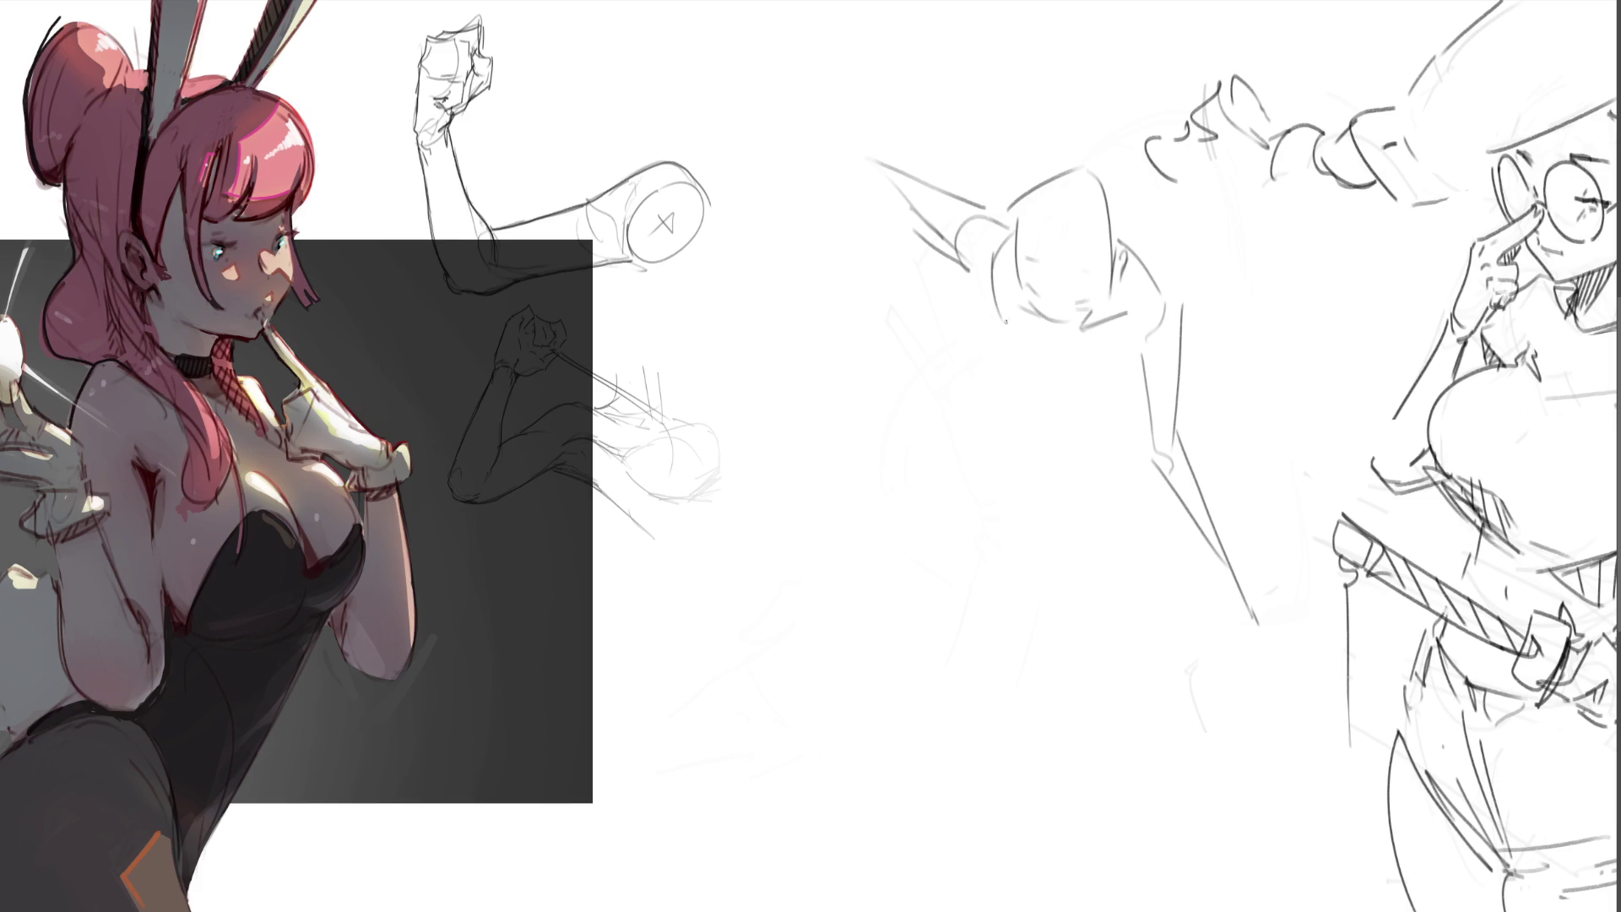
{"action": "mouse_move", "coordinate": [977, 269]}
{"action": "left_mouse_down"}
{"action": "mouse_move", "coordinate": [1021, 292]}
{"action": "mouse_move", "coordinate": [1013, 340]}
{"action": "mouse_move", "coordinate": [1039, 378]}
{"action": "mouse_move", "coordinate": [1132, 365]}
{"action": "left_mouse_up"}
{"action": "mouse_move", "coordinate": [1036, 337]}
{"action": "left_mouse_down"}
{"action": "mouse_move", "coordinate": [1106, 385]}
{"action": "mouse_move", "coordinate": [1098, 427]}
{"action": "left_mouse_up"}
- Draw the collar, torso sides, shoulder and upper arm, closing the rounded ellipse
{"action": "left_click_drag", "start_coordinate": [1001, 396], "coordinate": [1122, 439]}
{"action": "left_click_drag", "start_coordinate": [1142, 387], "coordinate": [1135, 511]}
{"action": "left_click_drag", "start_coordinate": [1045, 437], "coordinate": [1138, 513]}
{"action": "left_click_drag", "start_coordinate": [1027, 399], "coordinate": [898, 374]}
{"action": "mouse_move", "coordinate": [908, 380]}
{"action": "left_mouse_down"}
{"action": "mouse_move", "coordinate": [935, 468]}
{"action": "mouse_move", "coordinate": [975, 391]}
{"action": "mouse_move", "coordinate": [873, 401]}
{"action": "mouse_move", "coordinate": [876, 432]}
{"action": "mouse_move", "coordinate": [928, 432]}
{"action": "mouse_move", "coordinate": [878, 738]}
{"action": "mouse_move", "coordinate": [898, 714]}
{"action": "left_mouse_up"}
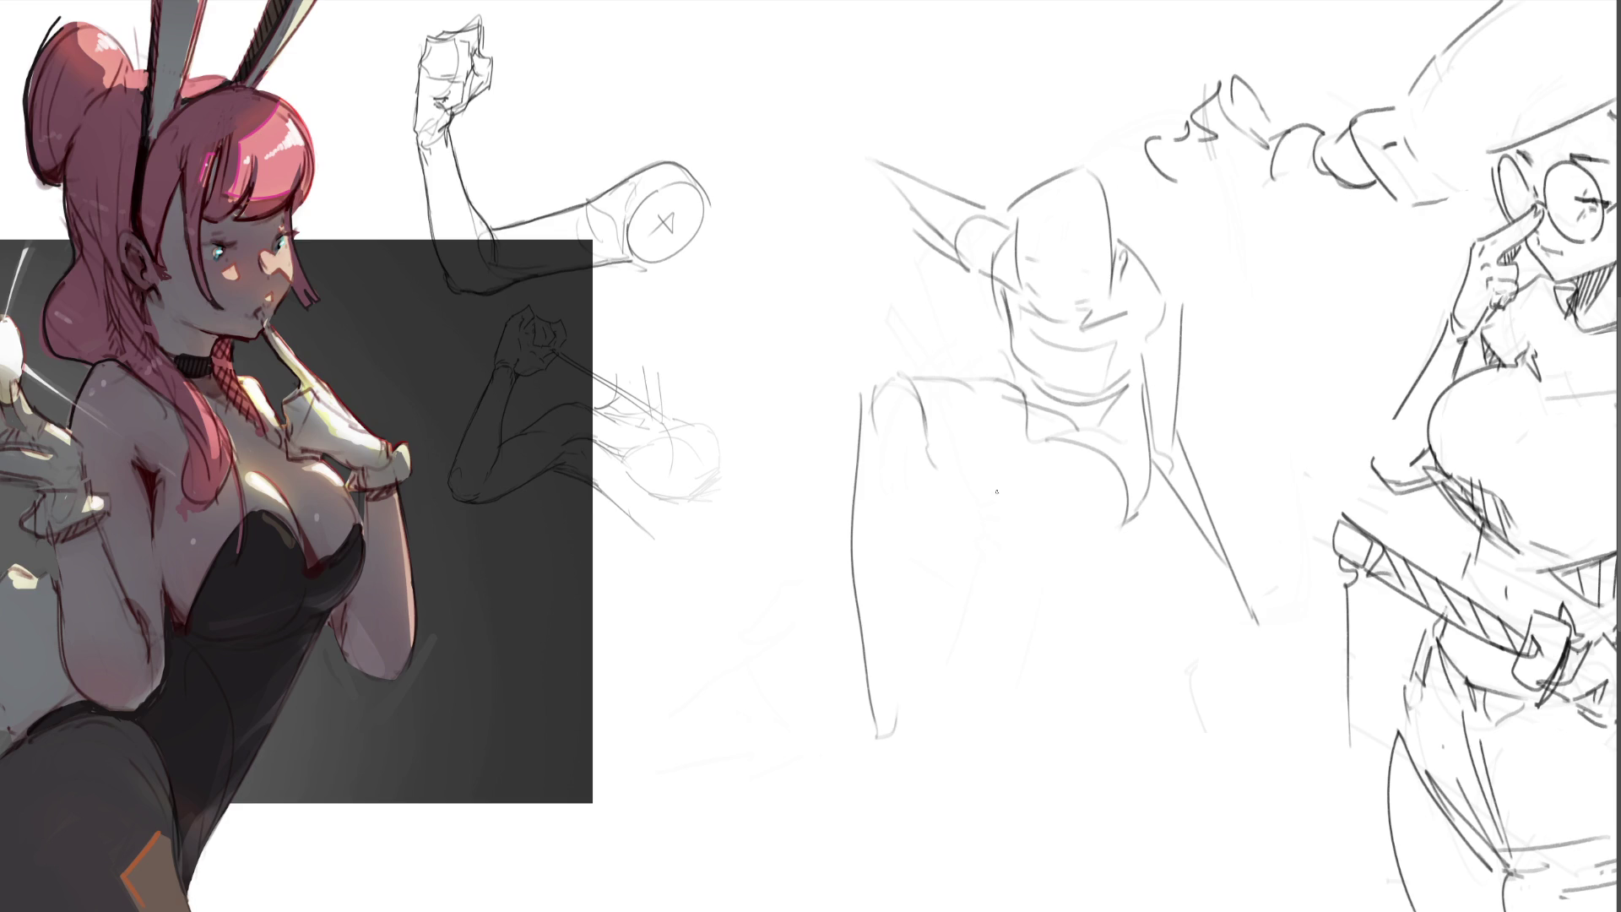
{"action": "mouse_move", "coordinate": [938, 503]}
{"action": "left_mouse_down"}
{"action": "mouse_move", "coordinate": [1003, 443]}
{"action": "mouse_move", "coordinate": [1040, 436]}
{"action": "mouse_move", "coordinate": [1005, 530]}
{"action": "mouse_move", "coordinate": [1104, 525]}
{"action": "left_mouse_up"}
- Draw the belt with a drooping strap and diagonal straps hanging from it
{"action": "mouse_move", "coordinate": [933, 523]}
{"action": "left_mouse_down"}
{"action": "mouse_move", "coordinate": [1005, 560]}
{"action": "mouse_move", "coordinate": [1135, 530]}
{"action": "left_mouse_up"}
{"action": "mouse_move", "coordinate": [1137, 525]}
{"action": "left_mouse_down"}
{"action": "mouse_move", "coordinate": [1150, 559]}
{"action": "mouse_move", "coordinate": [1117, 593]}
{"action": "left_mouse_up"}
{"action": "mouse_move", "coordinate": [1095, 581]}
{"action": "left_mouse_down"}
{"action": "mouse_move", "coordinate": [1093, 555]}
{"action": "mouse_move", "coordinate": [1143, 609]}
{"action": "left_mouse_up"}
{"action": "left_click_drag", "start_coordinate": [1127, 531], "coordinate": [1148, 608]}
{"action": "left_click_drag", "start_coordinate": [1138, 610], "coordinate": [1136, 649]}
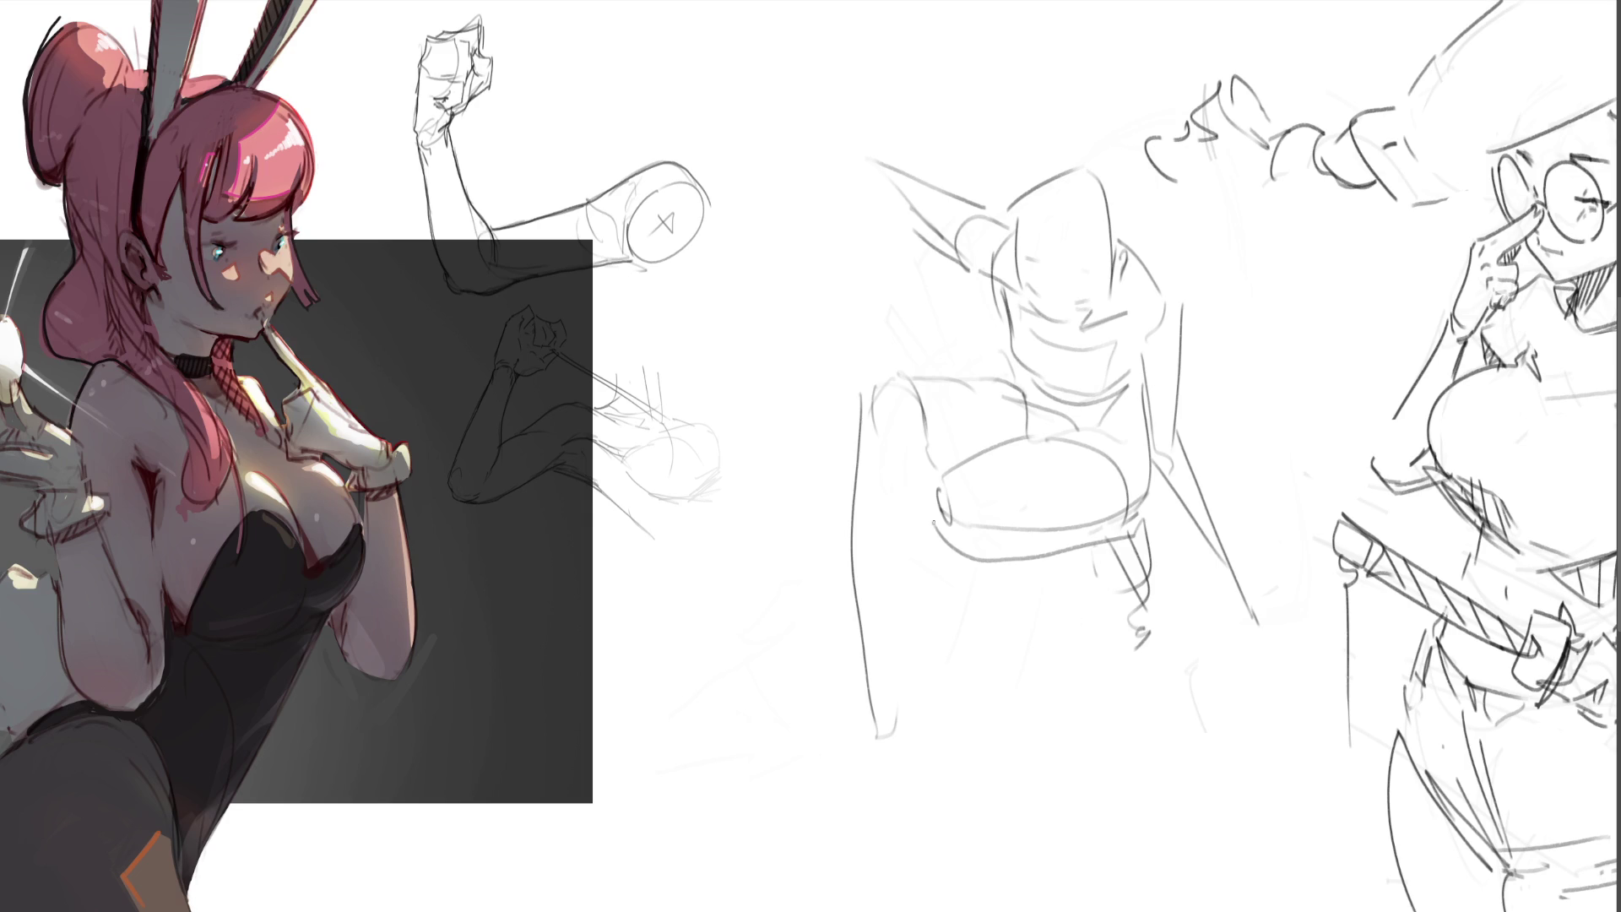
- Draw the long leg ending in a pointed foot, then fade the central figure sketch
{"action": "mouse_move", "coordinate": [927, 461]}
{"action": "left_mouse_down"}
{"action": "mouse_move", "coordinate": [900, 721]}
{"action": "mouse_move", "coordinate": [851, 824]}
{"action": "left_mouse_up"}
{"action": "mouse_move", "coordinate": [897, 683]}
{"action": "left_mouse_down"}
{"action": "mouse_move", "coordinate": [918, 732]}
{"action": "mouse_move", "coordinate": [846, 822]}
{"action": "left_mouse_up"}
{"action": "left_click_drag", "start_coordinate": [847, 824], "coordinate": [916, 736]}
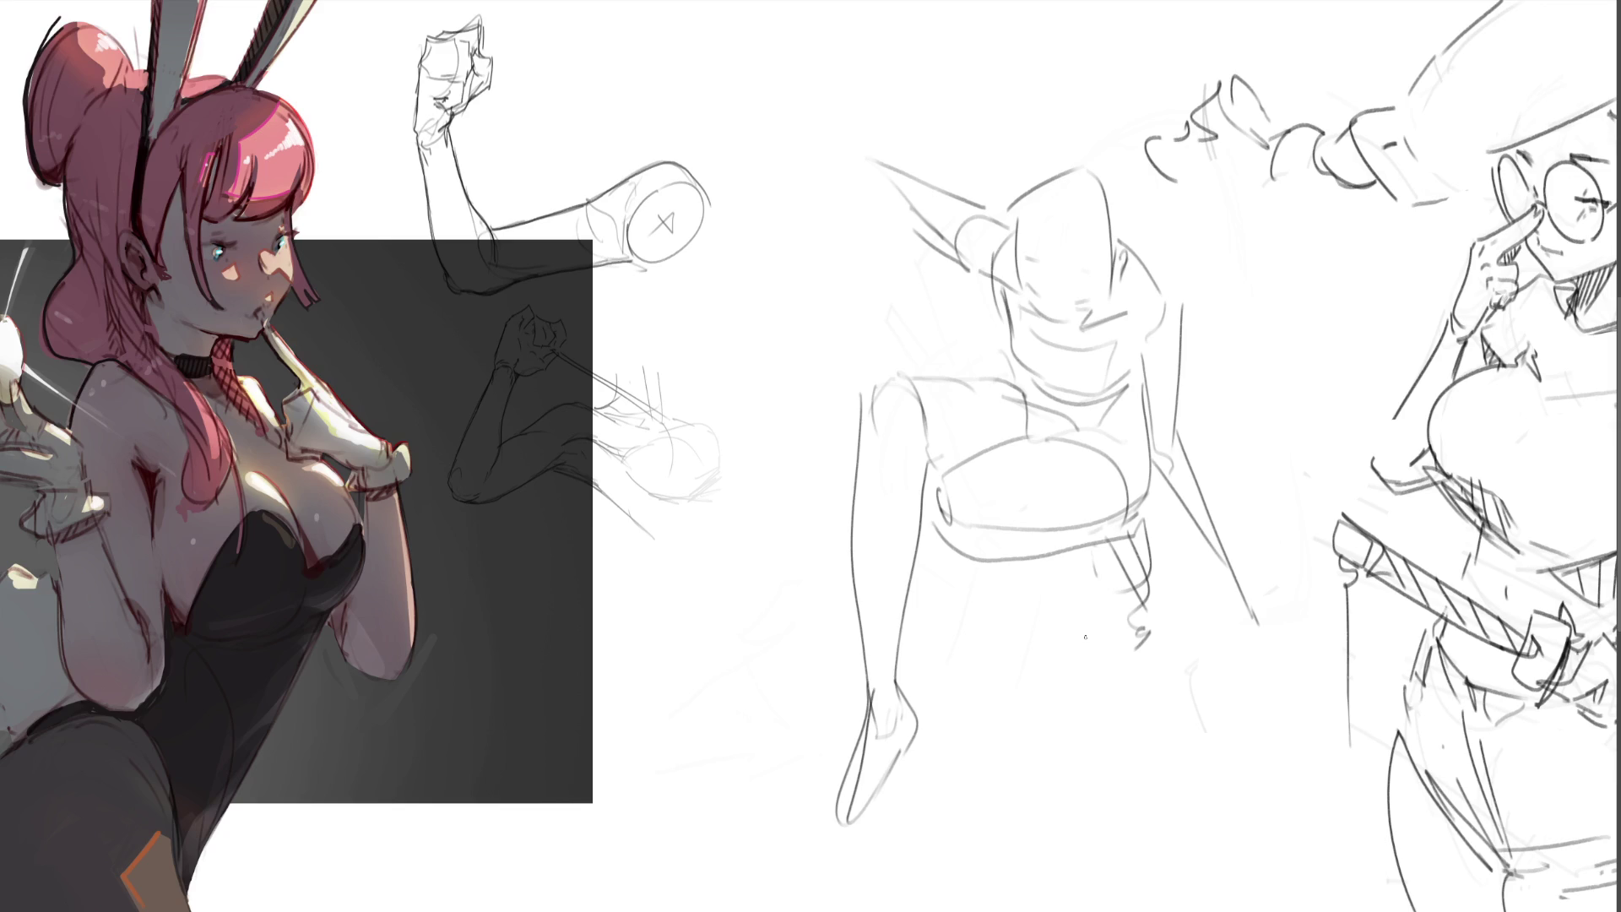
{"action": "mouse_move", "coordinate": [959, 543]}
{"action": "left_mouse_down"}
{"action": "mouse_move", "coordinate": [1031, 362]}
{"action": "mouse_move", "coordinate": [912, 759]}
{"action": "mouse_move", "coordinate": [1021, 726]}
{"action": "mouse_move", "coordinate": [988, 374]}
{"action": "mouse_move", "coordinate": [962, 565]}
{"action": "mouse_move", "coordinate": [1014, 602]}
{"action": "mouse_move", "coordinate": [1076, 535]}
{"action": "left_mouse_up"}
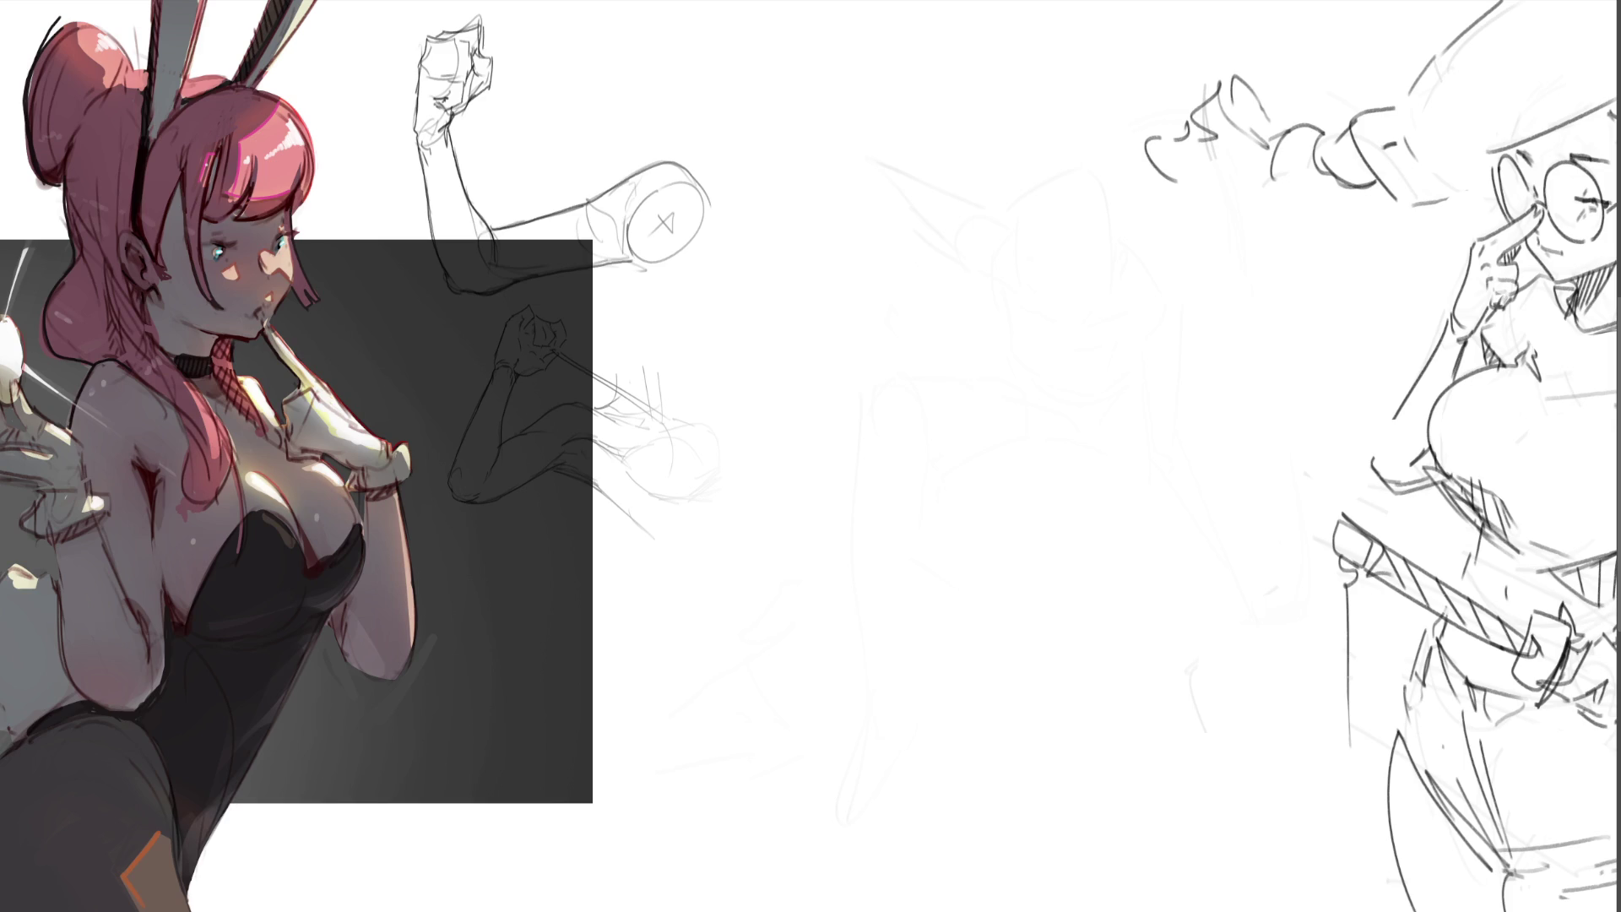
- Draw a new head outline with dot eyes, brow marks, jawline and hair strands across the forehead
{"action": "mouse_move", "coordinate": [882, 322]}
{"action": "left_mouse_down"}
{"action": "mouse_move", "coordinate": [921, 216]}
{"action": "mouse_move", "coordinate": [983, 297]}
{"action": "mouse_move", "coordinate": [896, 322]}
{"action": "mouse_move", "coordinate": [956, 326]}
{"action": "left_mouse_up"}
{"action": "left_click_drag", "start_coordinate": [888, 283], "coordinate": [904, 275]}
{"action": "left_click_drag", "start_coordinate": [943, 262], "coordinate": [943, 275]}
{"action": "mouse_move", "coordinate": [881, 330]}
{"action": "left_mouse_down"}
{"action": "mouse_move", "coordinate": [936, 397]}
{"action": "mouse_move", "coordinate": [983, 385]}
{"action": "mouse_move", "coordinate": [1041, 294]}
{"action": "left_mouse_up"}
{"action": "mouse_move", "coordinate": [929, 233]}
{"action": "left_mouse_down"}
{"action": "mouse_move", "coordinate": [959, 269]}
{"action": "mouse_move", "coordinate": [821, 279]}
{"action": "mouse_move", "coordinate": [824, 251]}
{"action": "mouse_move", "coordinate": [953, 157]}
{"action": "left_mouse_up"}
- Add hair, an ear curl and detail beside the ear, and draw neck lines into the shoulders
{"action": "mouse_move", "coordinate": [990, 154]}
{"action": "left_mouse_down"}
{"action": "mouse_move", "coordinate": [1021, 189]}
{"action": "mouse_move", "coordinate": [1037, 304]}
{"action": "mouse_move", "coordinate": [1066, 348]}
{"action": "left_mouse_up"}
{"action": "left_click", "coordinate": [1042, 352]}
{"action": "left_click_drag", "start_coordinate": [1058, 353], "coordinate": [997, 454]}
{"action": "left_click_drag", "start_coordinate": [1012, 387], "coordinate": [997, 454]}
{"action": "left_click_drag", "start_coordinate": [932, 402], "coordinate": [931, 456]}
{"action": "mouse_move", "coordinate": [921, 464]}
{"action": "left_mouse_down"}
{"action": "mouse_move", "coordinate": [911, 474]}
{"action": "mouse_move", "coordinate": [943, 500]}
{"action": "left_mouse_up"}
{"action": "left_click_drag", "start_coordinate": [993, 454], "coordinate": [1001, 512]}
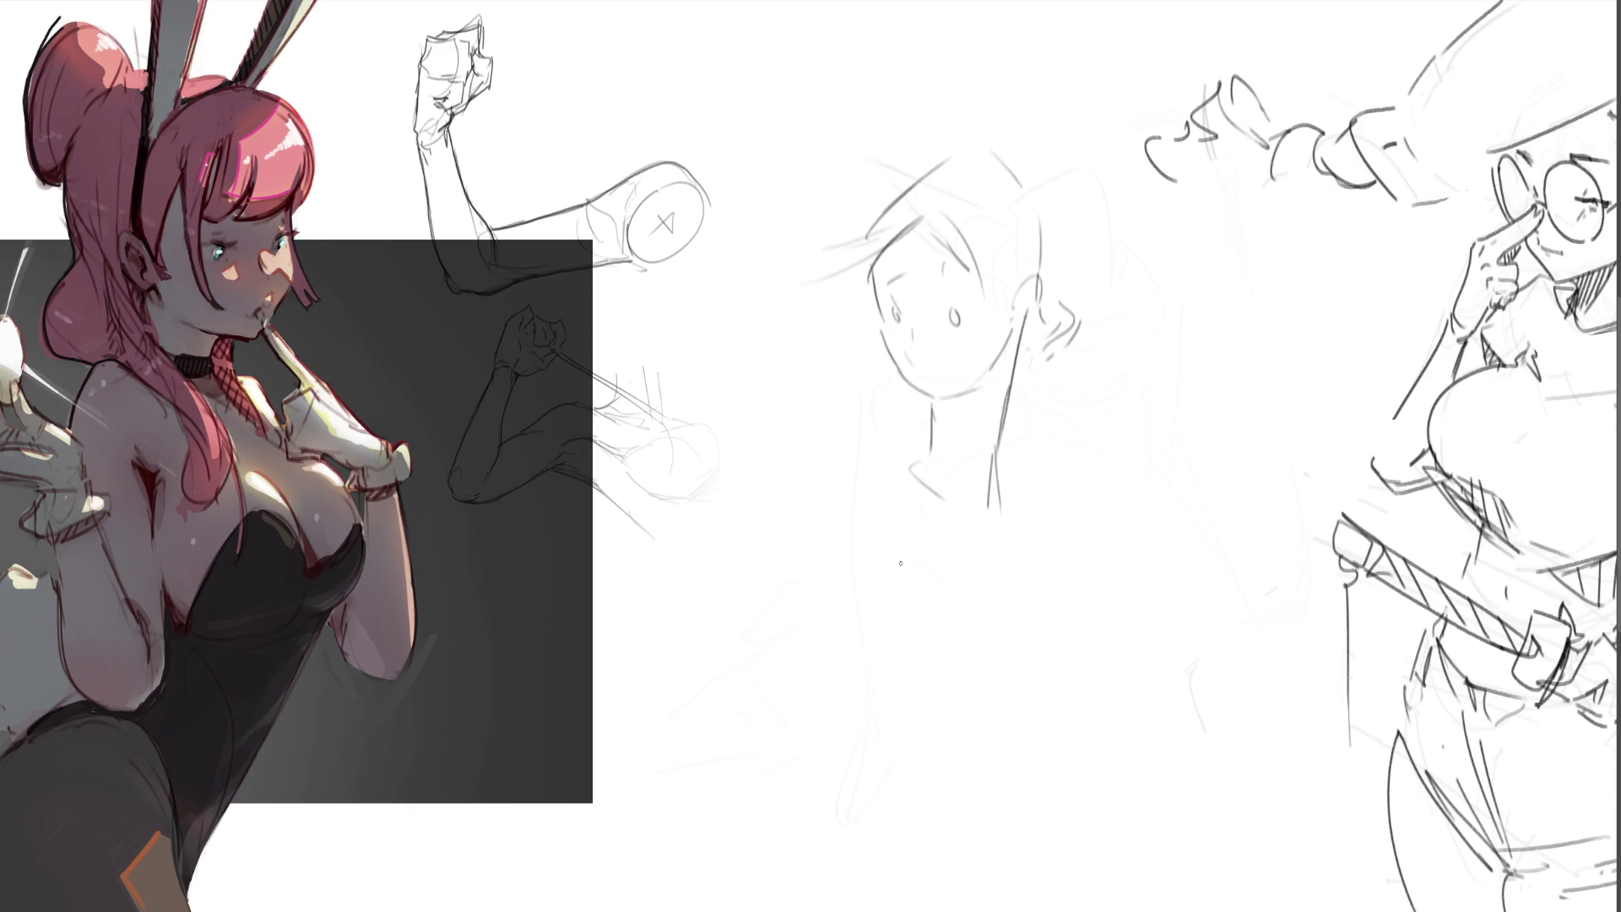
- Rough in shoulder and chest lines and a long diagonal side line from the shoulder
{"action": "mouse_move", "coordinate": [928, 428]}
{"action": "left_mouse_down"}
{"action": "mouse_move", "coordinate": [863, 434]}
{"action": "mouse_move", "coordinate": [901, 524]}
{"action": "left_mouse_up"}
{"action": "left_click_drag", "start_coordinate": [1006, 433], "coordinate": [1019, 433]}
{"action": "left_click_drag", "start_coordinate": [1020, 432], "coordinate": [1036, 461]}
{"action": "mouse_move", "coordinate": [899, 431]}
{"action": "left_mouse_down"}
{"action": "mouse_move", "coordinate": [864, 437]}
{"action": "mouse_move", "coordinate": [878, 529]}
{"action": "left_mouse_up"}
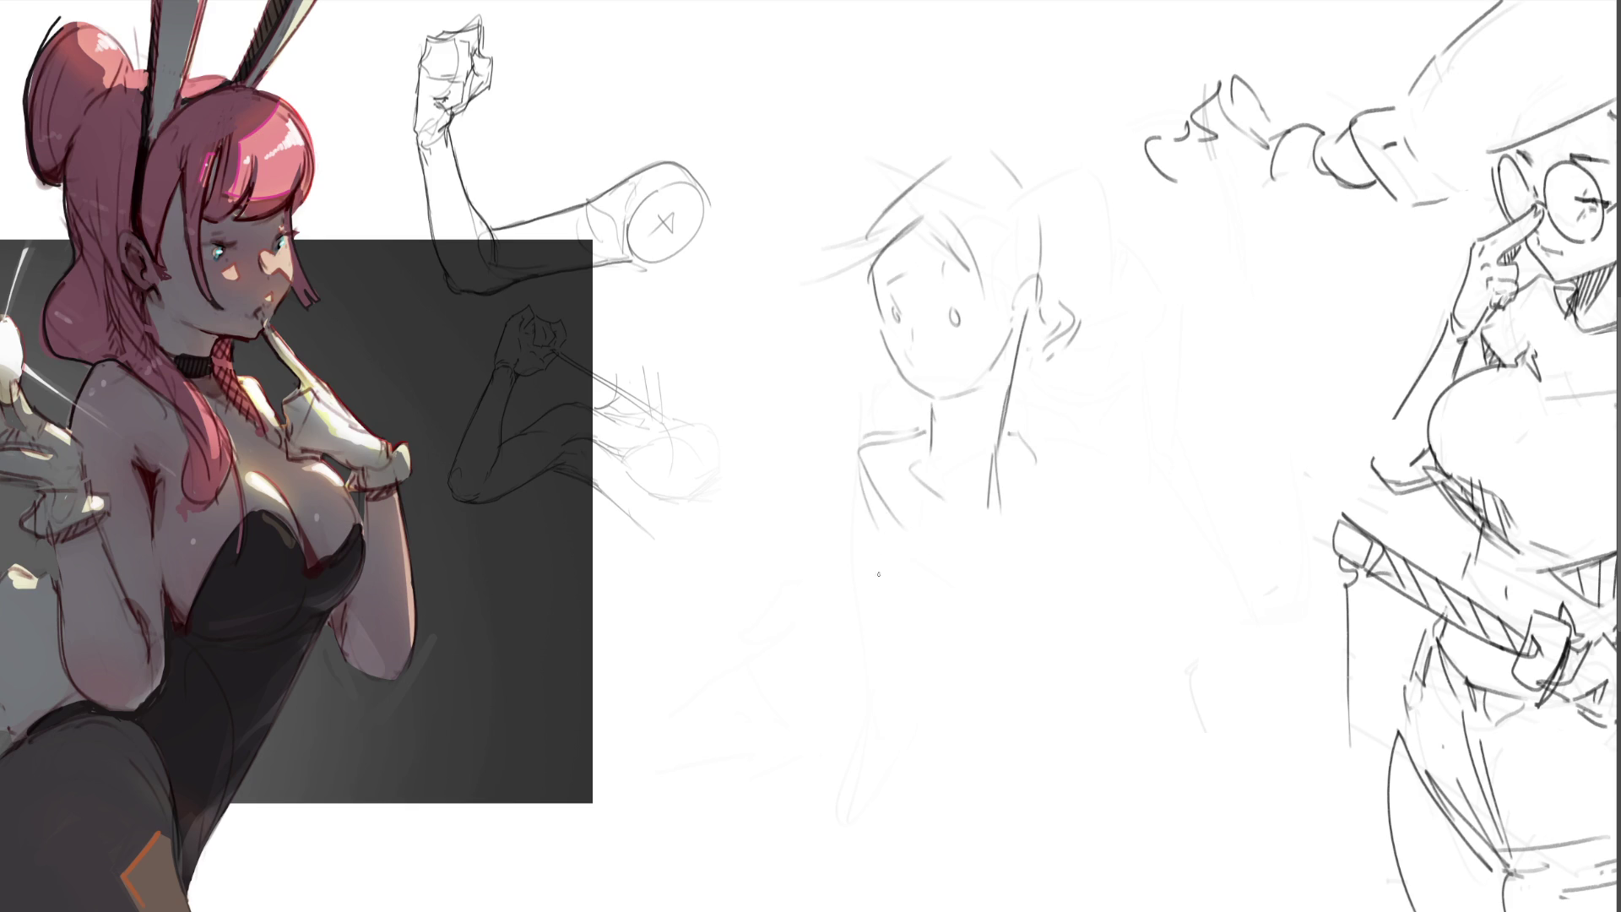
{"action": "mouse_move", "coordinate": [888, 438]}
{"action": "left_mouse_down"}
{"action": "mouse_move", "coordinate": [817, 450]}
{"action": "mouse_move", "coordinate": [880, 487]}
{"action": "mouse_move", "coordinate": [783, 565]}
{"action": "left_mouse_up"}
{"action": "mouse_move", "coordinate": [908, 540]}
{"action": "left_mouse_down"}
{"action": "mouse_move", "coordinate": [855, 574]}
{"action": "mouse_move", "coordinate": [787, 730]}
{"action": "left_mouse_up"}
{"action": "left_click_drag", "start_coordinate": [795, 733], "coordinate": [824, 755]}
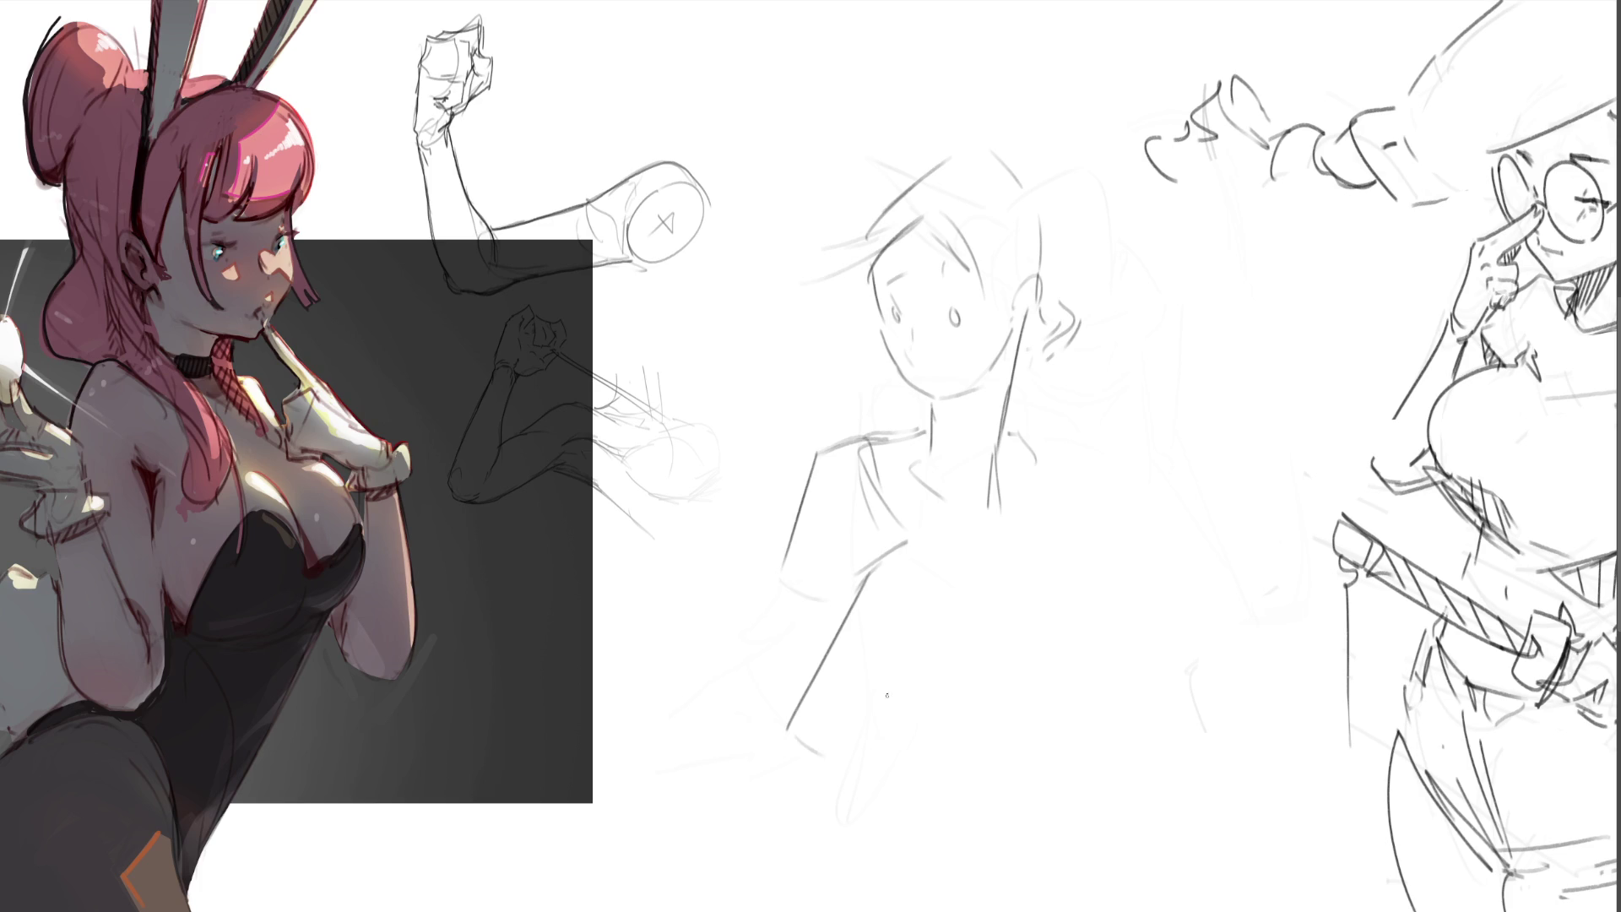
- Sketch the collar, zigzag lapel, collar marks and jacket curves
{"action": "left_click_drag", "start_coordinate": [1029, 434], "coordinate": [1101, 461]}
{"action": "mouse_move", "coordinate": [1099, 463]}
{"action": "left_mouse_down"}
{"action": "mouse_move", "coordinate": [1063, 487]}
{"action": "mouse_move", "coordinate": [1063, 531]}
{"action": "mouse_move", "coordinate": [1211, 557]}
{"action": "mouse_move", "coordinate": [1198, 488]}
{"action": "left_mouse_up"}
{"action": "left_click_drag", "start_coordinate": [1238, 503], "coordinate": [1234, 544]}
{"action": "mouse_move", "coordinate": [1055, 486]}
{"action": "left_mouse_down"}
{"action": "mouse_move", "coordinate": [1041, 554]}
{"action": "mouse_move", "coordinate": [1065, 587]}
{"action": "mouse_move", "coordinate": [1065, 652]}
{"action": "left_mouse_up"}
{"action": "mouse_move", "coordinate": [862, 574]}
{"action": "left_mouse_down"}
{"action": "mouse_move", "coordinate": [885, 596]}
{"action": "mouse_move", "coordinate": [888, 683]}
{"action": "left_mouse_up"}
- Outline the torso sides and the bottom hem
{"action": "mouse_move", "coordinate": [895, 702]}
{"action": "left_mouse_down"}
{"action": "mouse_move", "coordinate": [972, 702]}
{"action": "mouse_move", "coordinate": [1053, 675]}
{"action": "left_mouse_up"}
{"action": "mouse_move", "coordinate": [1080, 626]}
{"action": "left_mouse_down"}
{"action": "mouse_move", "coordinate": [1068, 680]}
{"action": "mouse_move", "coordinate": [986, 718]}
{"action": "left_mouse_up"}
{"action": "left_click_drag", "start_coordinate": [1067, 671], "coordinate": [911, 789]}
{"action": "mouse_move", "coordinate": [831, 746]}
{"action": "left_mouse_down"}
{"action": "mouse_move", "coordinate": [920, 796]}
{"action": "mouse_move", "coordinate": [904, 800]}
{"action": "left_mouse_up"}
{"action": "left_click_drag", "start_coordinate": [991, 778], "coordinate": [996, 827]}
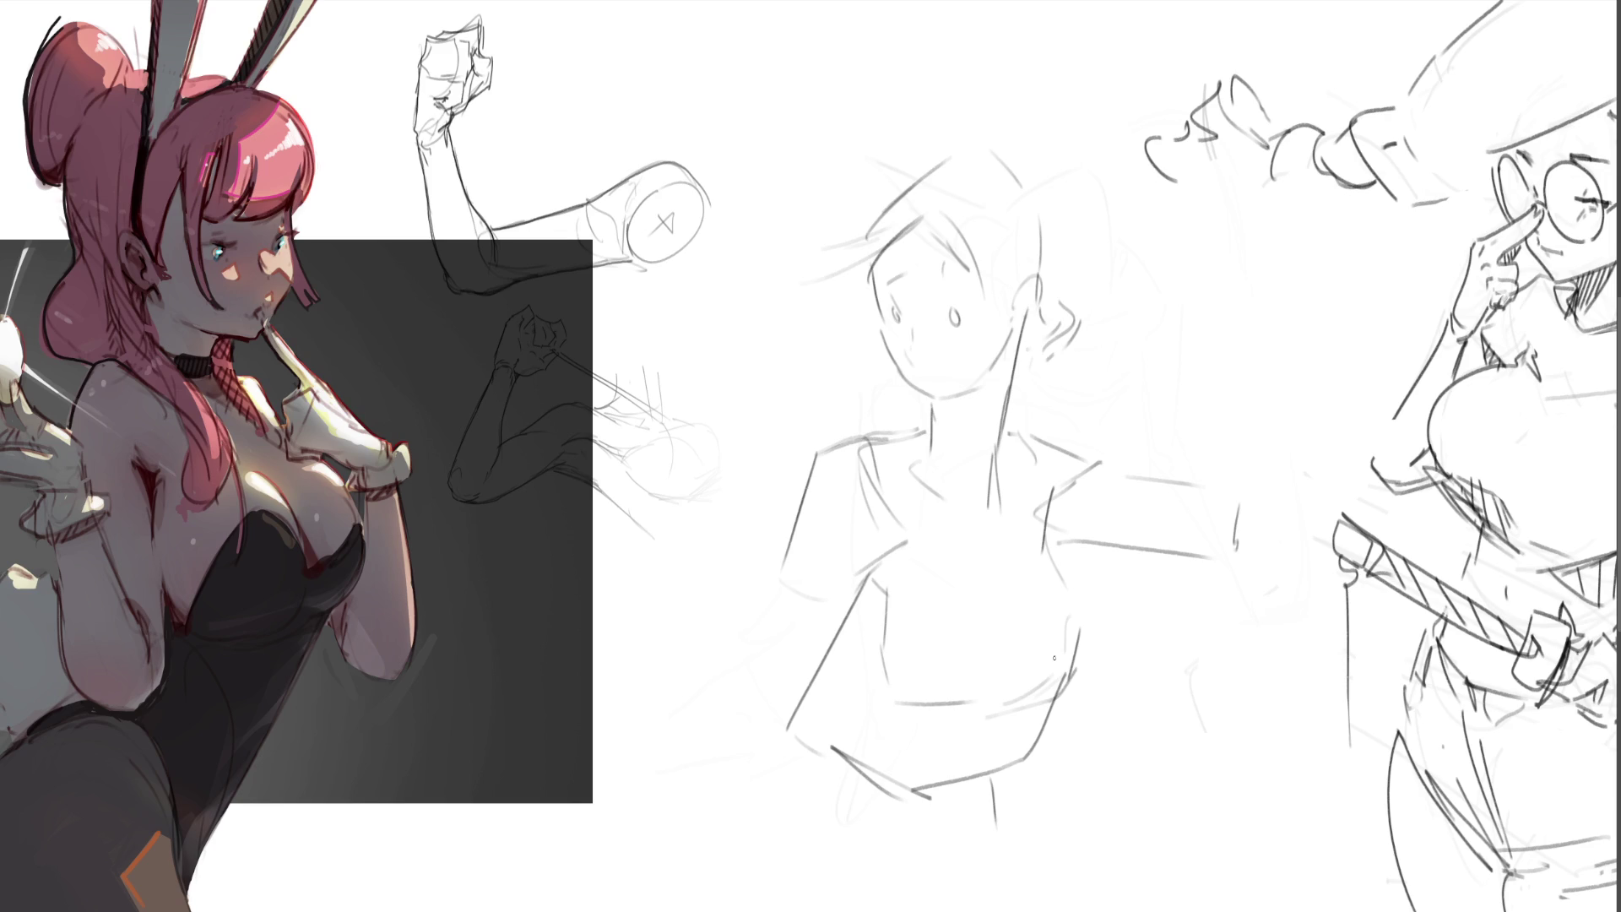
- Sketch the figure's left arm and long strokes down its left side
{"action": "left_click_drag", "start_coordinate": [866, 573], "coordinate": [797, 675]}
{"action": "mouse_move", "coordinate": [808, 494]}
{"action": "left_mouse_down"}
{"action": "mouse_move", "coordinate": [749, 640]}
{"action": "mouse_move", "coordinate": [768, 700]}
{"action": "mouse_move", "coordinate": [713, 764]}
{"action": "left_mouse_up"}
{"action": "left_click_drag", "start_coordinate": [746, 657], "coordinate": [742, 856]}
{"action": "left_click_drag", "start_coordinate": [800, 673], "coordinate": [777, 879]}
{"action": "mouse_move", "coordinate": [1238, 544]}
{"action": "left_mouse_down"}
{"action": "mouse_move", "coordinate": [1224, 551]}
{"action": "mouse_move", "coordinate": [1322, 549]}
{"action": "mouse_move", "coordinate": [1258, 583]}
{"action": "left_mouse_up"}
- Draw a fist with its underside to the right of the torso
{"action": "left_click_drag", "start_coordinate": [1247, 502], "coordinate": [1192, 662]}
{"action": "mouse_move", "coordinate": [1324, 564]}
{"action": "left_mouse_down"}
{"action": "mouse_move", "coordinate": [1190, 667]}
{"action": "mouse_move", "coordinate": [1144, 742]}
{"action": "left_mouse_up"}
{"action": "left_click_drag", "start_coordinate": [1063, 688], "coordinate": [1017, 747]}
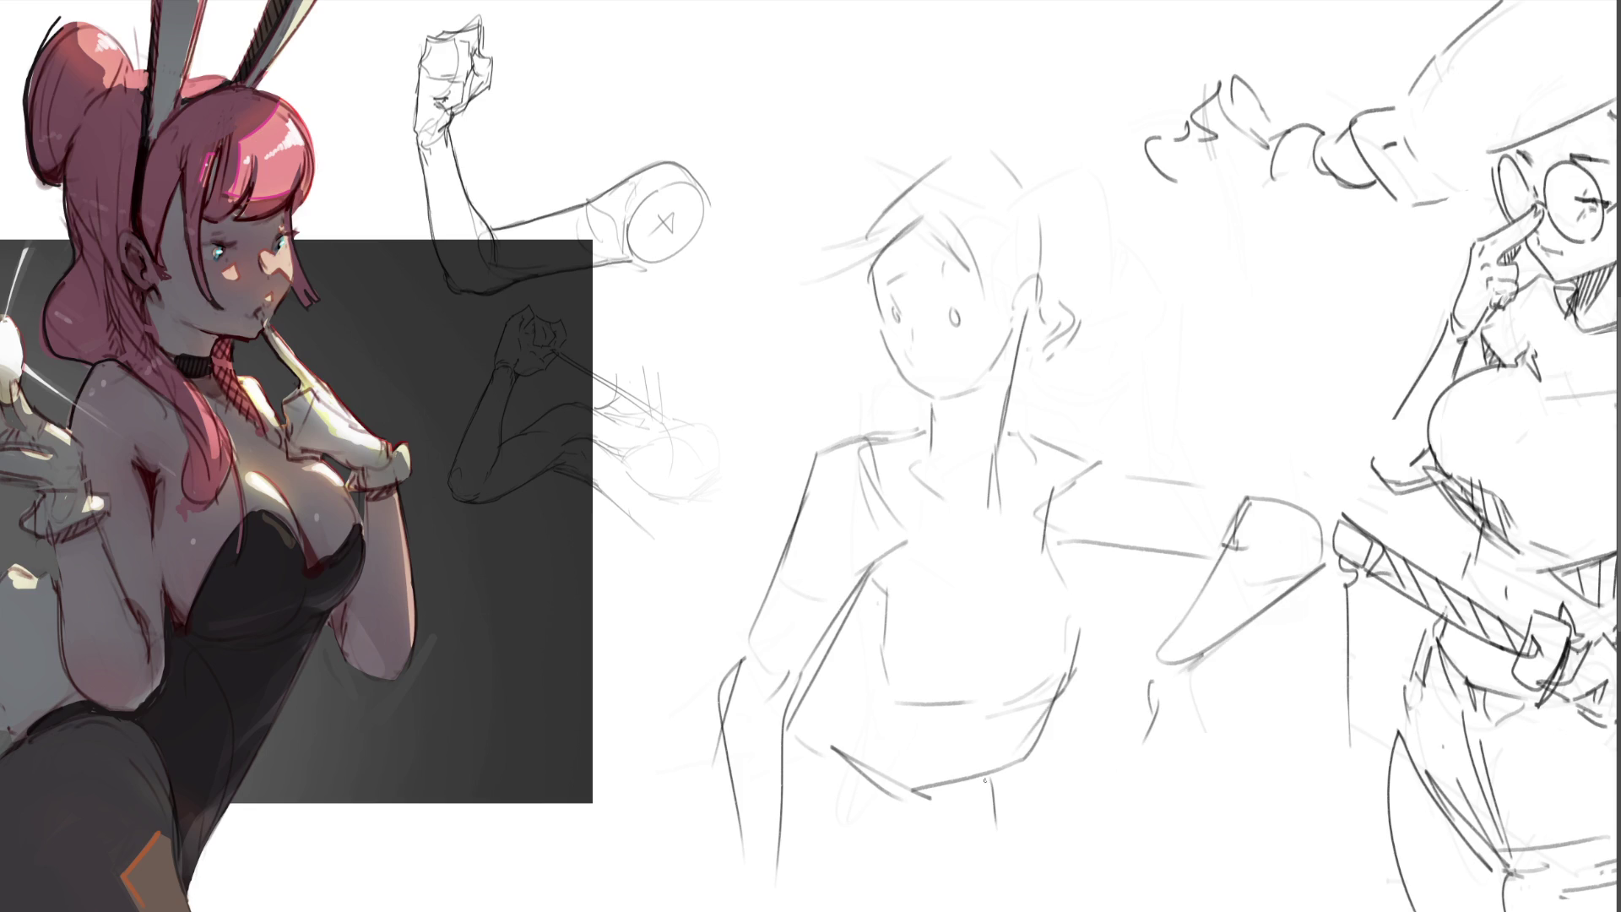
- Draw the hips and lower-body side curves below the torso
{"action": "mouse_move", "coordinate": [843, 670]}
{"action": "left_mouse_down"}
{"action": "mouse_move", "coordinate": [844, 758]}
{"action": "mouse_move", "coordinate": [971, 830]}
{"action": "left_mouse_up"}
{"action": "mouse_move", "coordinate": [1018, 760]}
{"action": "left_mouse_down"}
{"action": "mouse_move", "coordinate": [1019, 831]}
{"action": "mouse_move", "coordinate": [980, 876]}
{"action": "left_mouse_up"}
{"action": "left_click_drag", "start_coordinate": [849, 724], "coordinate": [856, 910]}
{"action": "left_click_drag", "start_coordinate": [1016, 764], "coordinate": [1068, 910]}
{"action": "left_click_drag", "start_coordinate": [1029, 806], "coordinate": [1064, 875]}
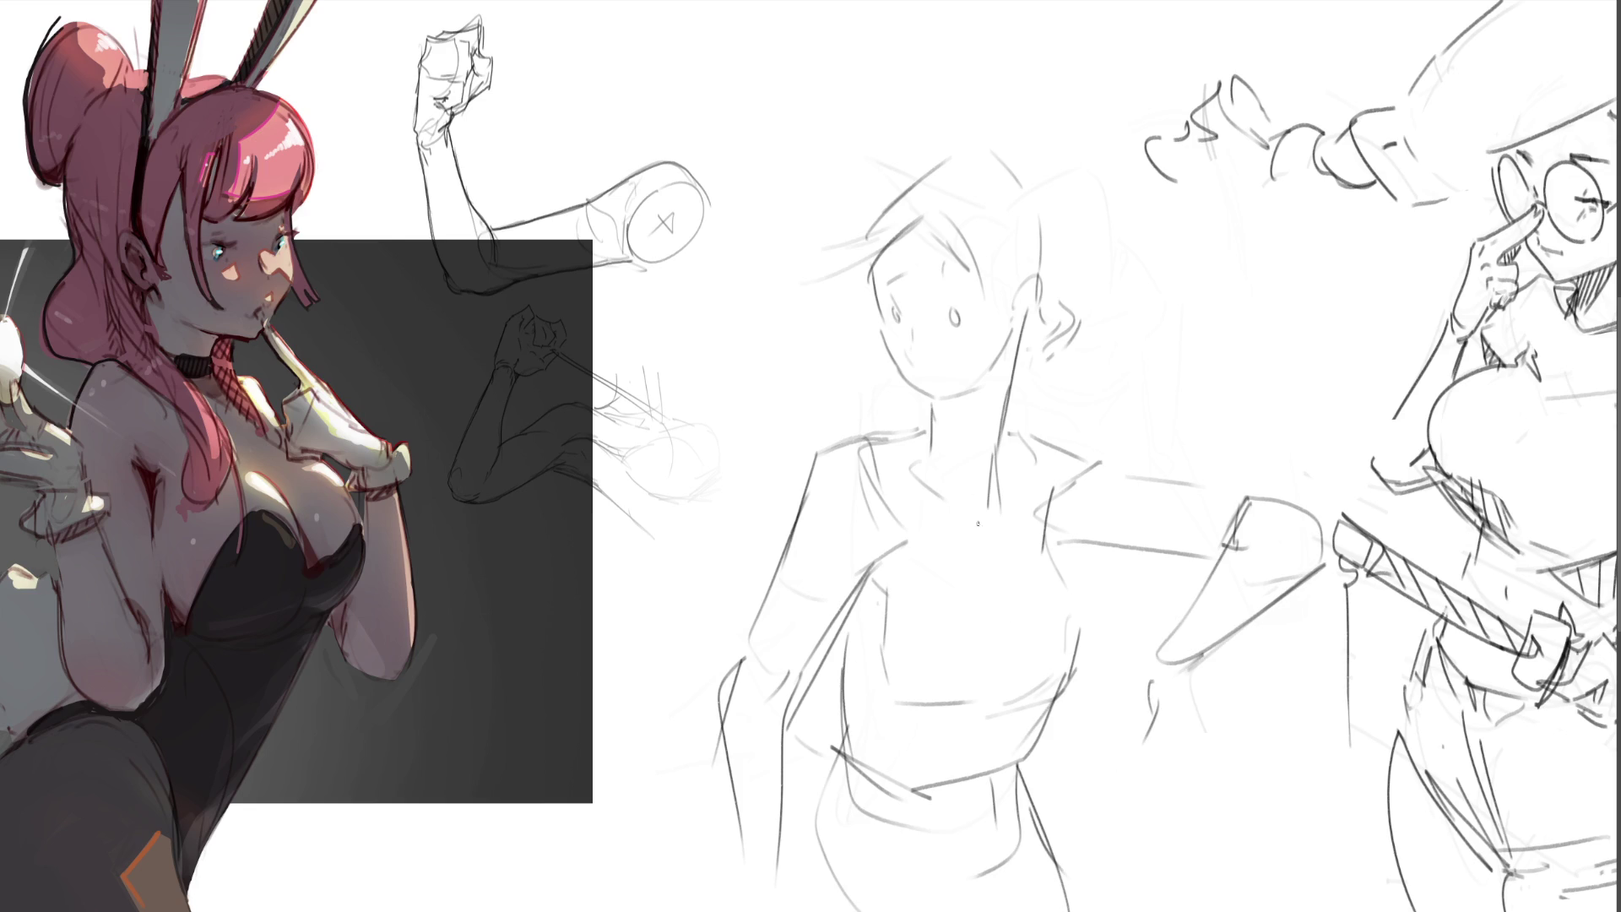
- Draw and hatch the neck, sketch the ear, and add hair strands around the head
{"action": "left_click_drag", "start_coordinate": [943, 398], "coordinate": [928, 439]}
{"action": "mouse_move", "coordinate": [1012, 333]}
{"action": "left_mouse_down"}
{"action": "mouse_move", "coordinate": [975, 422]}
{"action": "mouse_move", "coordinate": [935, 432]}
{"action": "mouse_move", "coordinate": [951, 414]}
{"action": "mouse_move", "coordinate": [964, 428]}
{"action": "left_mouse_up"}
{"action": "mouse_move", "coordinate": [988, 370]}
{"action": "left_mouse_down"}
{"action": "mouse_move", "coordinate": [980, 395]}
{"action": "mouse_move", "coordinate": [1018, 379]}
{"action": "left_mouse_up"}
{"action": "left_click_drag", "start_coordinate": [1069, 314], "coordinate": [1063, 367]}
{"action": "mouse_move", "coordinate": [1066, 364]}
{"action": "left_mouse_down"}
{"action": "mouse_move", "coordinate": [1028, 420]}
{"action": "mouse_move", "coordinate": [1072, 438]}
{"action": "left_mouse_up"}
{"action": "left_click_drag", "start_coordinate": [1050, 202], "coordinate": [1056, 311]}
{"action": "left_click_drag", "start_coordinate": [880, 205], "coordinate": [947, 157]}
{"action": "left_click_drag", "start_coordinate": [991, 142], "coordinate": [1031, 245]}
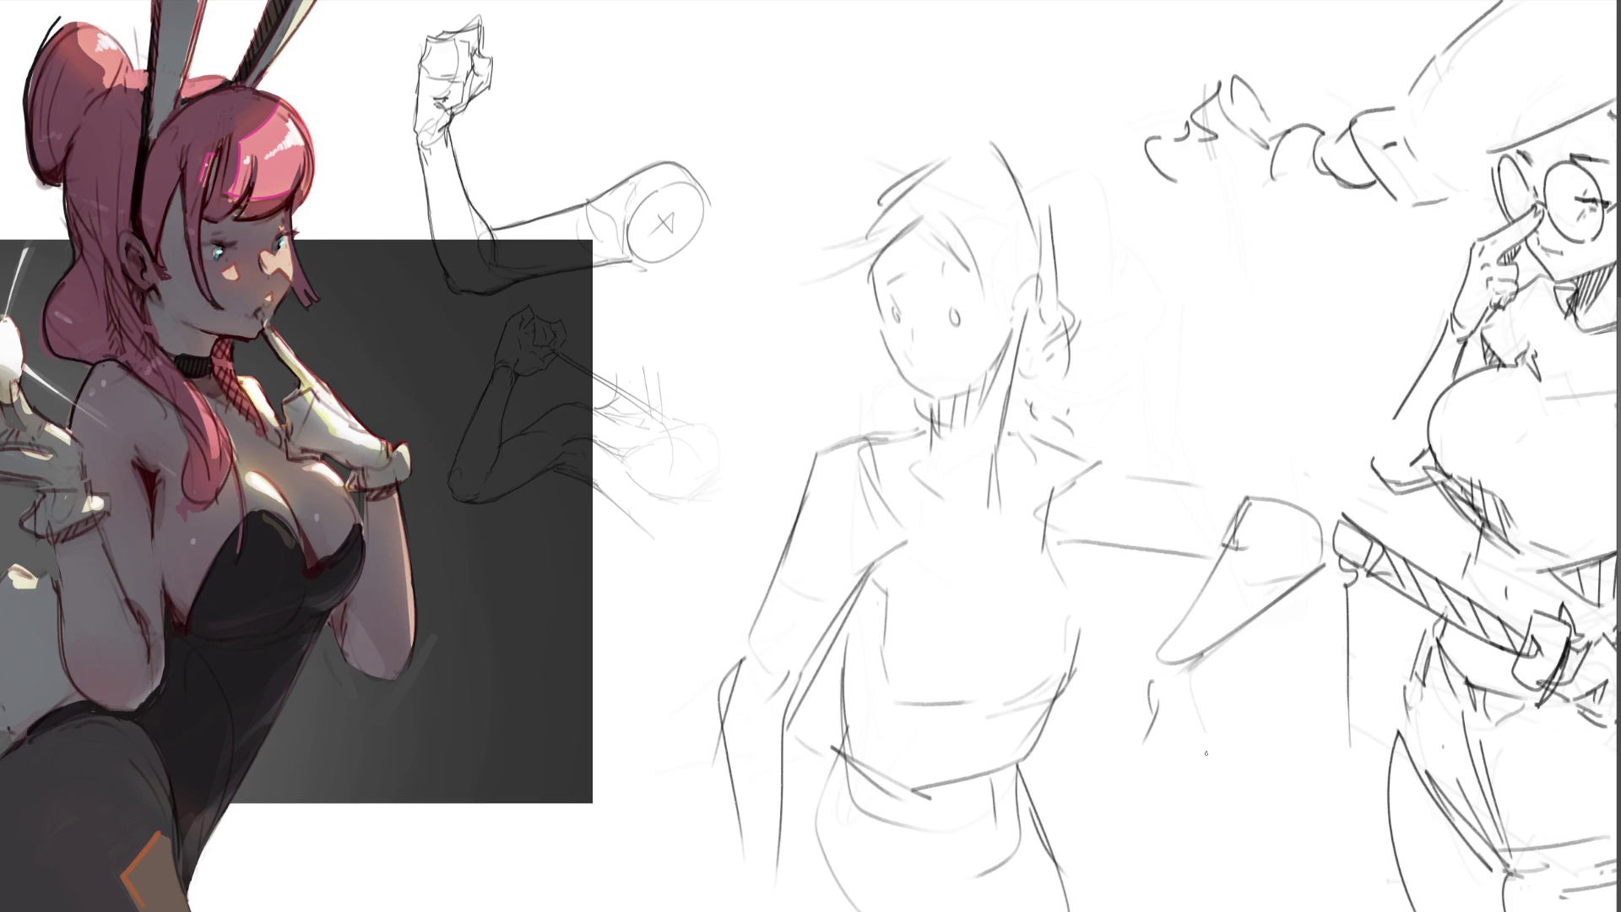
- Sweep a low-opacity soft eraser over the central figure, leaving faint head, torso and leg guides
{"action": "mouse_move", "coordinate": [1238, 715]}
{"action": "left_mouse_down"}
{"action": "mouse_move", "coordinate": [1199, 590]}
{"action": "mouse_move", "coordinate": [1123, 523]}
{"action": "mouse_move", "coordinate": [1038, 675]}
{"action": "mouse_move", "coordinate": [1032, 629]}
{"action": "mouse_move", "coordinate": [1026, 911]}
{"action": "mouse_move", "coordinate": [1310, 886]}
{"action": "mouse_move", "coordinate": [1274, 875]}
{"action": "mouse_move", "coordinate": [1232, 762]}
{"action": "mouse_move", "coordinate": [911, 572]}
{"action": "left_mouse_up"}
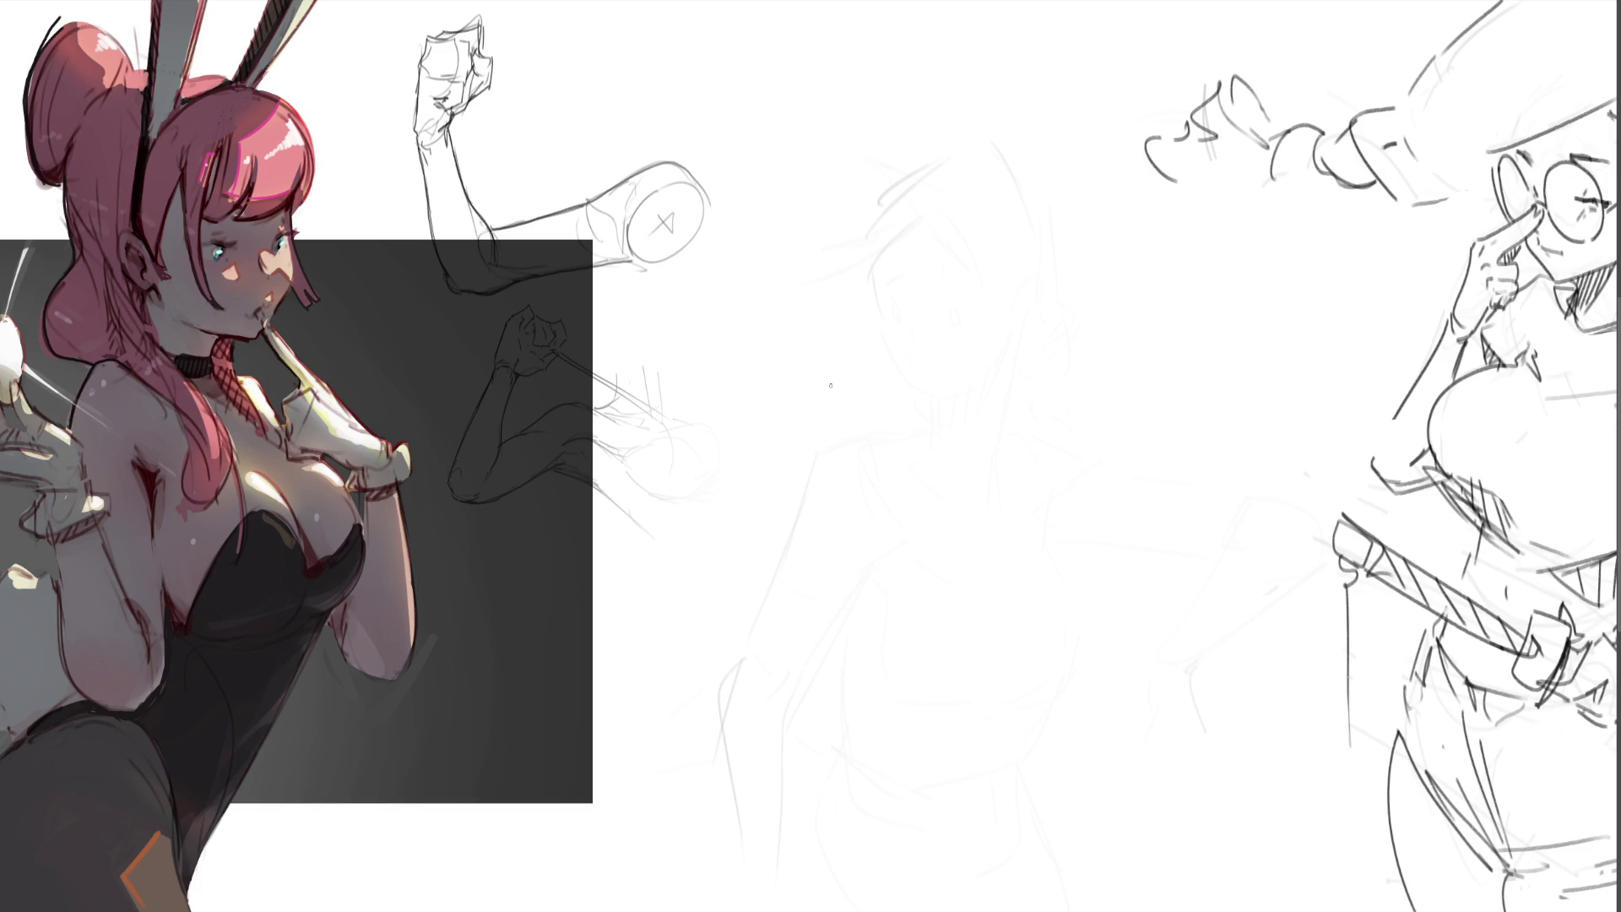
- Sketch a new head outline with chin, eyes, nose and brow over the faded guide
{"action": "left_click_drag", "start_coordinate": [873, 218], "coordinate": [955, 176]}
{"action": "left_click_drag", "start_coordinate": [982, 163], "coordinate": [1025, 249]}
{"action": "mouse_move", "coordinate": [895, 187]}
{"action": "left_mouse_down"}
{"action": "mouse_move", "coordinate": [863, 279]}
{"action": "mouse_move", "coordinate": [891, 362]}
{"action": "left_mouse_up"}
{"action": "mouse_move", "coordinate": [1015, 245]}
{"action": "left_mouse_down"}
{"action": "mouse_move", "coordinate": [1007, 327]}
{"action": "mouse_move", "coordinate": [967, 413]}
{"action": "mouse_move", "coordinate": [931, 418]}
{"action": "left_mouse_up"}
{"action": "left_click_drag", "start_coordinate": [990, 381], "coordinate": [963, 423]}
{"action": "mouse_move", "coordinate": [891, 300]}
{"action": "left_mouse_down"}
{"action": "mouse_move", "coordinate": [917, 290]}
{"action": "mouse_move", "coordinate": [923, 318]}
{"action": "mouse_move", "coordinate": [990, 322]}
{"action": "left_mouse_up"}
{"action": "left_click_drag", "start_coordinate": [934, 252], "coordinate": [998, 260]}
{"action": "left_click_drag", "start_coordinate": [1013, 324], "coordinate": [1008, 396]}
{"action": "left_click_drag", "start_coordinate": [1007, 405], "coordinate": [980, 423]}
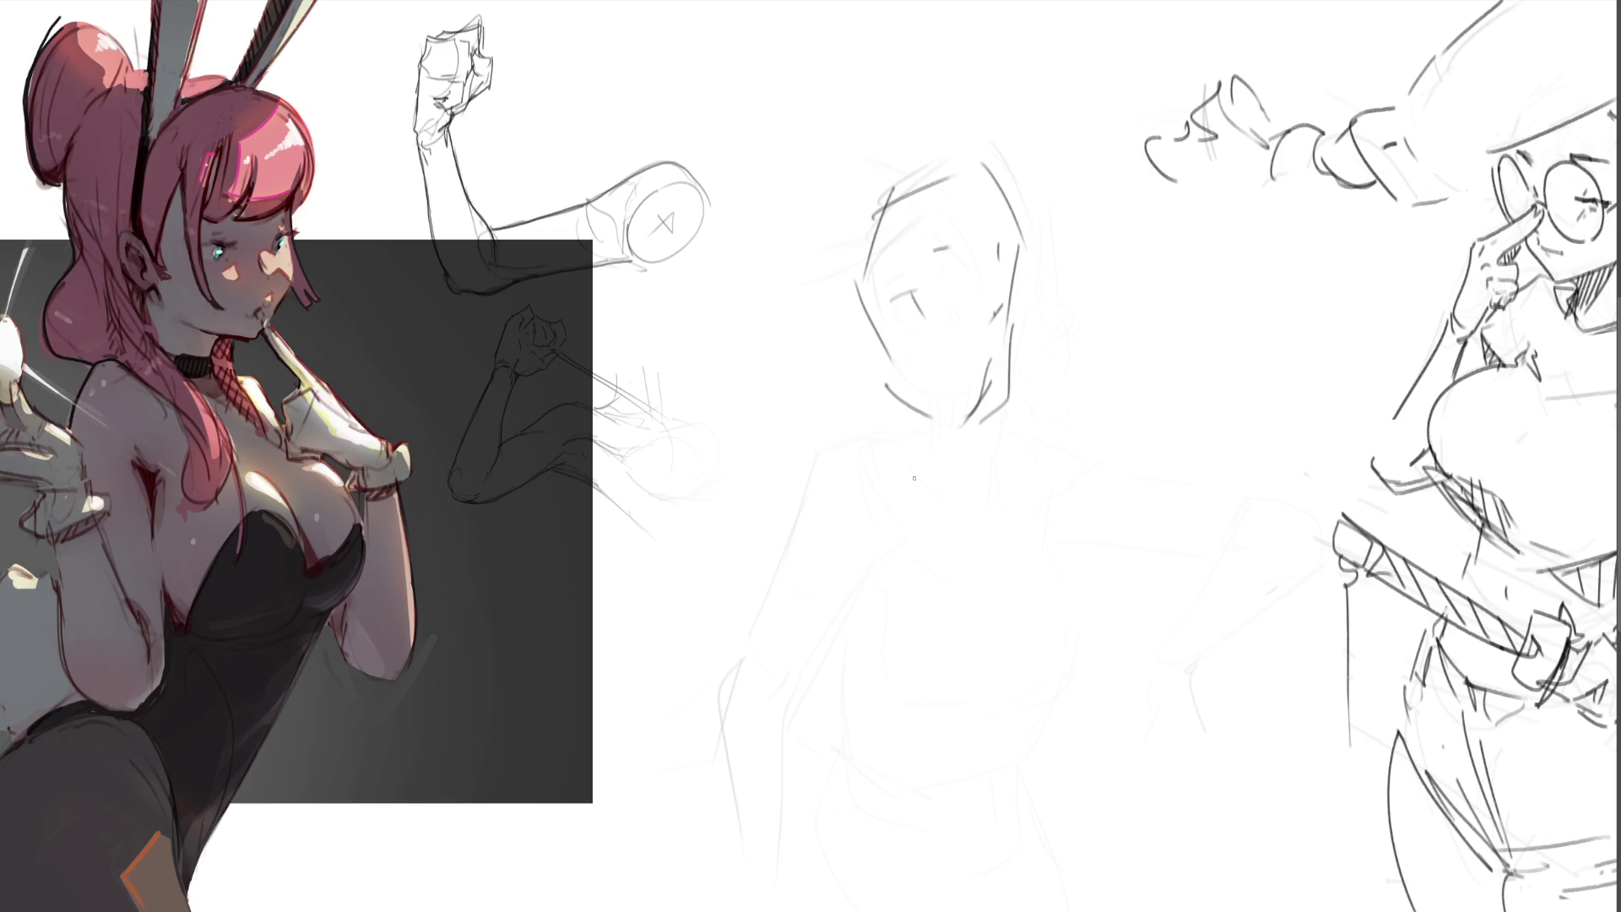
- Draw the neck, collar, shoulders and torso sides below the new head
{"action": "mouse_move", "coordinate": [857, 301]}
{"action": "left_mouse_down"}
{"action": "mouse_move", "coordinate": [888, 449]}
{"action": "mouse_move", "coordinate": [966, 446]}
{"action": "left_mouse_up"}
{"action": "left_click_drag", "start_coordinate": [965, 432], "coordinate": [954, 481]}
{"action": "left_click_drag", "start_coordinate": [946, 483], "coordinate": [950, 498]}
{"action": "mouse_move", "coordinate": [868, 433]}
{"action": "left_mouse_down"}
{"action": "mouse_move", "coordinate": [993, 432]}
{"action": "mouse_move", "coordinate": [885, 553]}
{"action": "mouse_move", "coordinate": [773, 561]}
{"action": "left_mouse_up"}
{"action": "mouse_move", "coordinate": [838, 519]}
{"action": "left_mouse_down"}
{"action": "mouse_move", "coordinate": [937, 468]}
{"action": "mouse_move", "coordinate": [894, 703]}
{"action": "mouse_move", "coordinate": [1031, 627]}
{"action": "left_mouse_up"}
{"action": "left_click_drag", "start_coordinate": [1063, 528], "coordinate": [1066, 764]}
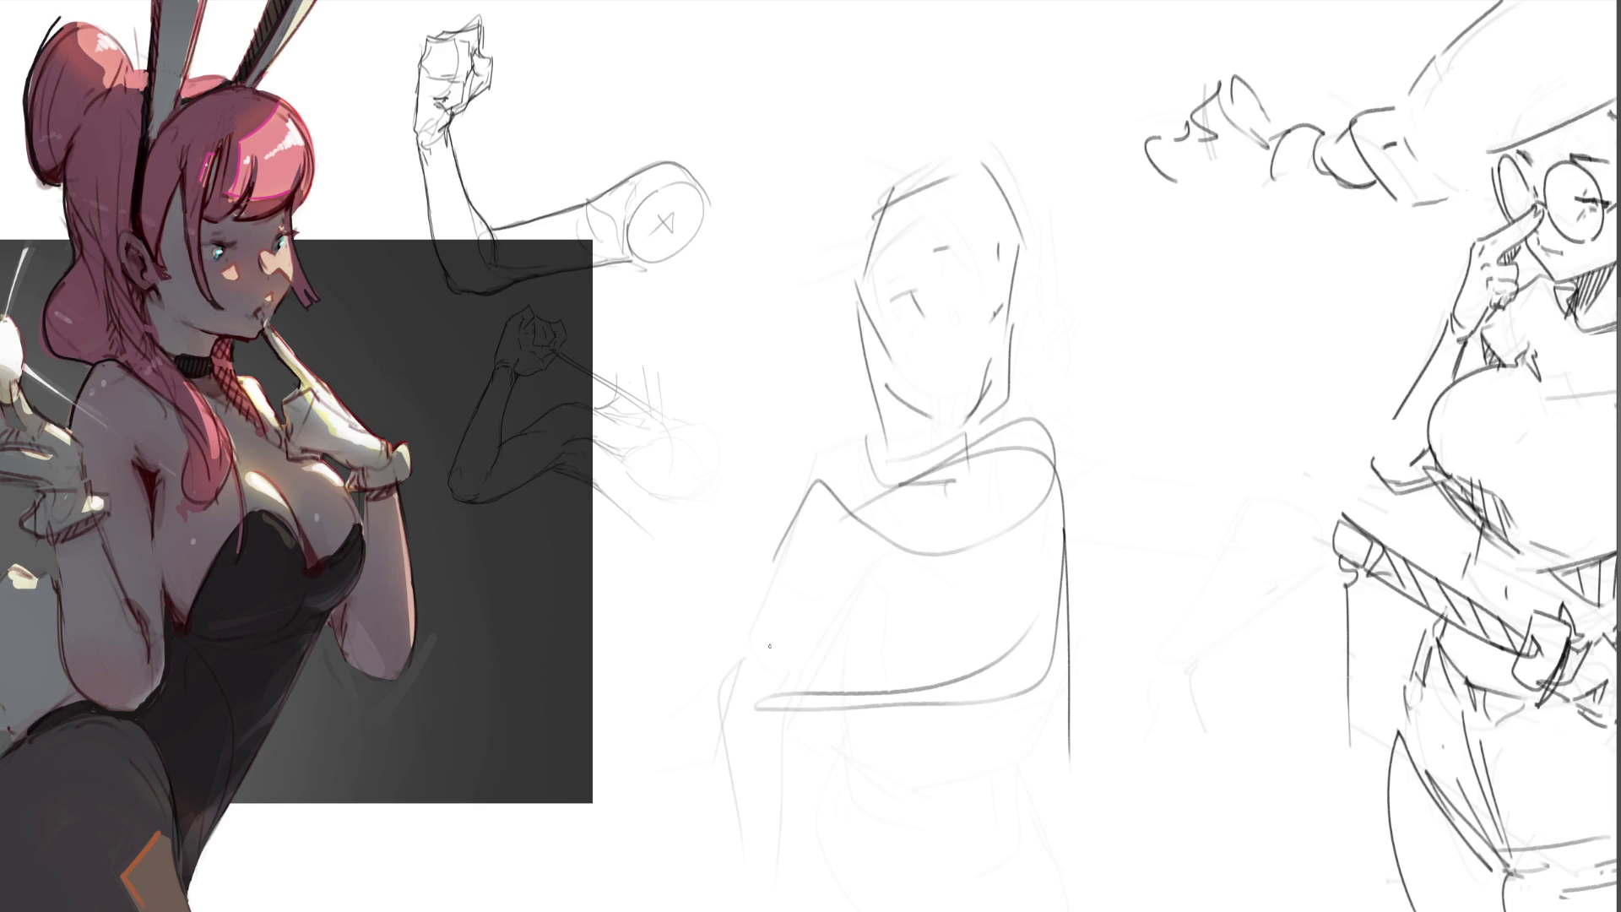
- Add the ear, right face contour, jaw line and neck down to the collar
{"action": "mouse_move", "coordinate": [854, 309]}
{"action": "left_mouse_down"}
{"action": "mouse_move", "coordinate": [817, 315]}
{"action": "mouse_move", "coordinate": [867, 372]}
{"action": "mouse_move", "coordinate": [860, 344]}
{"action": "mouse_move", "coordinate": [825, 347]}
{"action": "left_mouse_up"}
{"action": "left_click_drag", "start_coordinate": [1019, 306], "coordinate": [1013, 353]}
{"action": "left_click_drag", "start_coordinate": [869, 364], "coordinate": [845, 378]}
{"action": "left_click_drag", "start_coordinate": [866, 361], "coordinate": [906, 402]}
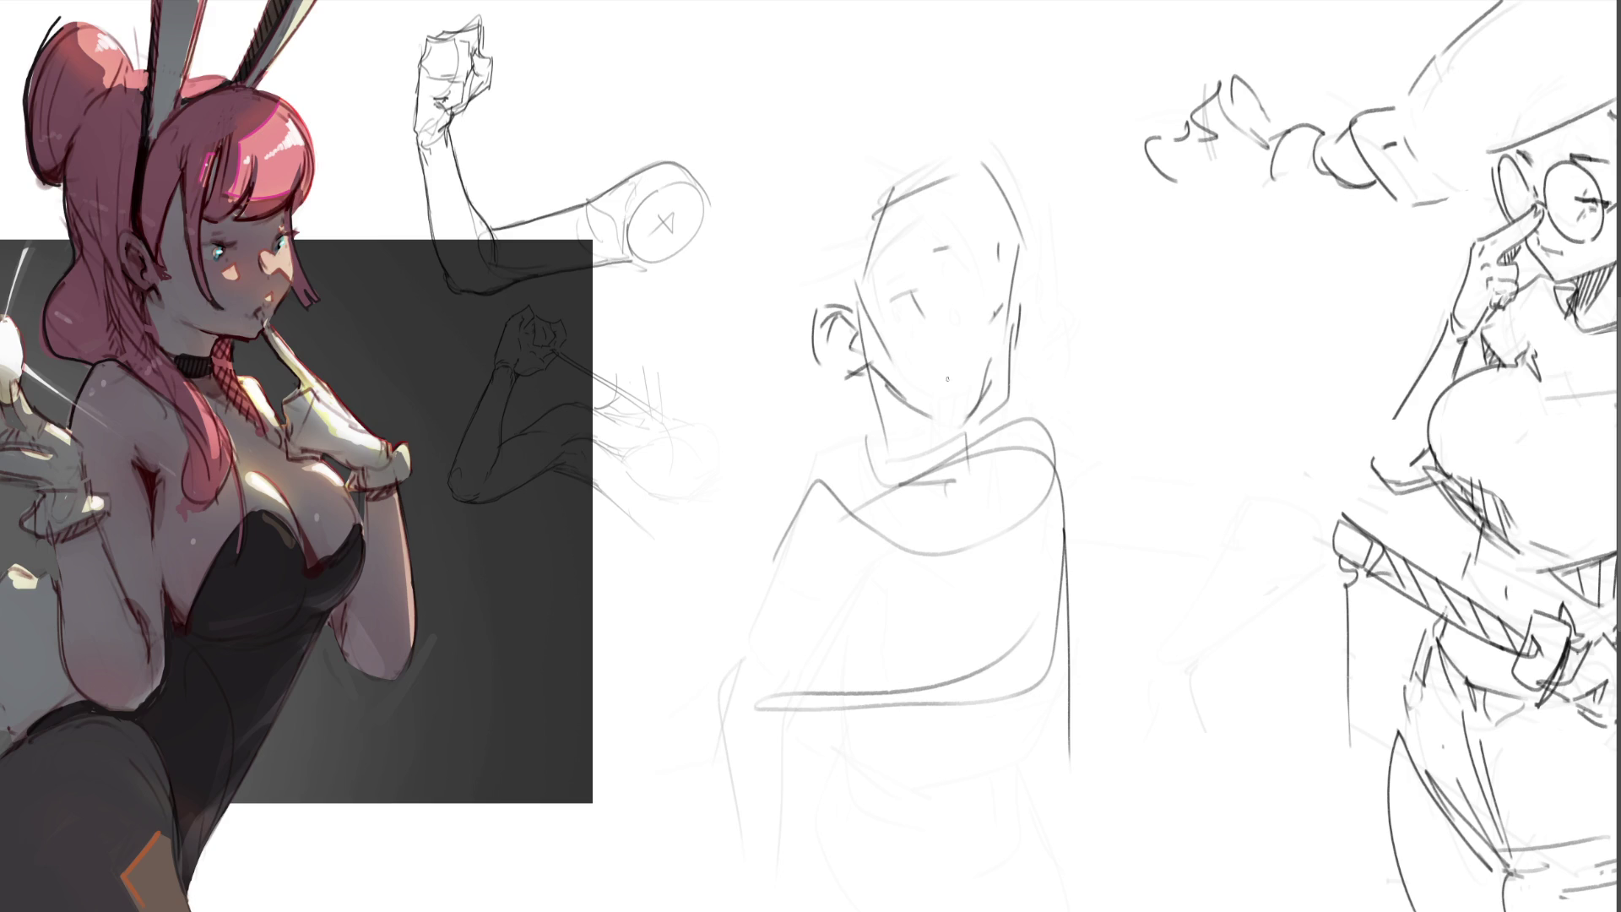
{"action": "left_click_drag", "start_coordinate": [932, 436], "coordinate": [991, 425]}
{"action": "left_click_drag", "start_coordinate": [1018, 336], "coordinate": [981, 429]}
{"action": "left_click_drag", "start_coordinate": [864, 392], "coordinate": [896, 494]}
{"action": "left_click_drag", "start_coordinate": [964, 445], "coordinate": [964, 471]}
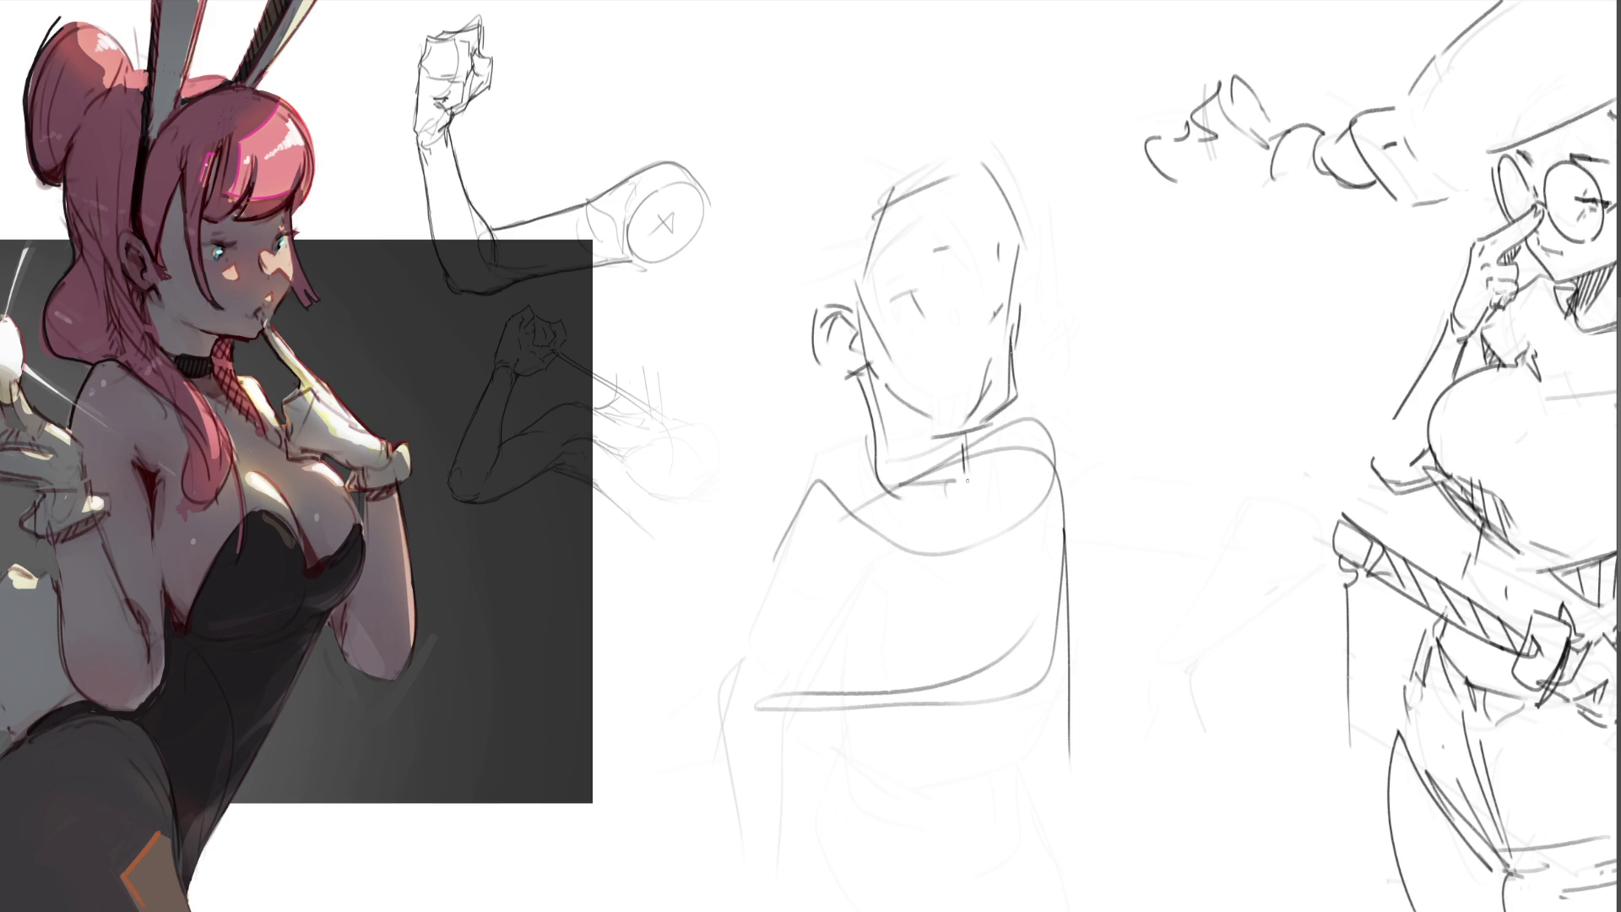
- Darken the head outline and add hair strokes and a jaw curve
{"action": "left_click_drag", "start_coordinate": [879, 209], "coordinate": [862, 297]}
{"action": "left_click_drag", "start_coordinate": [874, 239], "coordinate": [924, 187]}
{"action": "left_click_drag", "start_coordinate": [998, 171], "coordinate": [1018, 218]}
{"action": "left_click_drag", "start_coordinate": [742, 251], "coordinate": [798, 369]}
{"action": "left_click_drag", "start_coordinate": [798, 175], "coordinate": [751, 325]}
{"action": "left_click_drag", "start_coordinate": [876, 110], "coordinate": [929, 127]}
{"action": "left_click_drag", "start_coordinate": [967, 146], "coordinate": [984, 181]}
{"action": "left_click_drag", "start_coordinate": [800, 374], "coordinate": [857, 459]}
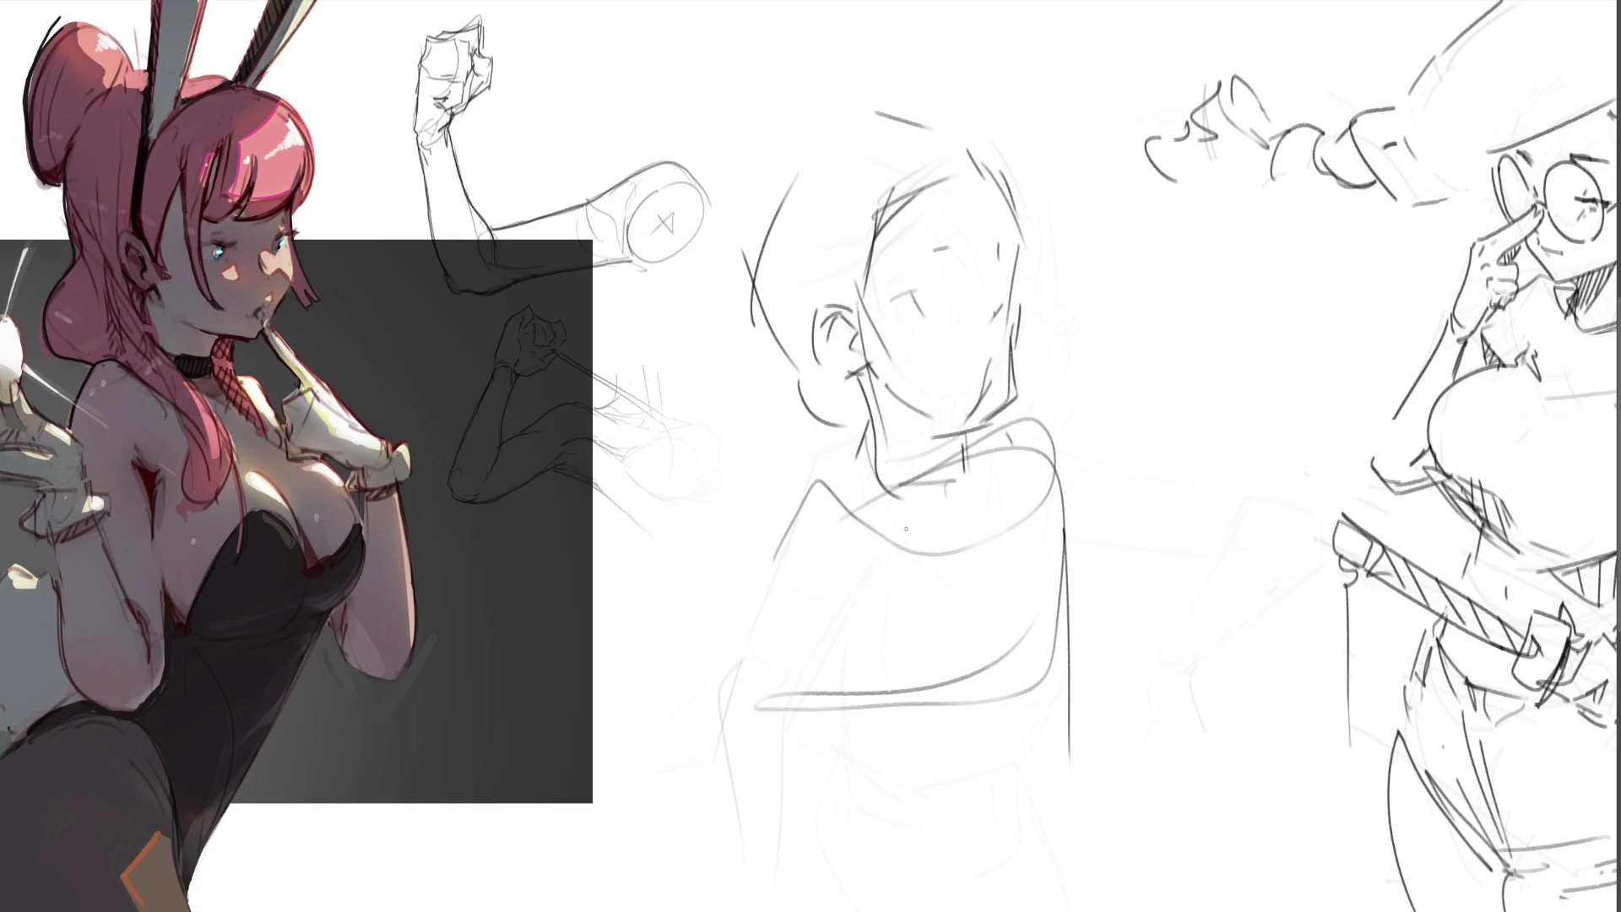
- Sweep a large soft eraser across the middle sketch, then fade the face lines with a smaller eraser
{"action": "key", "text": "e"}
{"action": "mouse_move", "coordinate": [947, 524]}
{"action": "left_mouse_down"}
{"action": "mouse_move", "coordinate": [904, 615]}
{"action": "mouse_move", "coordinate": [976, 289]}
{"action": "mouse_move", "coordinate": [1105, 670]}
{"action": "mouse_move", "coordinate": [1106, 593]}
{"action": "left_mouse_up"}
{"action": "key", "text": "bracketleft"}
{"action": "key", "text": "bracketleft"}
{"action": "key", "text": "bracketleft"}
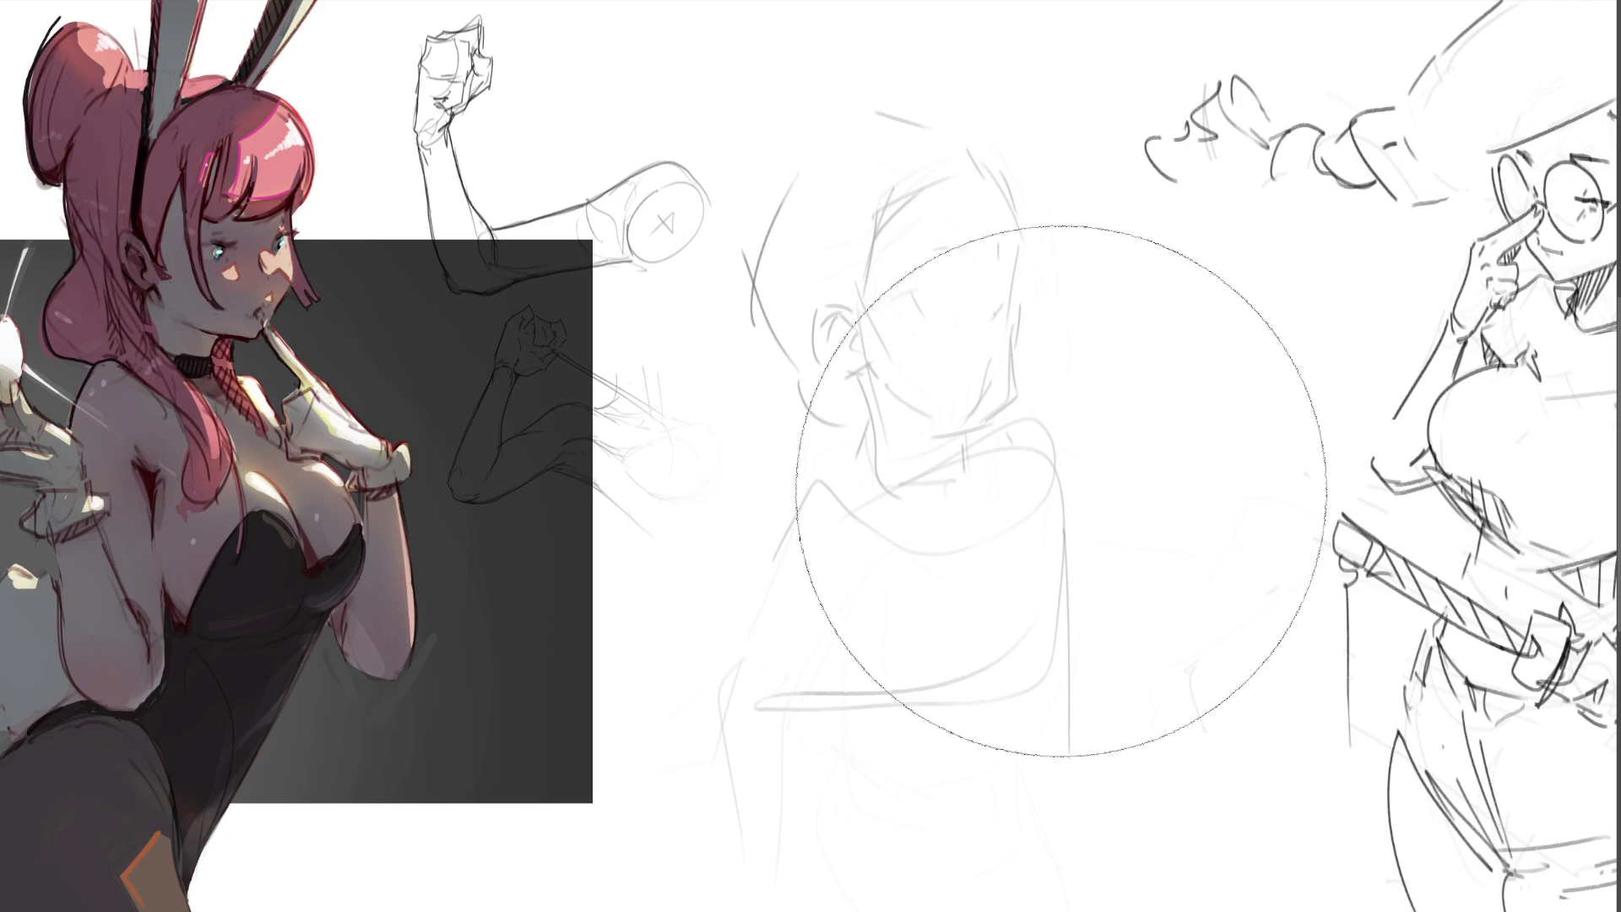
{"action": "mouse_move", "coordinate": [865, 391]}
{"action": "left_mouse_down"}
{"action": "mouse_move", "coordinate": [897, 535]}
{"action": "mouse_move", "coordinate": [970, 152]}
{"action": "mouse_move", "coordinate": [872, 452]}
{"action": "mouse_move", "coordinate": [1084, 585]}
{"action": "mouse_move", "coordinate": [1071, 413]}
{"action": "mouse_move", "coordinate": [802, 716]}
{"action": "mouse_move", "coordinate": [803, 174]}
{"action": "mouse_move", "coordinate": [916, 409]}
{"action": "mouse_move", "coordinate": [965, 147]}
{"action": "mouse_move", "coordinate": [816, 750]}
{"action": "mouse_move", "coordinate": [1375, 733]}
{"action": "mouse_move", "coordinate": [992, 433]}
{"action": "mouse_move", "coordinate": [825, 152]}
{"action": "mouse_move", "coordinate": [854, 366]}
{"action": "mouse_move", "coordinate": [528, 752]}
{"action": "left_mouse_up"}
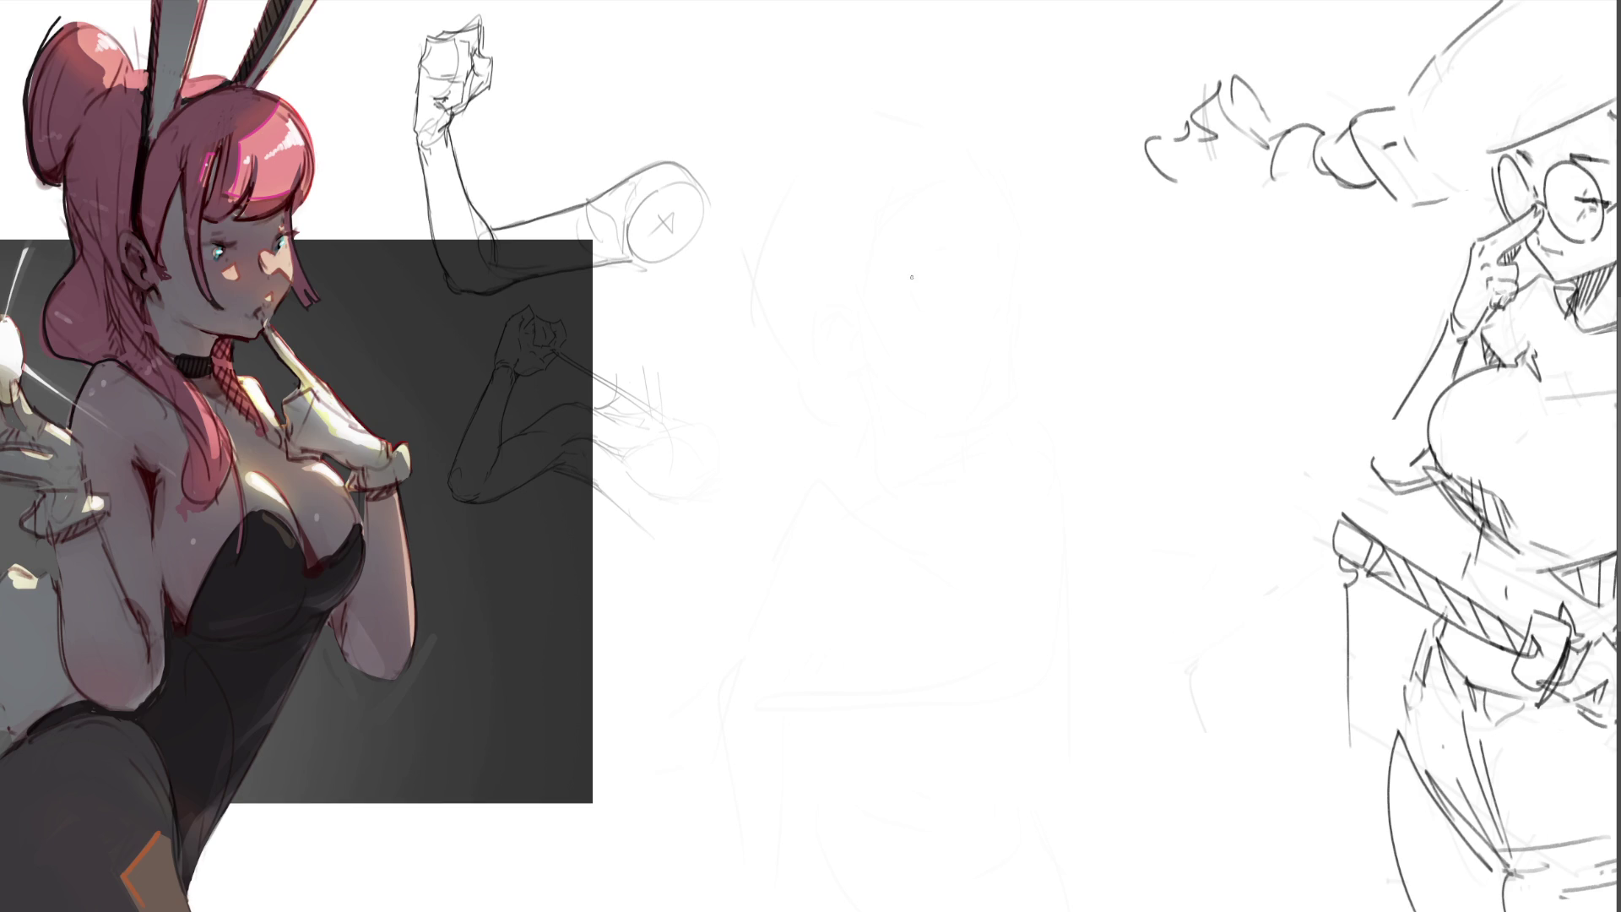
- Outline a fresh head with ear, cheek and jaw marks, undoing misplaced strokes
{"action": "left_click_drag", "start_coordinate": [850, 286], "coordinate": [910, 248]}
{"action": "left_click_drag", "start_coordinate": [933, 233], "coordinate": [972, 333]}
{"action": "left_click_drag", "start_coordinate": [855, 287], "coordinate": [860, 333]}
{"action": "mouse_move", "coordinate": [870, 343]}
{"action": "left_mouse_down"}
{"action": "mouse_move", "coordinate": [970, 382]}
{"action": "mouse_move", "coordinate": [969, 424]}
{"action": "mouse_move", "coordinate": [935, 479]}
{"action": "mouse_move", "coordinate": [914, 477]}
{"action": "left_mouse_up"}
{"action": "key", "text": "ctrl+z"}
{"action": "left_click_drag", "start_coordinate": [950, 411], "coordinate": [939, 429]}
{"action": "mouse_move", "coordinate": [857, 354]}
{"action": "left_mouse_down"}
{"action": "mouse_move", "coordinate": [823, 359]}
{"action": "mouse_move", "coordinate": [851, 410]}
{"action": "mouse_move", "coordinate": [838, 412]}
{"action": "mouse_move", "coordinate": [856, 375]}
{"action": "left_mouse_up"}
{"action": "key", "text": "ctrl+z"}
{"action": "key", "text": "ctrl+z"}
{"action": "left_click_drag", "start_coordinate": [975, 352], "coordinate": [965, 390]}
{"action": "left_click_drag", "start_coordinate": [816, 431], "coordinate": [900, 490]}
{"action": "mouse_move", "coordinate": [876, 373]}
{"action": "left_mouse_down"}
{"action": "mouse_move", "coordinate": [954, 387]}
{"action": "mouse_move", "coordinate": [912, 340]}
{"action": "left_mouse_up"}
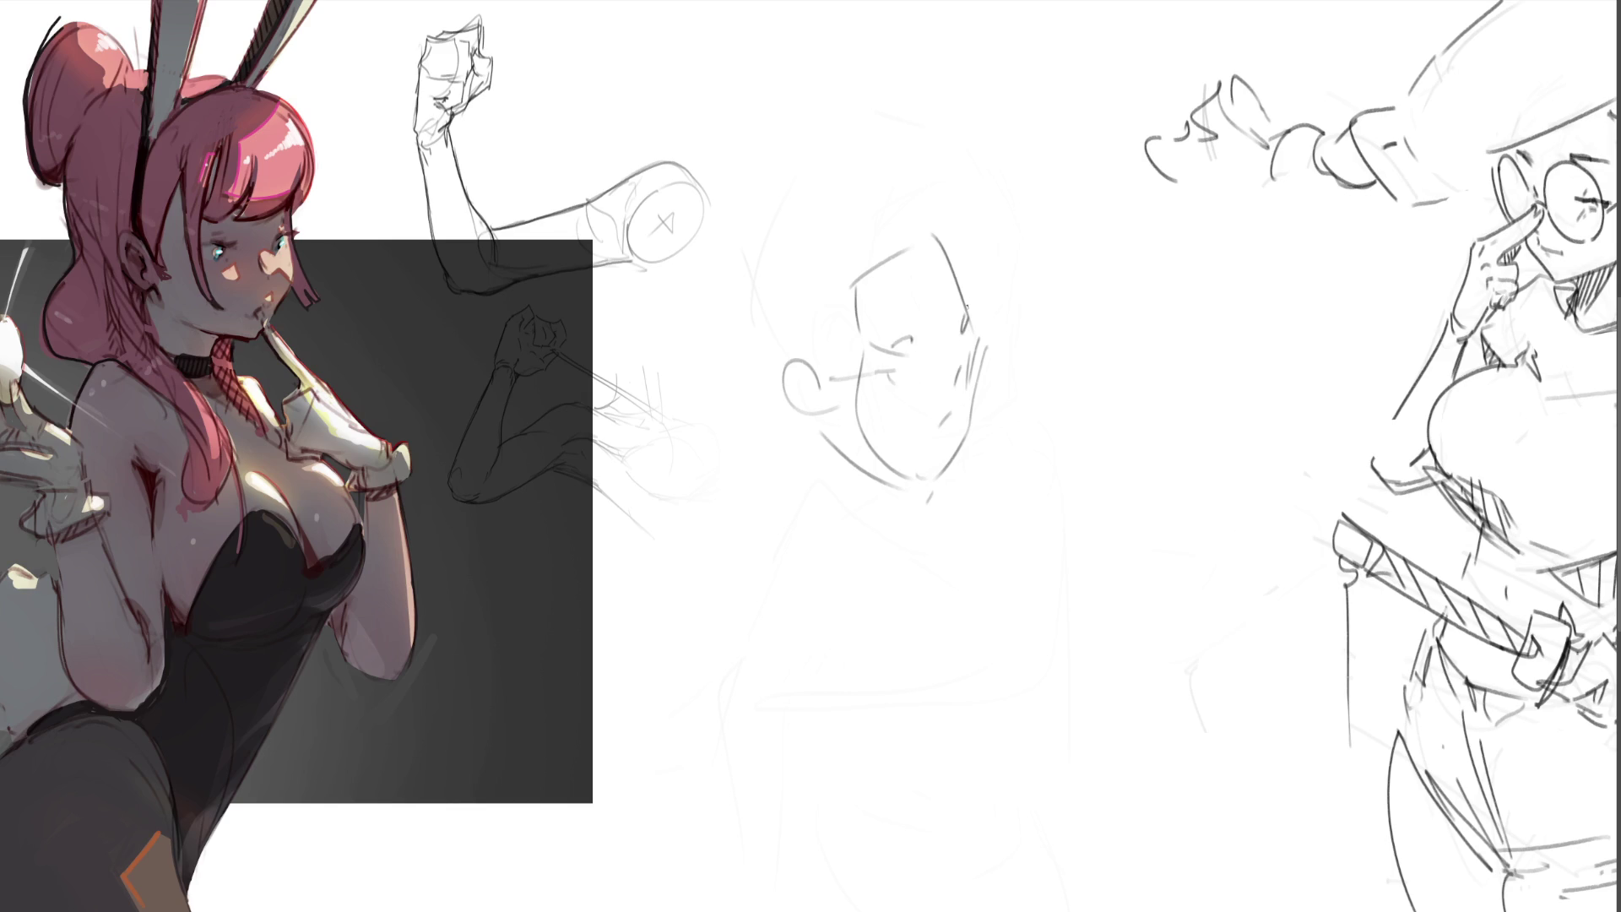
- Add a hairline and redraw the jaw and neck lines below the face
{"action": "mouse_move", "coordinate": [817, 290]}
{"action": "left_mouse_down"}
{"action": "mouse_move", "coordinate": [810, 353]}
{"action": "mouse_move", "coordinate": [899, 232]}
{"action": "mouse_move", "coordinate": [977, 287]}
{"action": "left_mouse_up"}
{"action": "left_click_drag", "start_coordinate": [807, 429], "coordinate": [887, 531]}
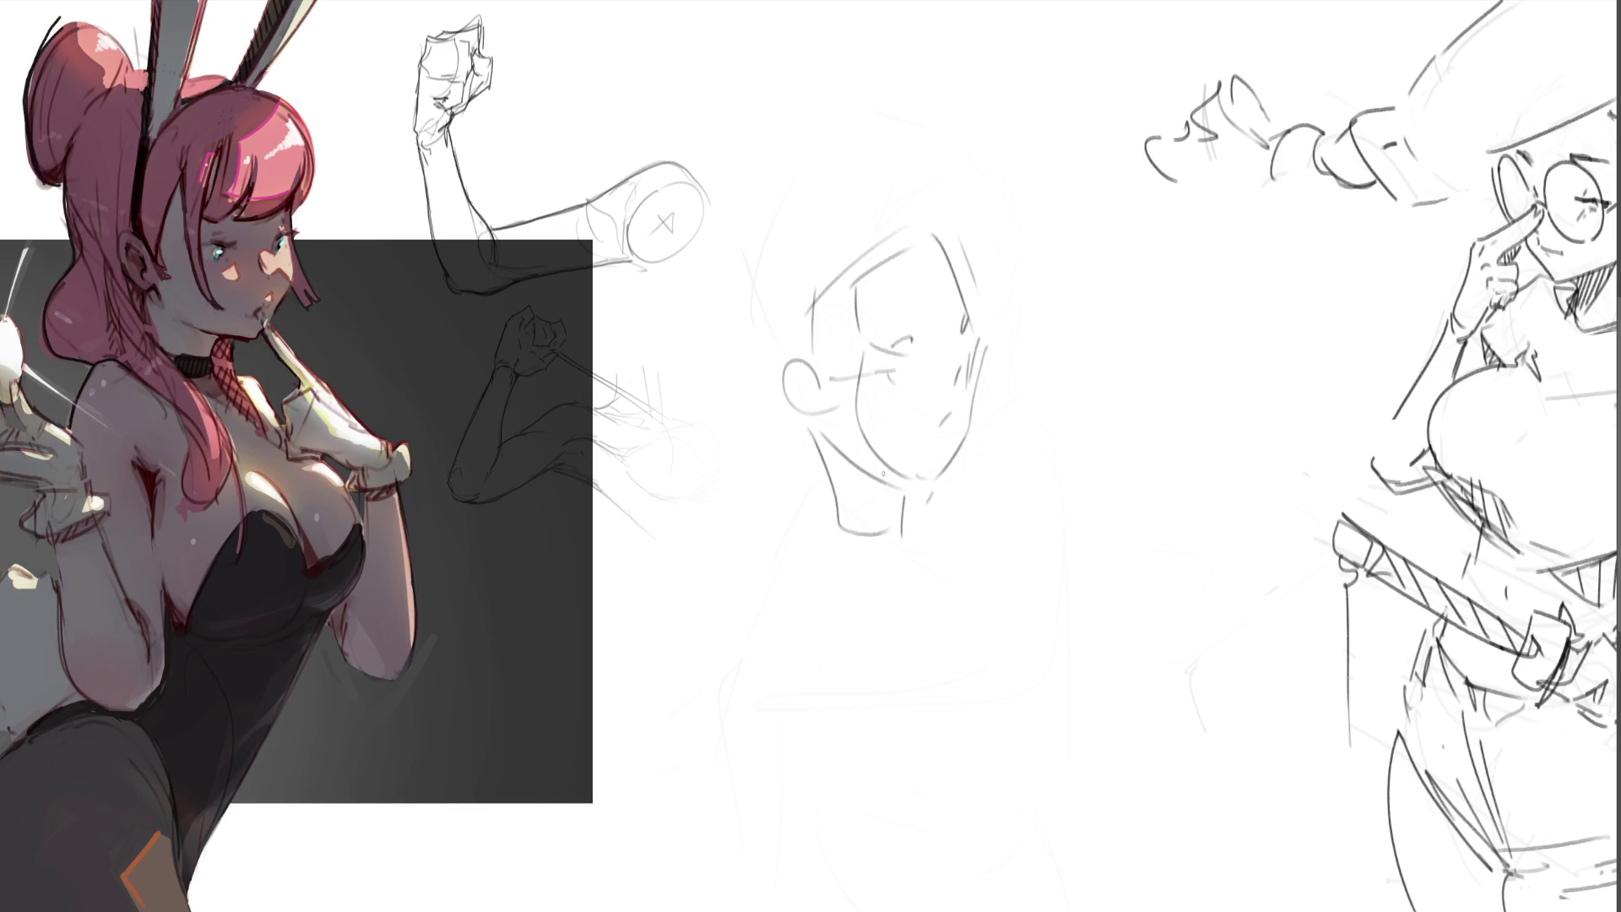
{"action": "key", "text": "ctrl+z"}
{"action": "left_click_drag", "start_coordinate": [934, 480], "coordinate": [877, 545]}
{"action": "left_click_drag", "start_coordinate": [818, 436], "coordinate": [845, 554]}
{"action": "left_click_drag", "start_coordinate": [896, 492], "coordinate": [904, 590]}
{"action": "left_click_drag", "start_coordinate": [825, 456], "coordinate": [792, 548]}
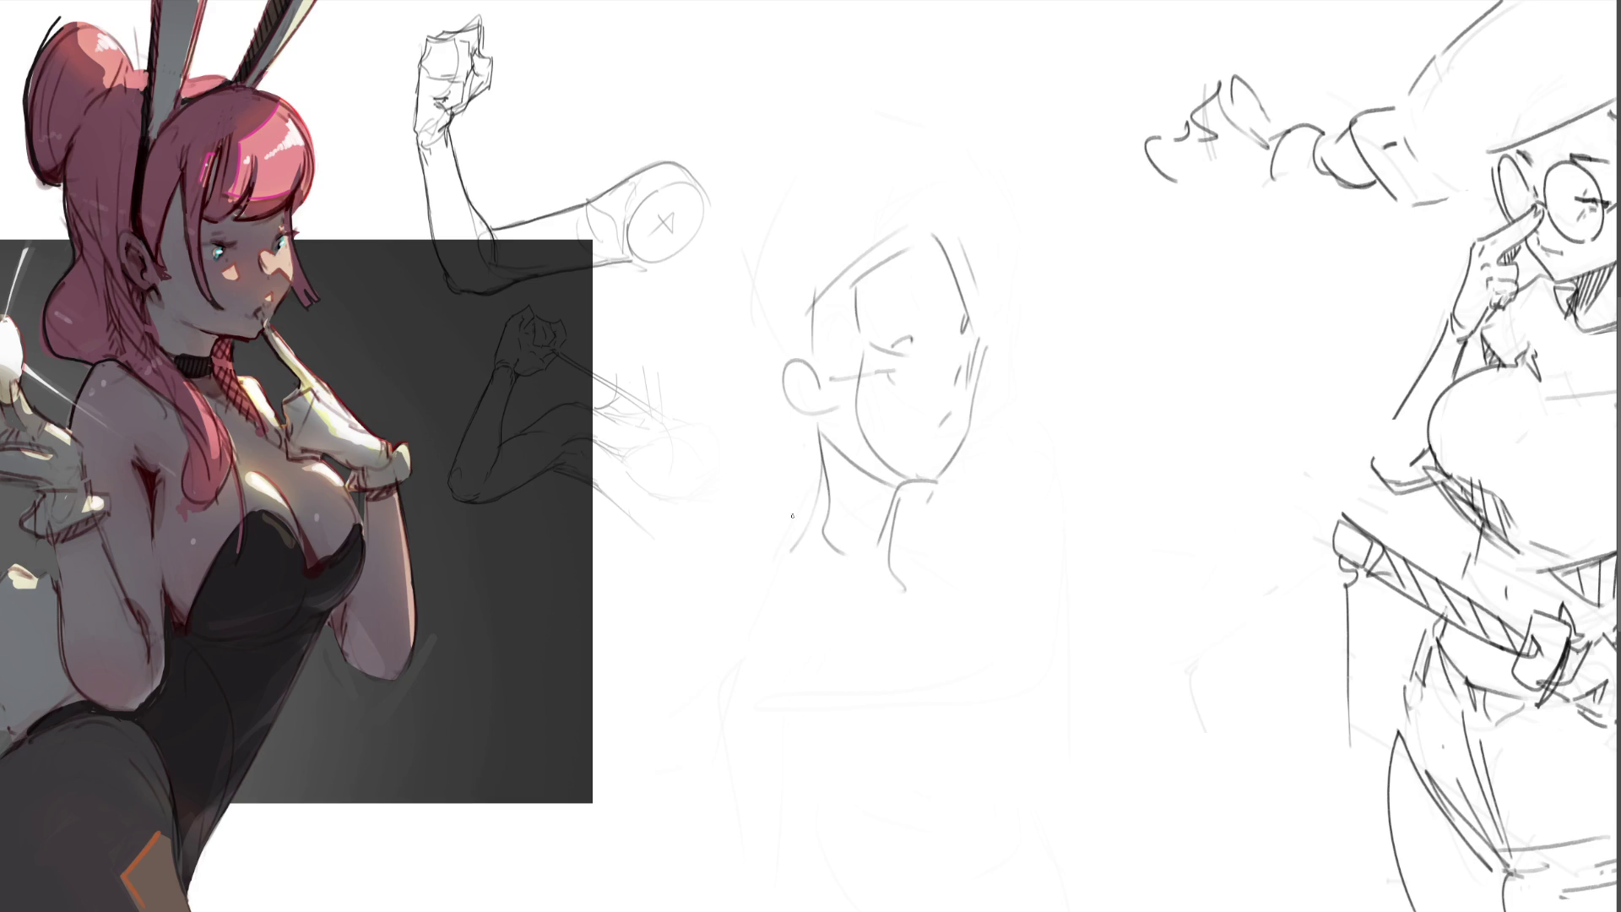
- Redraw a larger ear and sketch hair strokes at the forehead and temple
{"action": "left_click_drag", "start_coordinate": [818, 410], "coordinate": [789, 416]}
{"action": "left_click_drag", "start_coordinate": [809, 358], "coordinate": [795, 405]}
{"action": "left_click_drag", "start_coordinate": [800, 280], "coordinate": [793, 338]}
{"action": "left_click_drag", "start_coordinate": [833, 251], "coordinate": [805, 306]}
{"action": "left_click_drag", "start_coordinate": [936, 196], "coordinate": [947, 223]}
{"action": "mouse_move", "coordinate": [781, 236]}
{"action": "left_mouse_down"}
{"action": "mouse_move", "coordinate": [791, 391]}
{"action": "mouse_move", "coordinate": [868, 189]}
{"action": "left_mouse_up"}
{"action": "left_click_drag", "start_coordinate": [940, 179], "coordinate": [949, 240]}
{"action": "key", "text": "ctrl+z"}
{"action": "key", "text": "ctrl+z"}
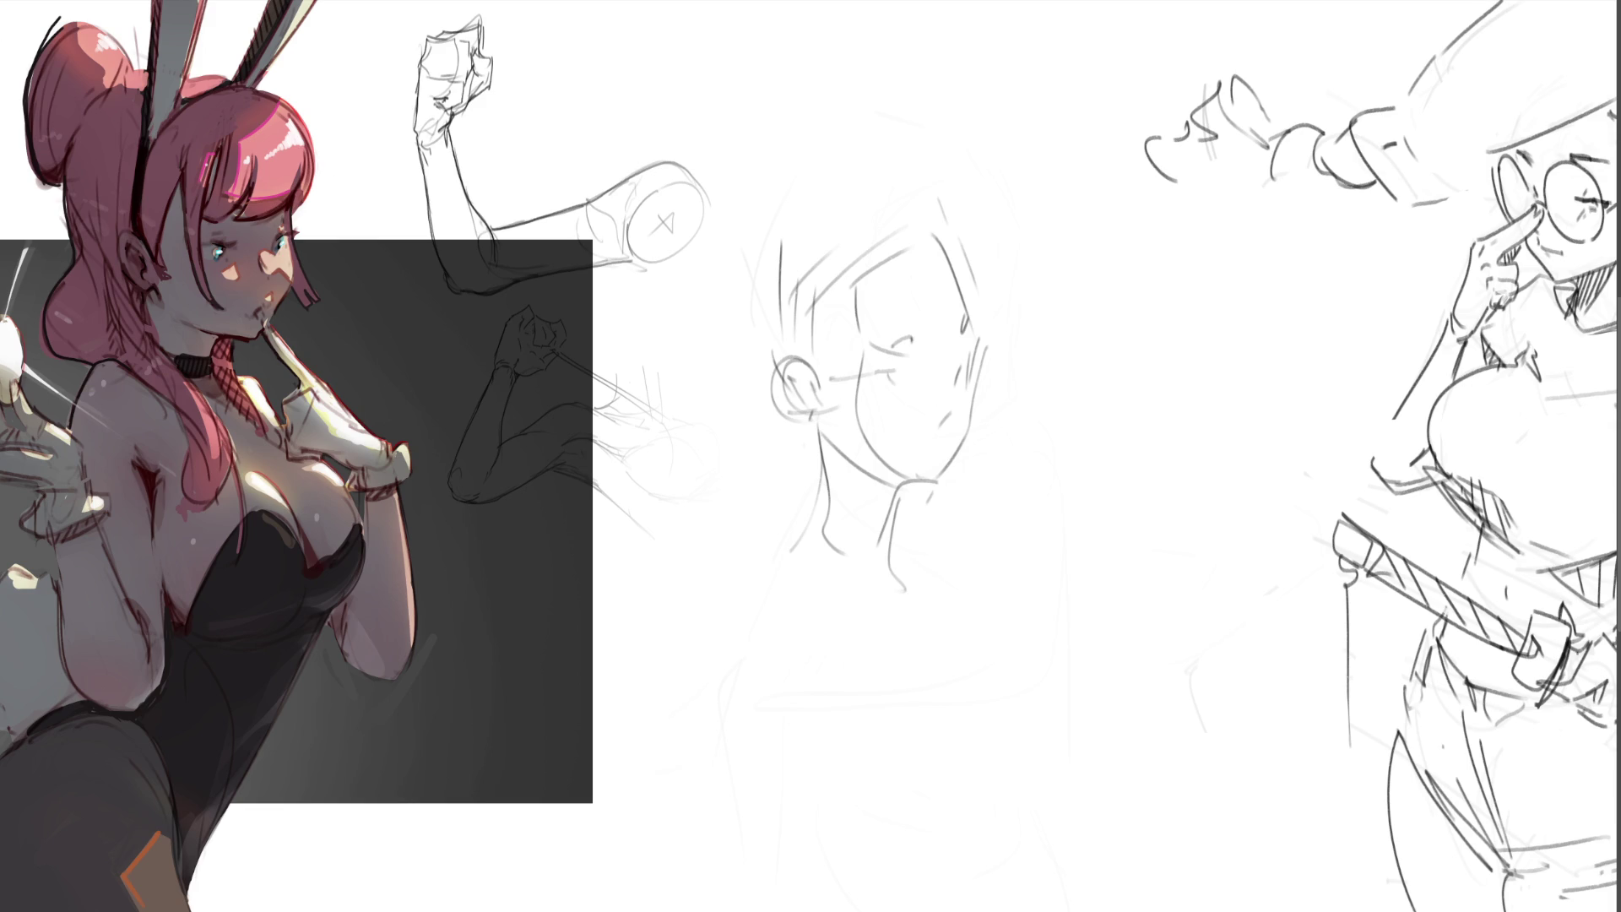
- Lasso the sketched face in the middle, delete it and deselect
{"action": "left_click_drag", "start_coordinate": [1052, 359], "coordinate": [964, 184]}
{"action": "mouse_move", "coordinate": [755, 213]}
{"action": "left_mouse_down"}
{"action": "mouse_move", "coordinate": [816, 666]}
{"action": "mouse_move", "coordinate": [1153, 468]}
{"action": "left_mouse_up"}
{"action": "key", "text": "Delete"}
{"action": "key", "text": "ctrl+d"}
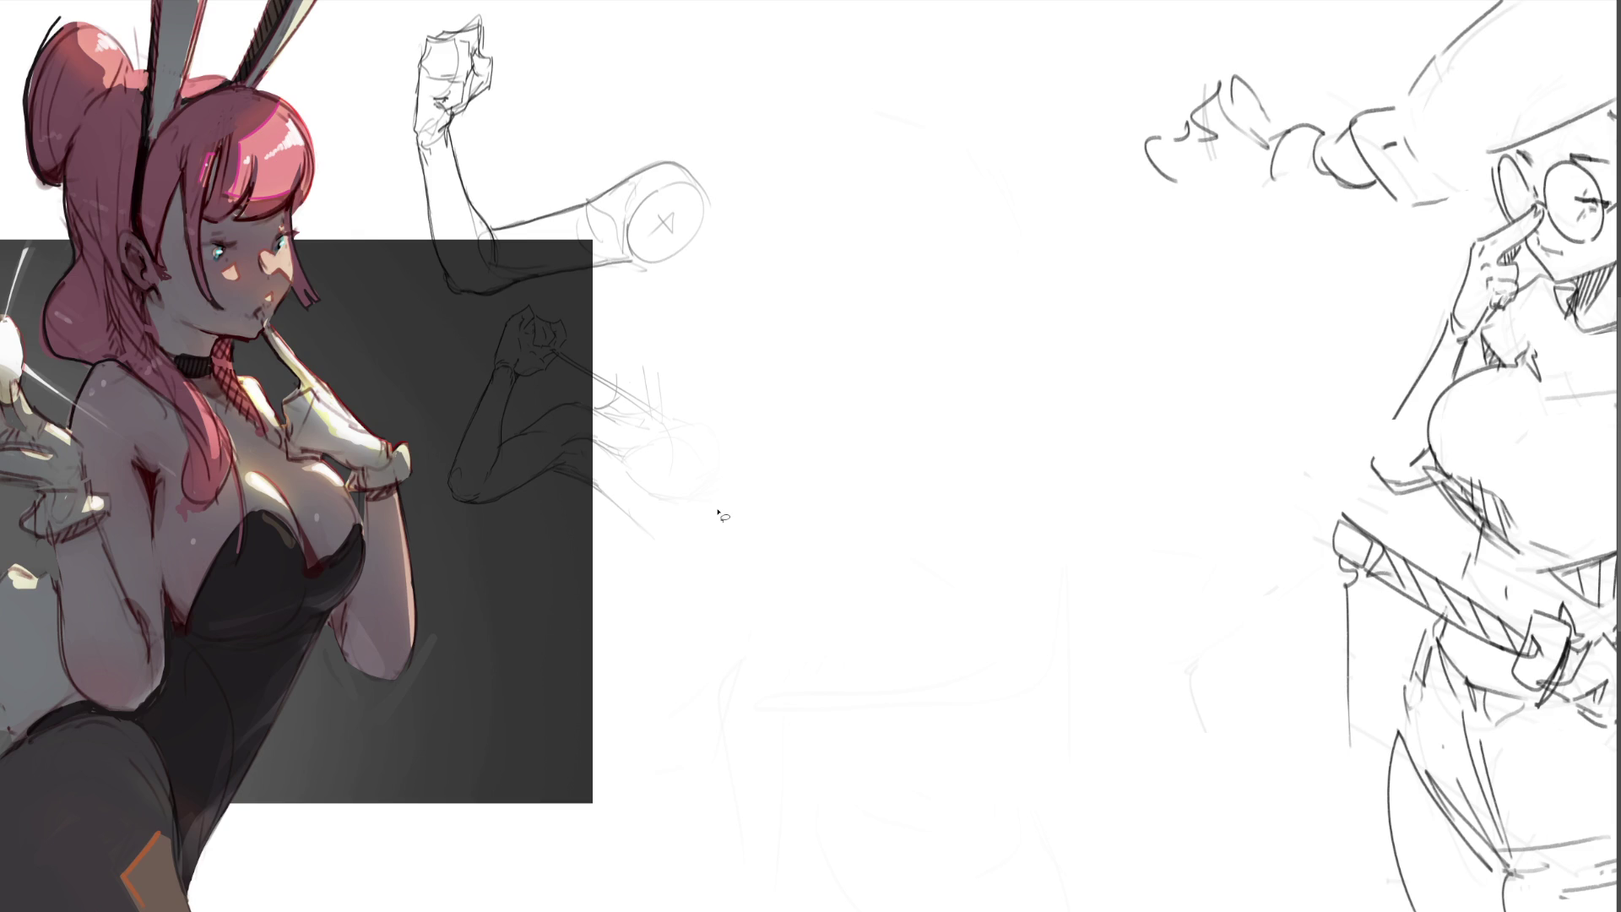
- Switch from the Lasso to the pencil brush with the B shortcut
{"action": "key", "text": "b"}
- Sketch the new figure's head outline, eyes, brow, ear and hairline
{"action": "left_click_drag", "start_coordinate": [1049, 275], "coordinate": [1045, 305]}
{"action": "key", "text": "ctrl+z"}
{"action": "mouse_move", "coordinate": [926, 257]}
{"action": "left_mouse_down"}
{"action": "mouse_move", "coordinate": [923, 329]}
{"action": "mouse_move", "coordinate": [1017, 193]}
{"action": "mouse_move", "coordinate": [1036, 316]}
{"action": "mouse_move", "coordinate": [924, 341]}
{"action": "mouse_move", "coordinate": [996, 272]}
{"action": "mouse_move", "coordinate": [1006, 288]}
{"action": "left_mouse_up"}
{"action": "mouse_move", "coordinate": [994, 275]}
{"action": "left_mouse_down"}
{"action": "mouse_move", "coordinate": [934, 268]}
{"action": "mouse_move", "coordinate": [962, 384]}
{"action": "mouse_move", "coordinate": [1040, 369]}
{"action": "left_mouse_up"}
{"action": "left_click", "coordinate": [986, 236]}
{"action": "left_click_drag", "start_coordinate": [1064, 297], "coordinate": [1074, 312]}
{"action": "left_click_drag", "start_coordinate": [925, 256], "coordinate": [988, 163]}
{"action": "mouse_move", "coordinate": [1044, 155]}
{"action": "left_mouse_down"}
{"action": "mouse_move", "coordinate": [1106, 279]}
{"action": "mouse_move", "coordinate": [1102, 324]}
{"action": "left_mouse_up"}
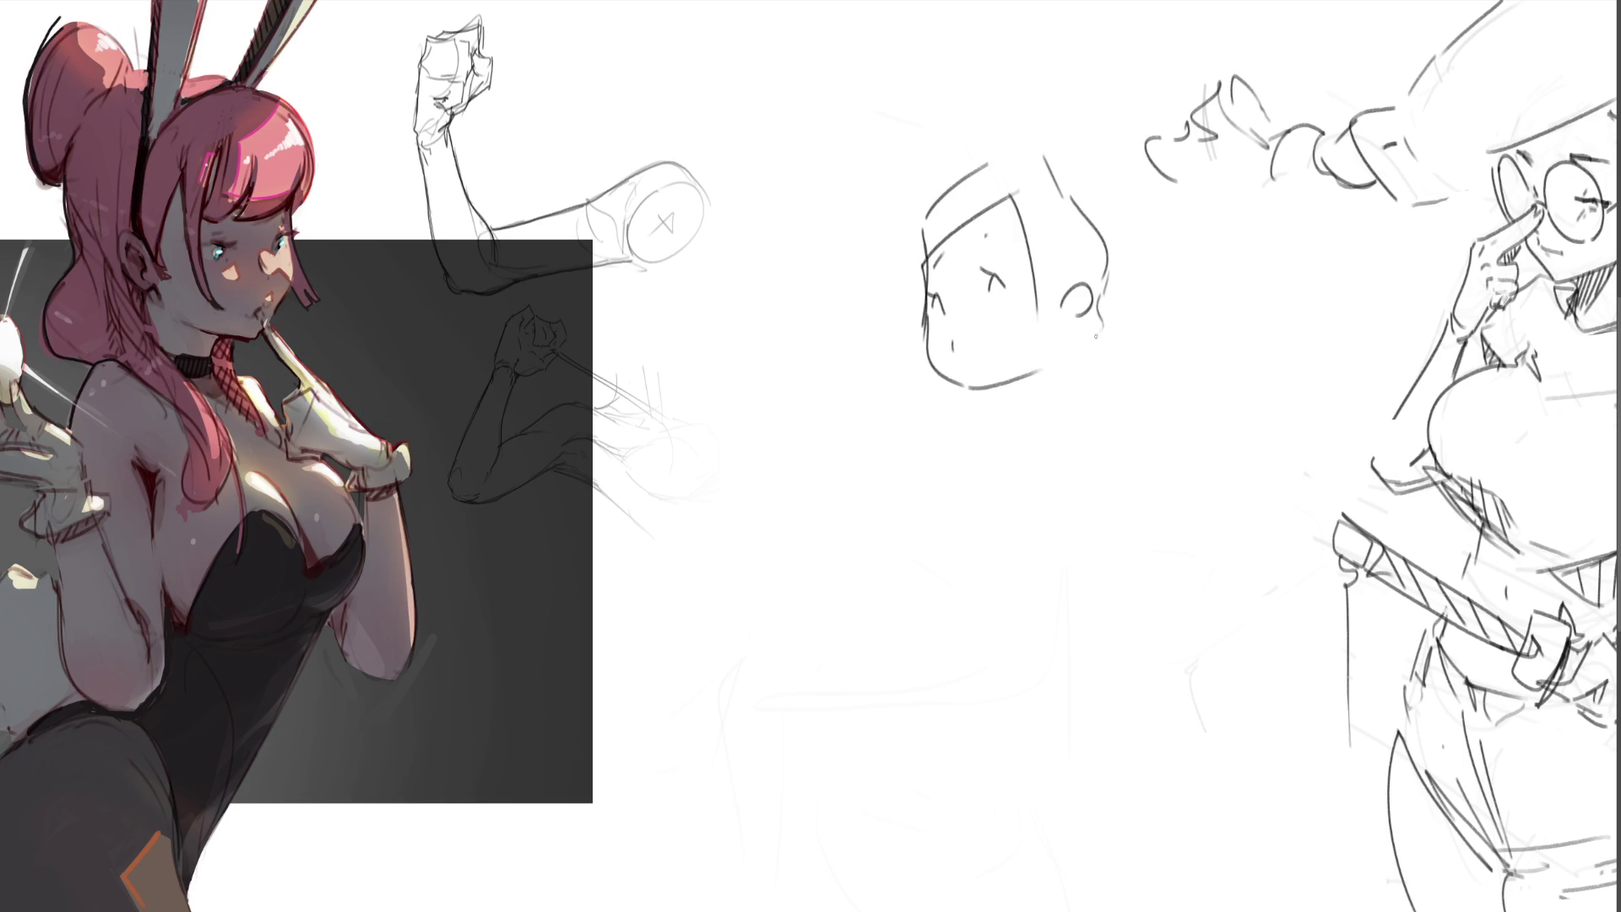
- Draw the chin, neck and collar, redoing the first attempt, and start the shoulder lines
{"action": "mouse_move", "coordinate": [981, 386]}
{"action": "left_mouse_down"}
{"action": "mouse_move", "coordinate": [995, 417]}
{"action": "mouse_move", "coordinate": [1060, 399]}
{"action": "left_mouse_up"}
{"action": "left_click_drag", "start_coordinate": [1078, 326], "coordinate": [1054, 431]}
{"action": "key", "text": "ctrl+z"}
{"action": "key", "text": "ctrl+z"}
{"action": "left_click_drag", "start_coordinate": [991, 386], "coordinate": [998, 418]}
{"action": "left_click_drag", "start_coordinate": [989, 434], "coordinate": [1053, 418]}
{"action": "left_click_drag", "start_coordinate": [1082, 304], "coordinate": [1061, 417]}
{"action": "mouse_move", "coordinate": [1084, 337]}
{"action": "left_mouse_down"}
{"action": "mouse_move", "coordinate": [1072, 424]}
{"action": "mouse_move", "coordinate": [979, 481]}
{"action": "left_mouse_up"}
{"action": "left_click_drag", "start_coordinate": [989, 423], "coordinate": [961, 549]}
{"action": "mouse_move", "coordinate": [1084, 420]}
{"action": "left_mouse_down"}
{"action": "mouse_move", "coordinate": [963, 549]}
{"action": "mouse_move", "coordinate": [1013, 562]}
{"action": "left_mouse_up"}
- Draw both shoulder curves, the sleeve outline and the torso's side and lower edges
{"action": "left_click_drag", "start_coordinate": [949, 460], "coordinate": [992, 596]}
{"action": "mouse_move", "coordinate": [1109, 422]}
{"action": "left_mouse_down"}
{"action": "mouse_move", "coordinate": [1173, 497]}
{"action": "mouse_move", "coordinate": [1131, 547]}
{"action": "left_mouse_up"}
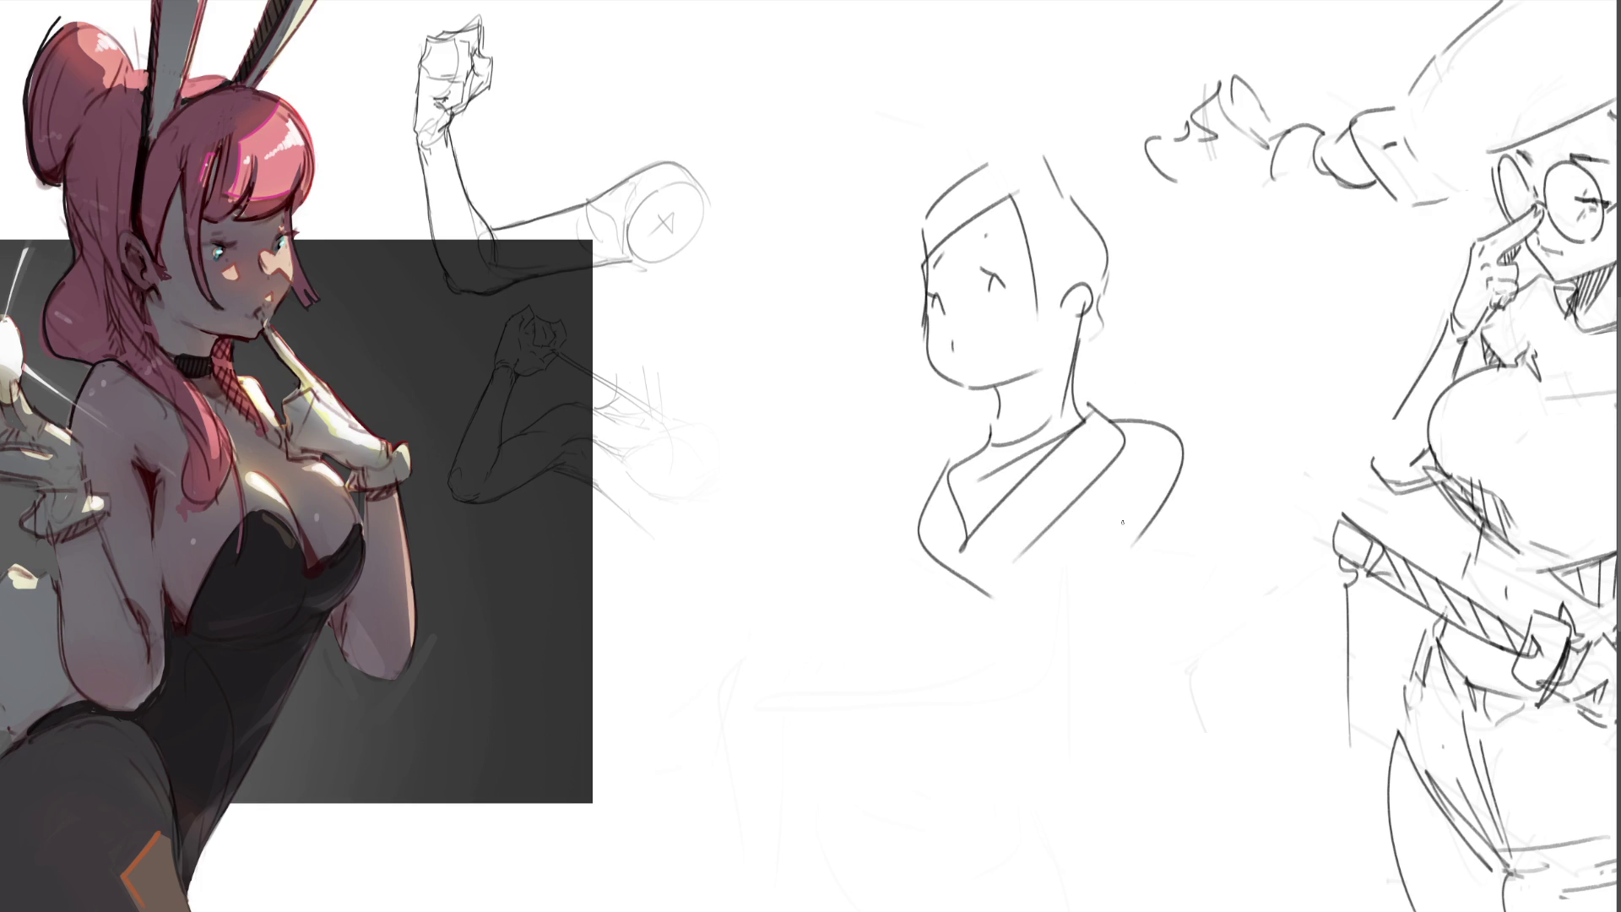
{"action": "mouse_move", "coordinate": [1134, 414]}
{"action": "left_mouse_down"}
{"action": "mouse_move", "coordinate": [1267, 506]}
{"action": "mouse_move", "coordinate": [1140, 534]}
{"action": "mouse_move", "coordinate": [1061, 651]}
{"action": "mouse_move", "coordinate": [947, 657]}
{"action": "left_mouse_up"}
{"action": "left_click_drag", "start_coordinate": [1096, 596], "coordinate": [1055, 701]}
{"action": "left_click_drag", "start_coordinate": [920, 630], "coordinate": [968, 806]}
{"action": "left_click_drag", "start_coordinate": [1074, 617], "coordinate": [1035, 820]}
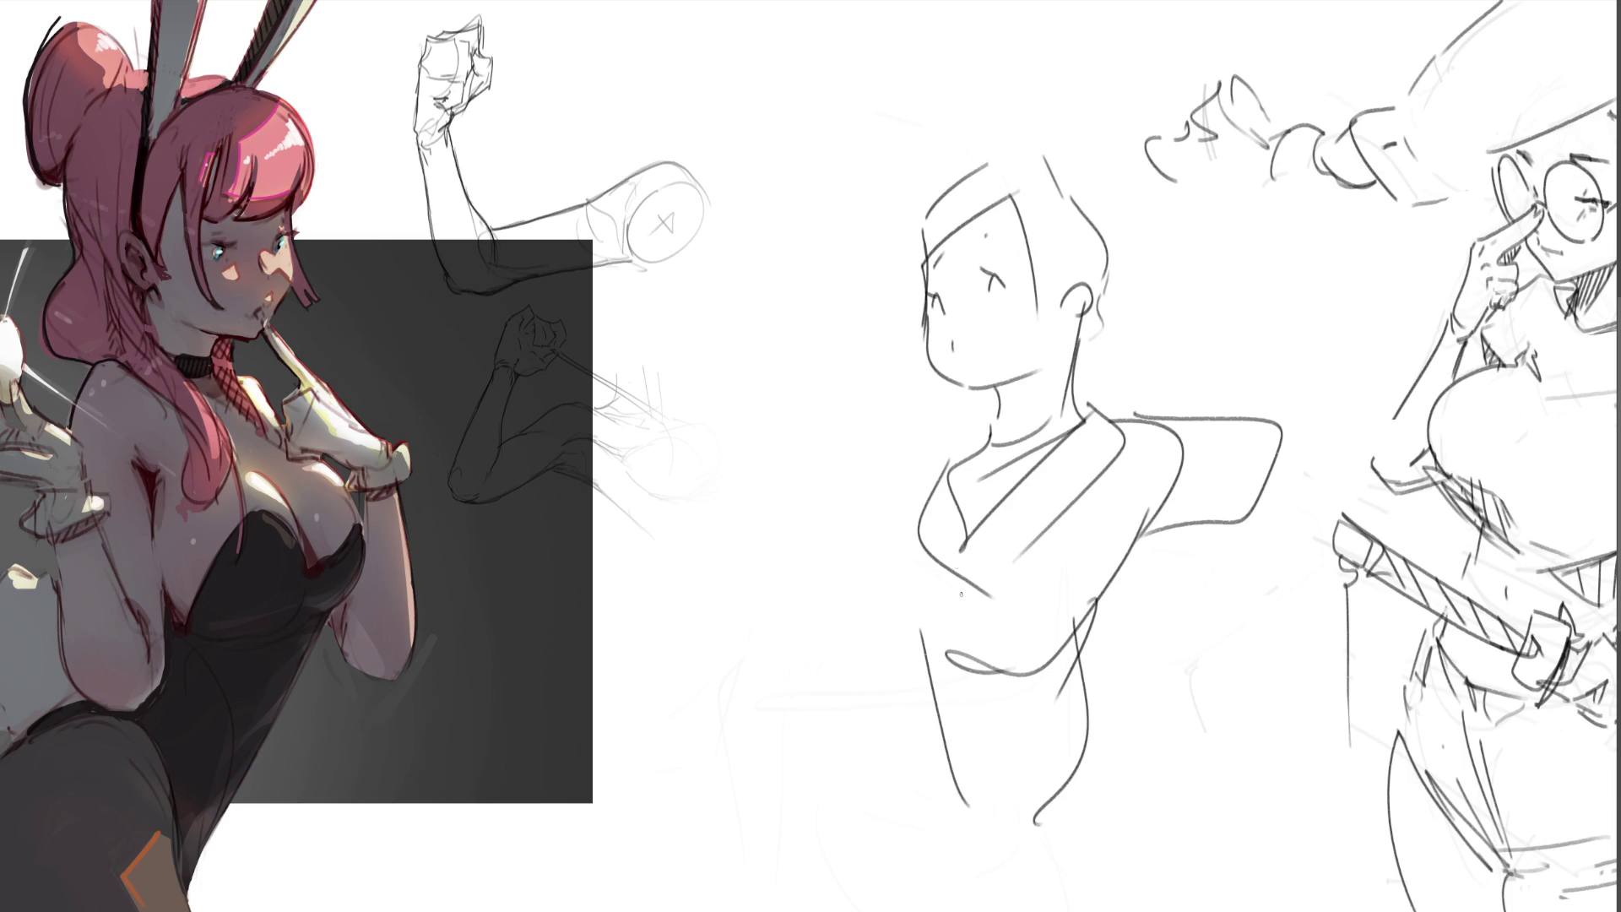
- Add extra body and sleeve lines, then draw two long bunny ears above the head
{"action": "left_click_drag", "start_coordinate": [899, 447], "coordinate": [885, 504]}
{"action": "mouse_move", "coordinate": [1208, 539]}
{"action": "left_mouse_down"}
{"action": "mouse_move", "coordinate": [1114, 608]}
{"action": "mouse_move", "coordinate": [1155, 711]}
{"action": "left_mouse_up"}
{"action": "left_click_drag", "start_coordinate": [1107, 612], "coordinate": [1153, 708]}
{"action": "left_click_drag", "start_coordinate": [1097, 788], "coordinate": [1127, 775]}
{"action": "left_click_drag", "start_coordinate": [902, 653], "coordinate": [1169, 713]}
{"action": "left_click_drag", "start_coordinate": [1236, 429], "coordinate": [1293, 509]}
{"action": "left_click_drag", "start_coordinate": [913, 447], "coordinate": [825, 538]}
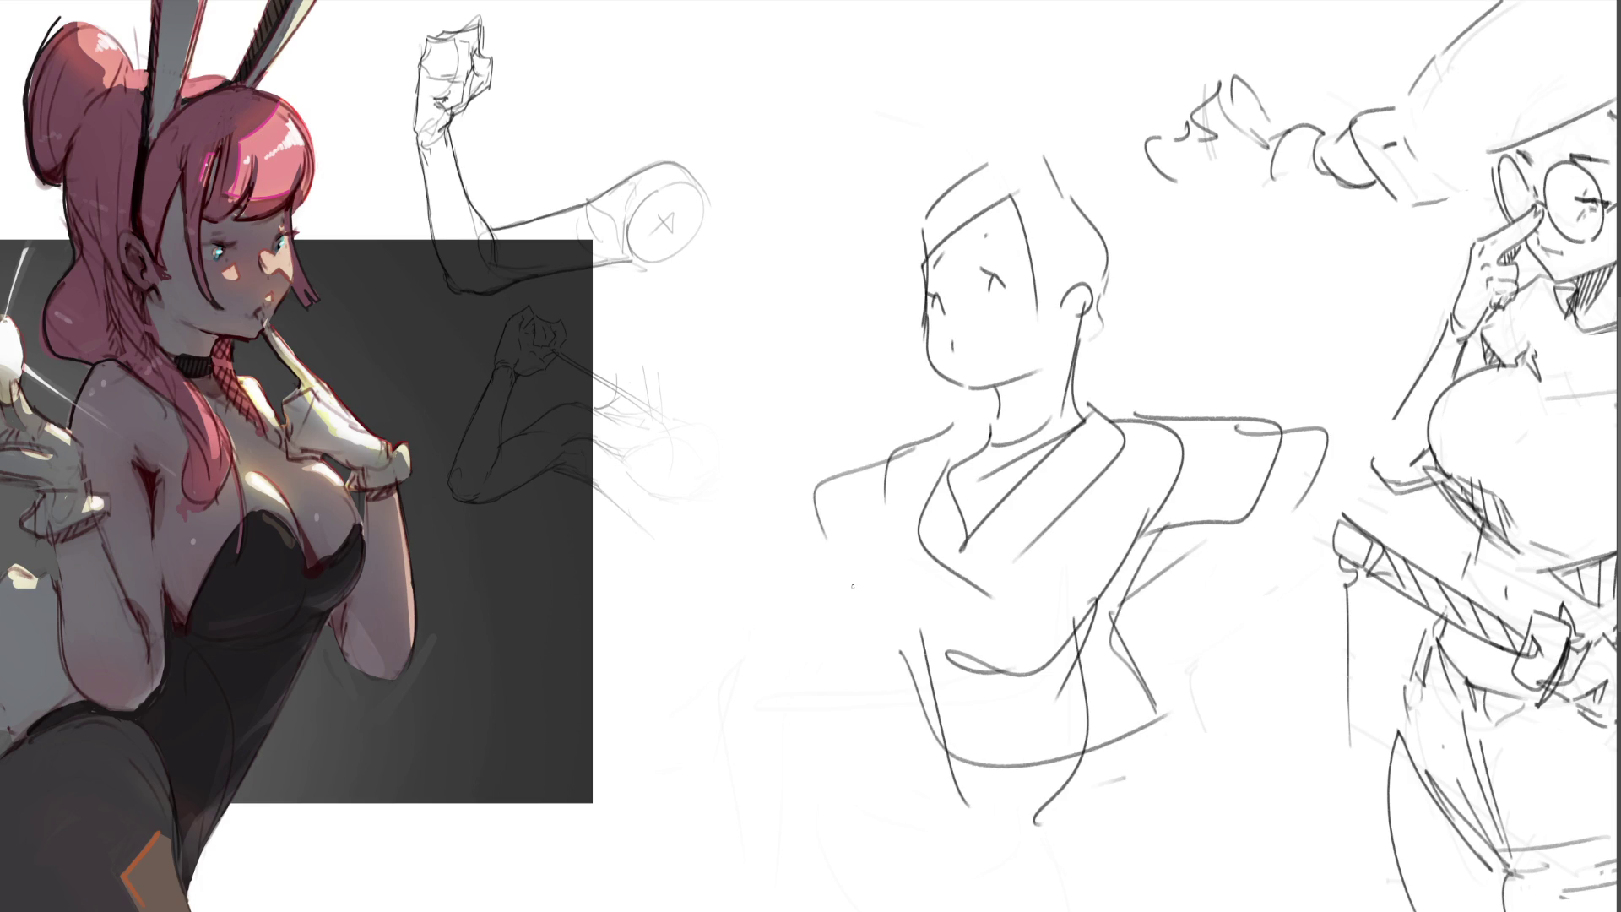
{"action": "key", "text": "ctrl+z"}
{"action": "left_click_drag", "start_coordinate": [922, 55], "coordinate": [953, 168]}
{"action": "mouse_move", "coordinate": [906, 22]}
{"action": "left_mouse_down"}
{"action": "mouse_move", "coordinate": [952, 167]}
{"action": "mouse_move", "coordinate": [1051, 162]}
{"action": "left_mouse_up"}
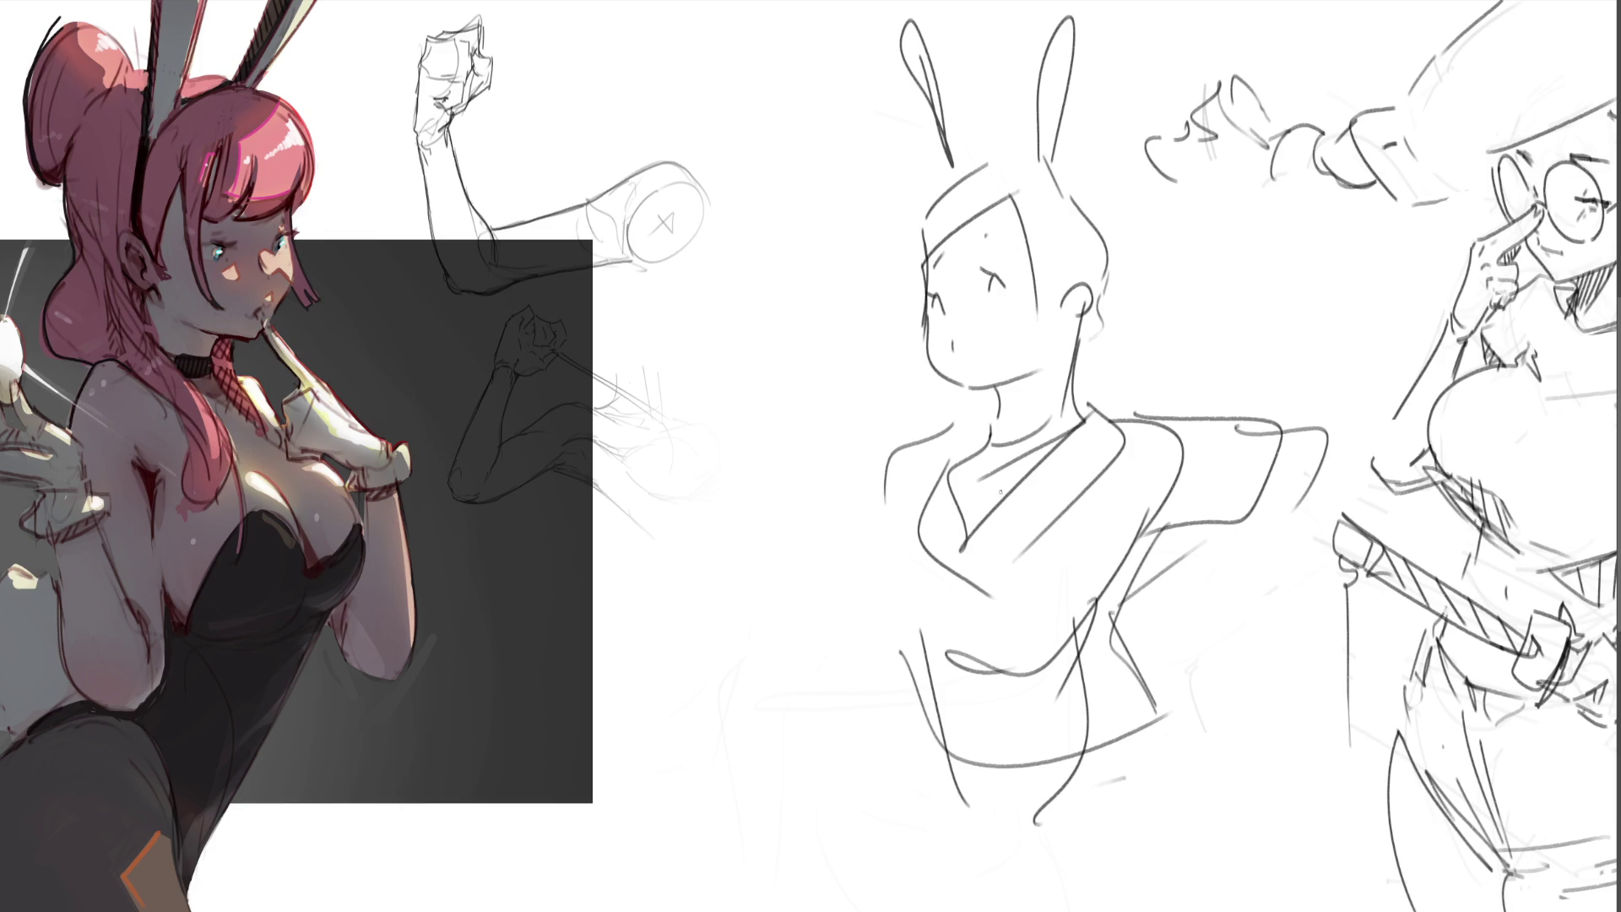
- Lasso and delete the bunny sketch, deselect, then draw a vertical line
{"action": "mouse_move", "coordinate": [1169, 270]}
{"action": "left_mouse_down"}
{"action": "mouse_move", "coordinate": [1132, 146]}
{"action": "mouse_move", "coordinate": [859, 89]}
{"action": "mouse_move", "coordinate": [1202, 775]}
{"action": "left_mouse_up"}
{"action": "mouse_move", "coordinate": [1393, 747]}
{"action": "left_mouse_down"}
{"action": "mouse_move", "coordinate": [1520, 591]}
{"action": "mouse_move", "coordinate": [751, 844]}
{"action": "mouse_move", "coordinate": [802, 895]}
{"action": "left_mouse_up"}
{"action": "key", "text": "Delete"}
{"action": "key", "text": "ctrl+d"}
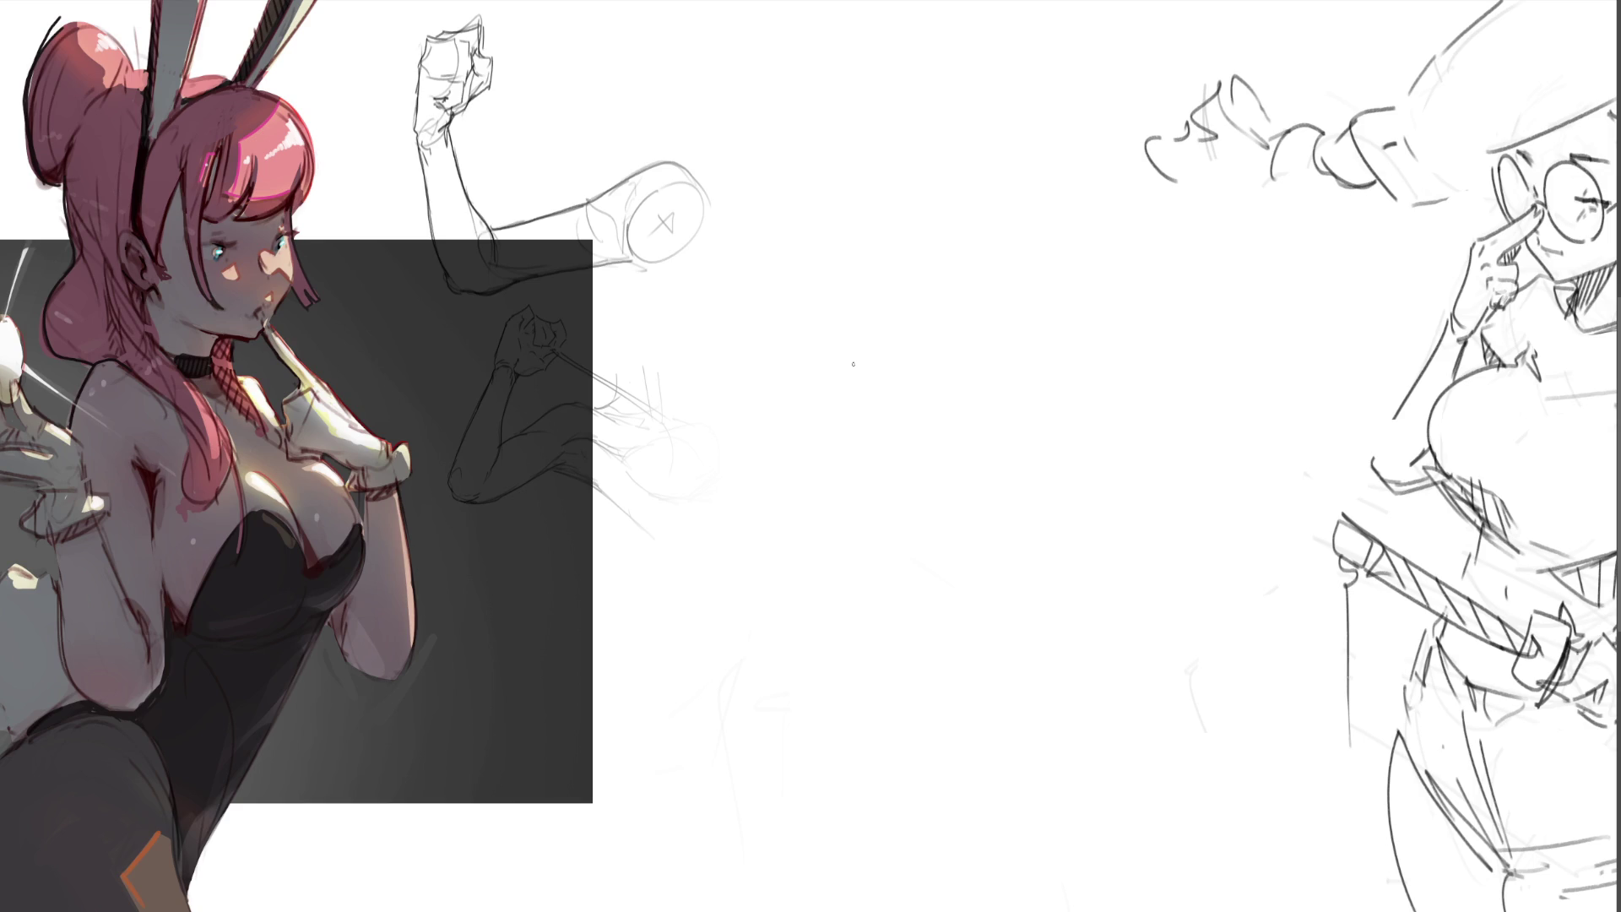
{"action": "left_click_drag", "start_coordinate": [809, 164], "coordinate": [819, 547]}
- Draw L-shaped axes labelled Level and Time, a staircase line and a smooth rising curve
{"action": "key", "text": "ctrl+z"}
{"action": "mouse_move", "coordinate": [823, 172]}
{"action": "left_mouse_down"}
{"action": "mouse_move", "coordinate": [823, 565]}
{"action": "mouse_move", "coordinate": [1281, 579]}
{"action": "left_mouse_up"}
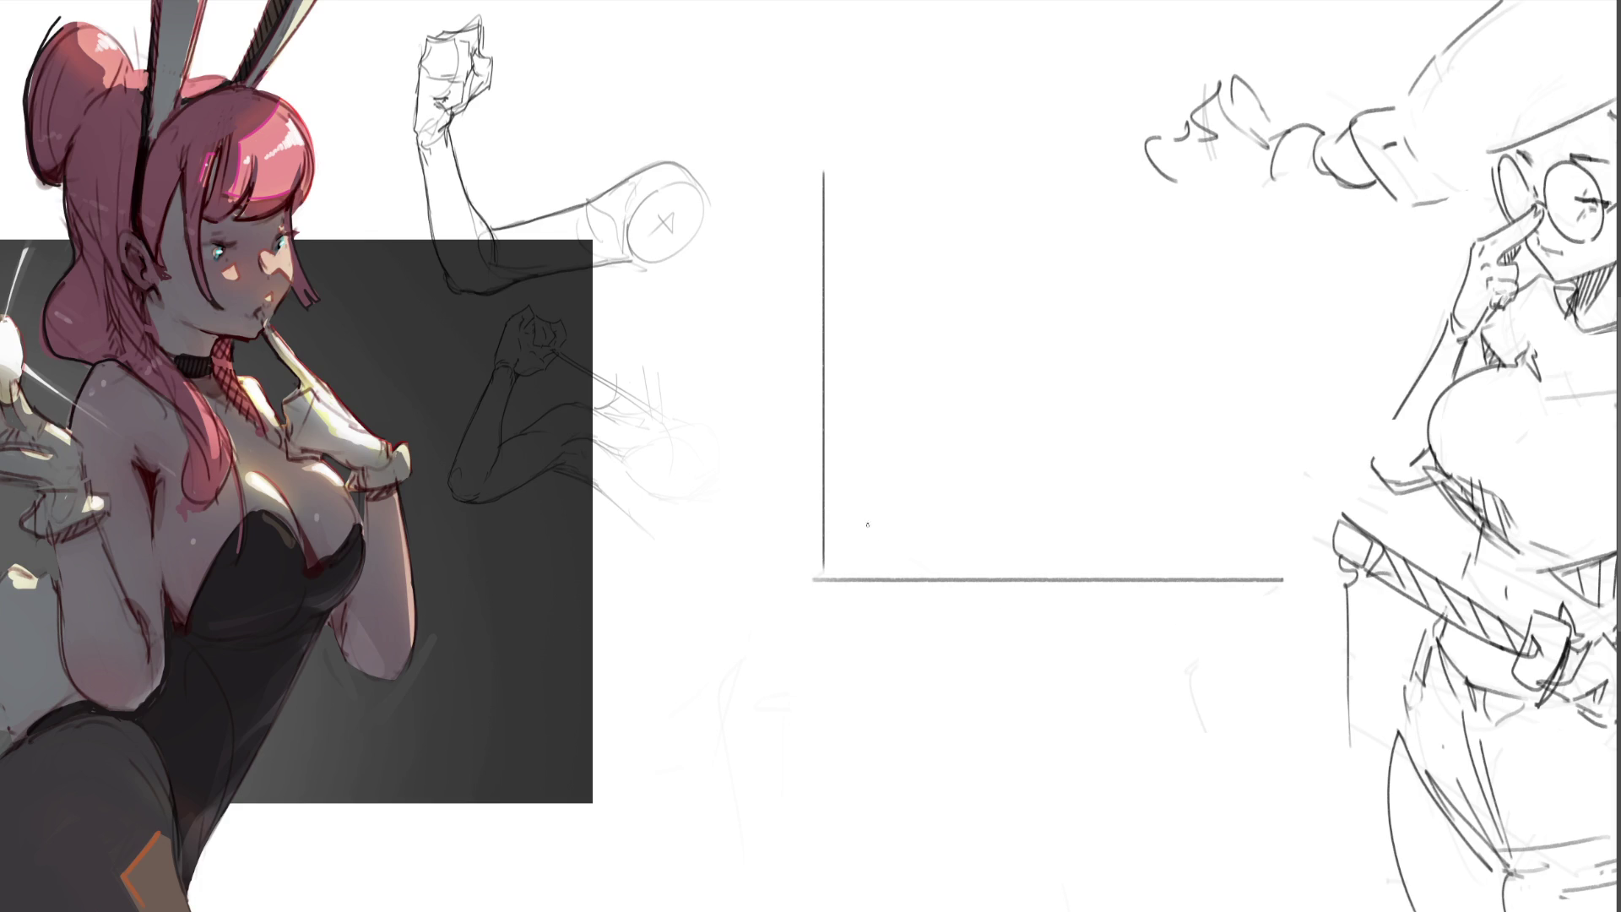
{"action": "mouse_move", "coordinate": [760, 321]}
{"action": "left_mouse_down"}
{"action": "mouse_move", "coordinate": [785, 351]}
{"action": "mouse_move", "coordinate": [774, 456]}
{"action": "mouse_move", "coordinate": [790, 461]}
{"action": "mouse_move", "coordinate": [789, 525]}
{"action": "left_mouse_up"}
{"action": "key", "text": "ctrl+z"}
{"action": "mouse_move", "coordinate": [982, 612]}
{"action": "left_mouse_down"}
{"action": "mouse_move", "coordinate": [1030, 605]}
{"action": "mouse_move", "coordinate": [1016, 663]}
{"action": "left_mouse_up"}
{"action": "mouse_move", "coordinate": [1052, 642]}
{"action": "left_mouse_down"}
{"action": "mouse_move", "coordinate": [1057, 664]}
{"action": "mouse_move", "coordinate": [1146, 652]}
{"action": "left_mouse_up"}
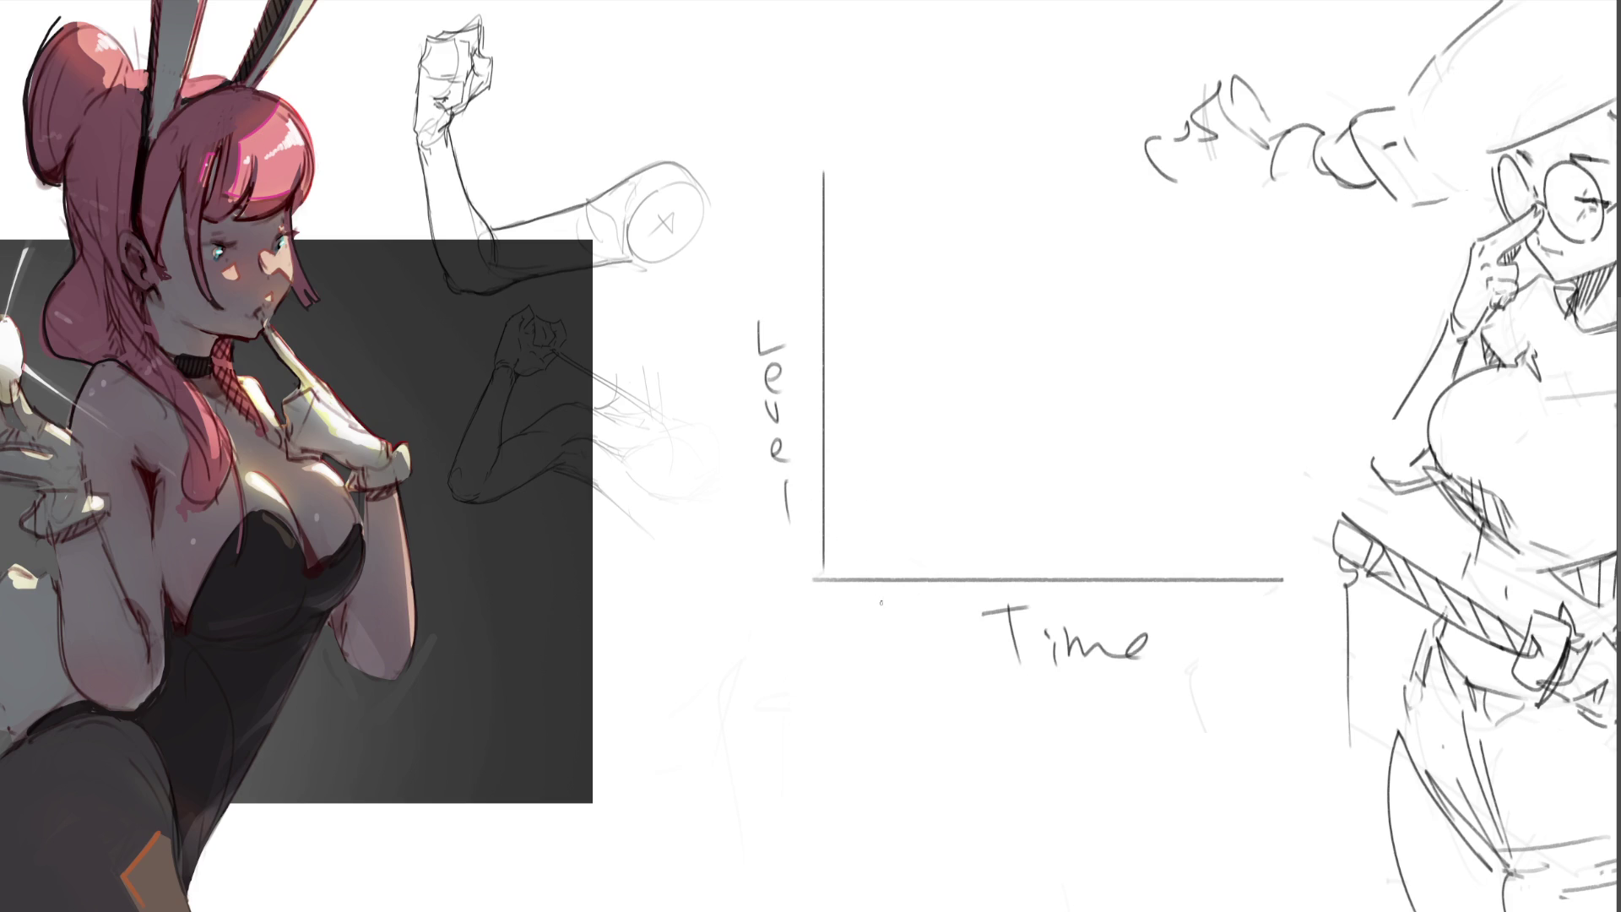
{"action": "mouse_move", "coordinate": [825, 568]}
{"action": "left_mouse_down"}
{"action": "mouse_move", "coordinate": [827, 547]}
{"action": "mouse_move", "coordinate": [910, 517]}
{"action": "mouse_move", "coordinate": [910, 452]}
{"action": "mouse_move", "coordinate": [996, 433]}
{"action": "mouse_move", "coordinate": [1064, 390]}
{"action": "mouse_move", "coordinate": [1080, 330]}
{"action": "mouse_move", "coordinate": [1361, 236]}
{"action": "left_mouse_up"}
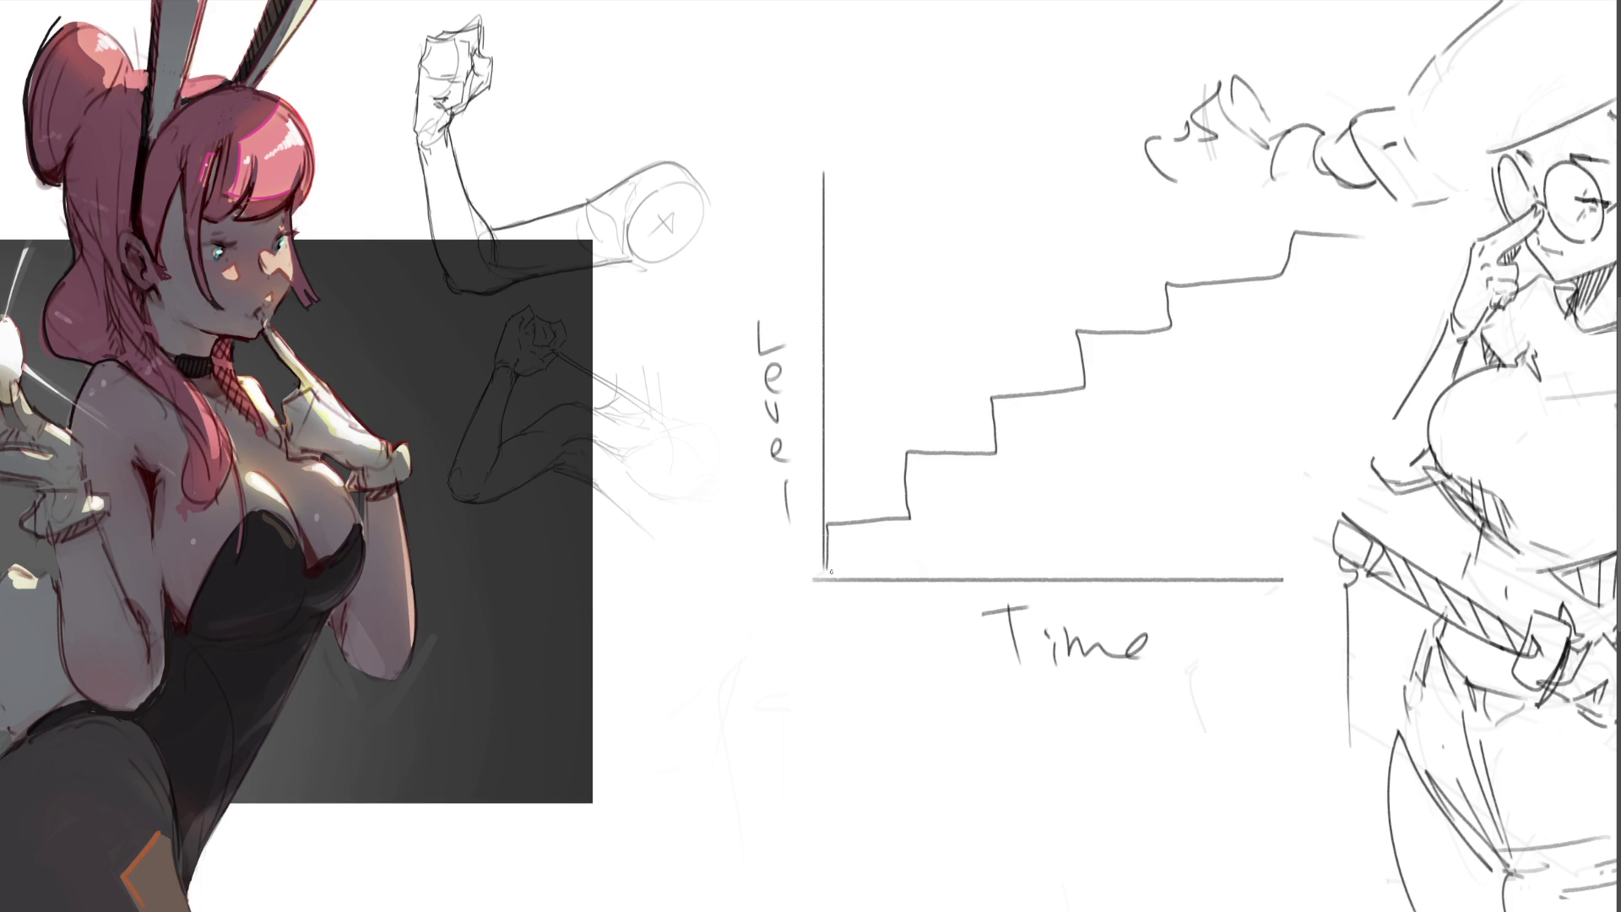
{"action": "mouse_move", "coordinate": [833, 557]}
{"action": "left_mouse_down"}
{"action": "mouse_move", "coordinate": [863, 336]}
{"action": "mouse_move", "coordinate": [949, 217]}
{"action": "mouse_move", "coordinate": [1201, 151]}
{"action": "mouse_move", "coordinate": [1299, 156]}
{"action": "left_mouse_up"}
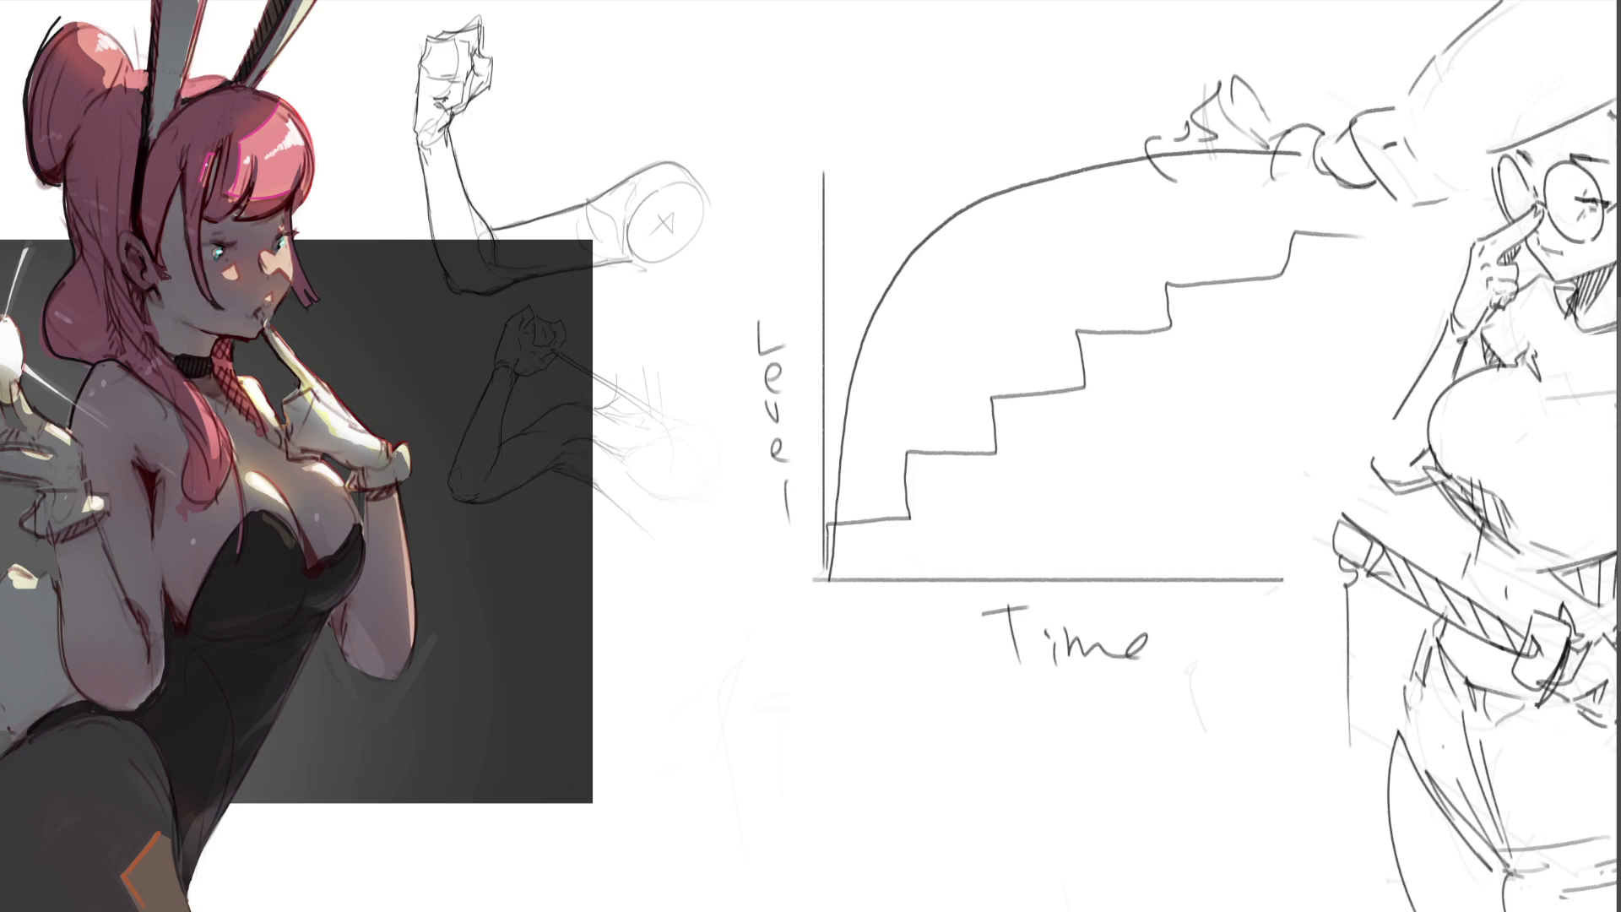
- Trace the curve in red, extend the axes past the origin, and outline a box head with eyes
{"action": "mouse_move", "coordinate": [834, 549]}
{"action": "left_mouse_down"}
{"action": "mouse_move", "coordinate": [848, 366]}
{"action": "mouse_move", "coordinate": [890, 277]}
{"action": "mouse_move", "coordinate": [982, 205]}
{"action": "mouse_move", "coordinate": [1174, 151]}
{"action": "mouse_move", "coordinate": [1299, 148]}
{"action": "left_mouse_up"}
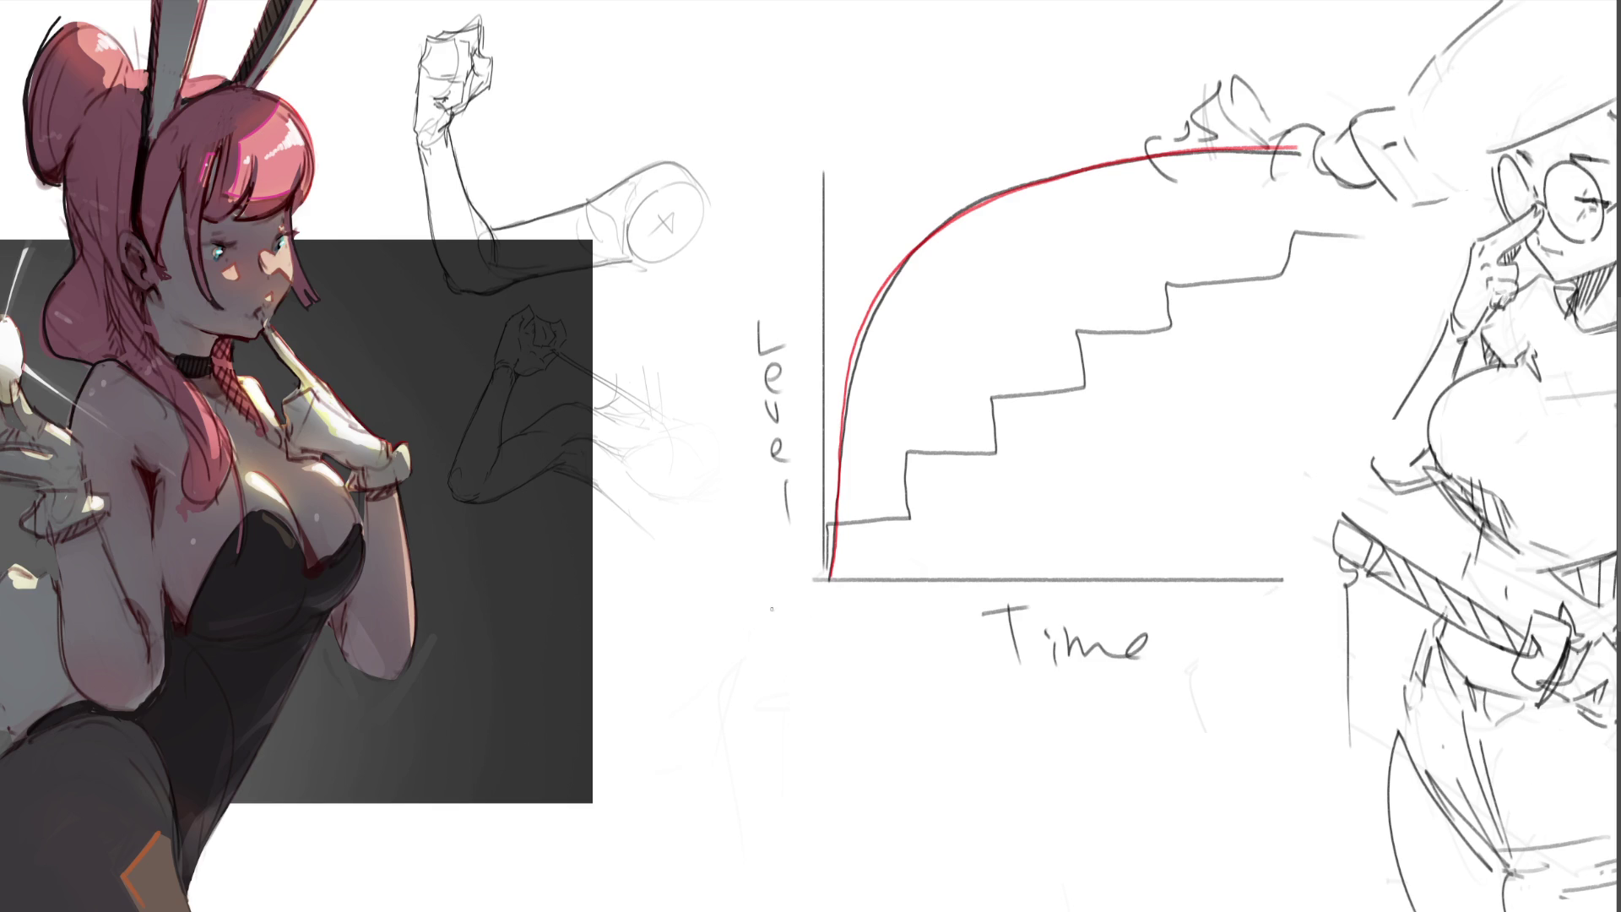
{"action": "mouse_move", "coordinate": [747, 577]}
{"action": "left_mouse_down"}
{"action": "mouse_move", "coordinate": [824, 578]}
{"action": "mouse_move", "coordinate": [825, 648]}
{"action": "left_mouse_up"}
{"action": "mouse_move", "coordinate": [881, 751]}
{"action": "left_mouse_down"}
{"action": "mouse_move", "coordinate": [888, 854]}
{"action": "mouse_move", "coordinate": [991, 708]}
{"action": "mouse_move", "coordinate": [1013, 839]}
{"action": "left_mouse_up"}
{"action": "left_click_drag", "start_coordinate": [889, 860], "coordinate": [986, 850]}
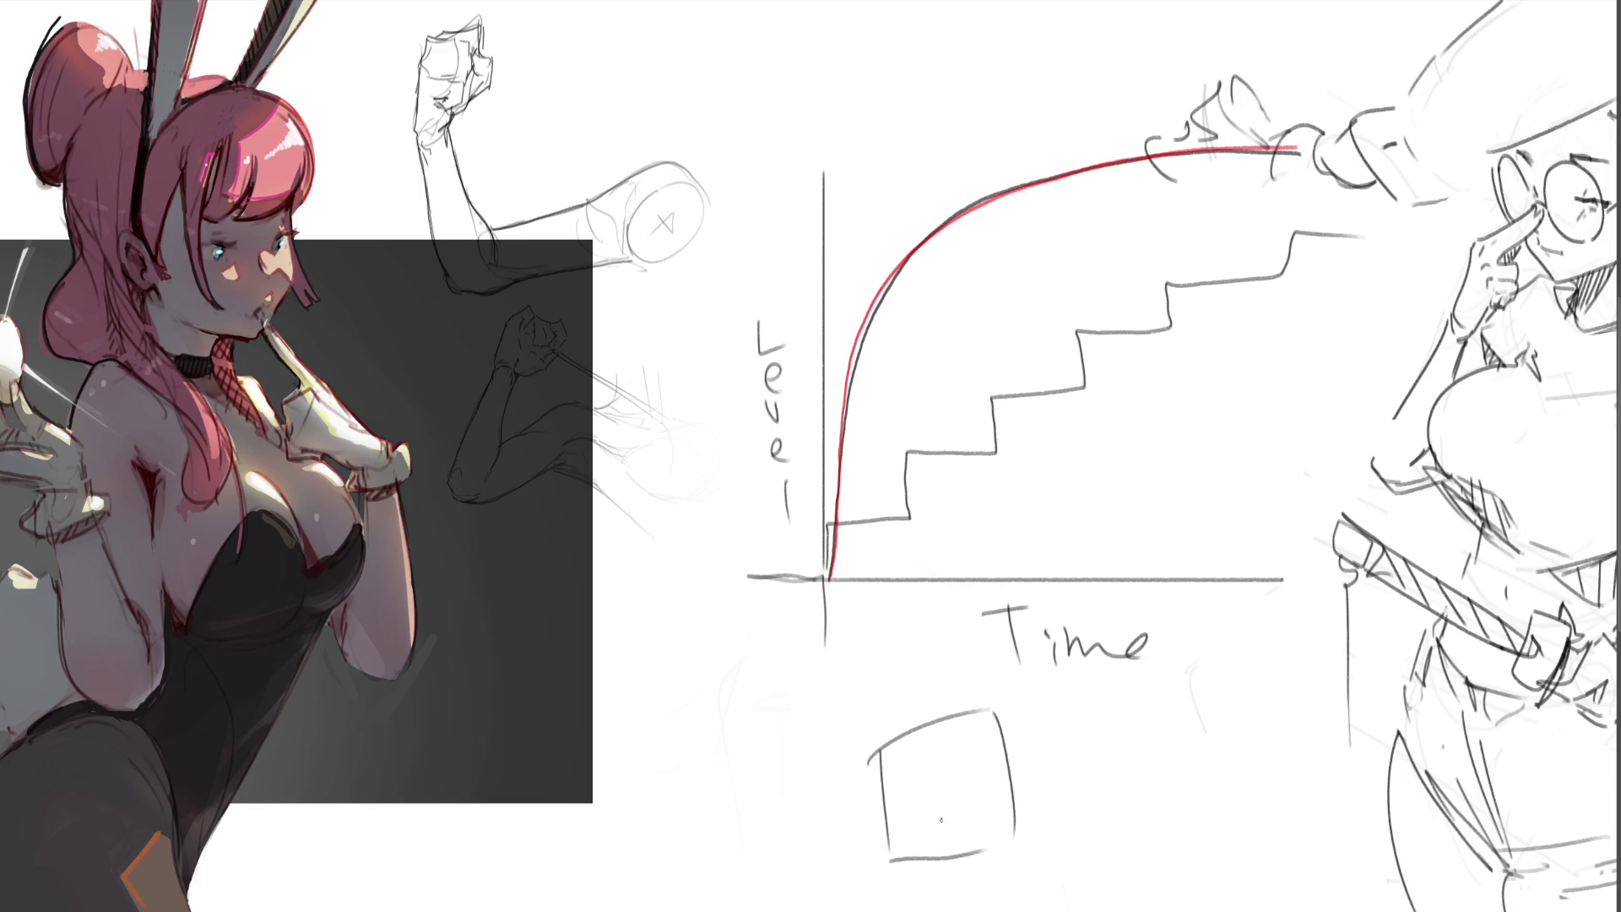
{"action": "mouse_move", "coordinate": [908, 758]}
{"action": "left_mouse_down"}
{"action": "mouse_move", "coordinate": [962, 766]}
{"action": "mouse_move", "coordinate": [971, 751]}
{"action": "left_mouse_up"}
- Add an oval nose, ears, hair and shoulders to the box-headed face
{"action": "mouse_move", "coordinate": [932, 806]}
{"action": "left_mouse_down"}
{"action": "mouse_move", "coordinate": [943, 824]}
{"action": "mouse_move", "coordinate": [937, 800]}
{"action": "left_mouse_up"}
{"action": "mouse_move", "coordinate": [1018, 763]}
{"action": "left_mouse_down"}
{"action": "mouse_move", "coordinate": [1034, 783]}
{"action": "mouse_move", "coordinate": [1020, 798]}
{"action": "left_mouse_up"}
{"action": "left_click_drag", "start_coordinate": [877, 803], "coordinate": [875, 818]}
{"action": "mouse_move", "coordinate": [897, 741]}
{"action": "left_mouse_down"}
{"action": "mouse_move", "coordinate": [922, 691]}
{"action": "mouse_move", "coordinate": [979, 682]}
{"action": "mouse_move", "coordinate": [1013, 759]}
{"action": "mouse_move", "coordinate": [903, 856]}
{"action": "mouse_move", "coordinate": [1008, 868]}
{"action": "mouse_move", "coordinate": [963, 887]}
{"action": "mouse_move", "coordinate": [1011, 898]}
{"action": "mouse_move", "coordinate": [881, 880]}
{"action": "mouse_move", "coordinate": [903, 910]}
{"action": "left_mouse_up"}
{"action": "left_click_drag", "start_coordinate": [1005, 871], "coordinate": [1032, 908]}
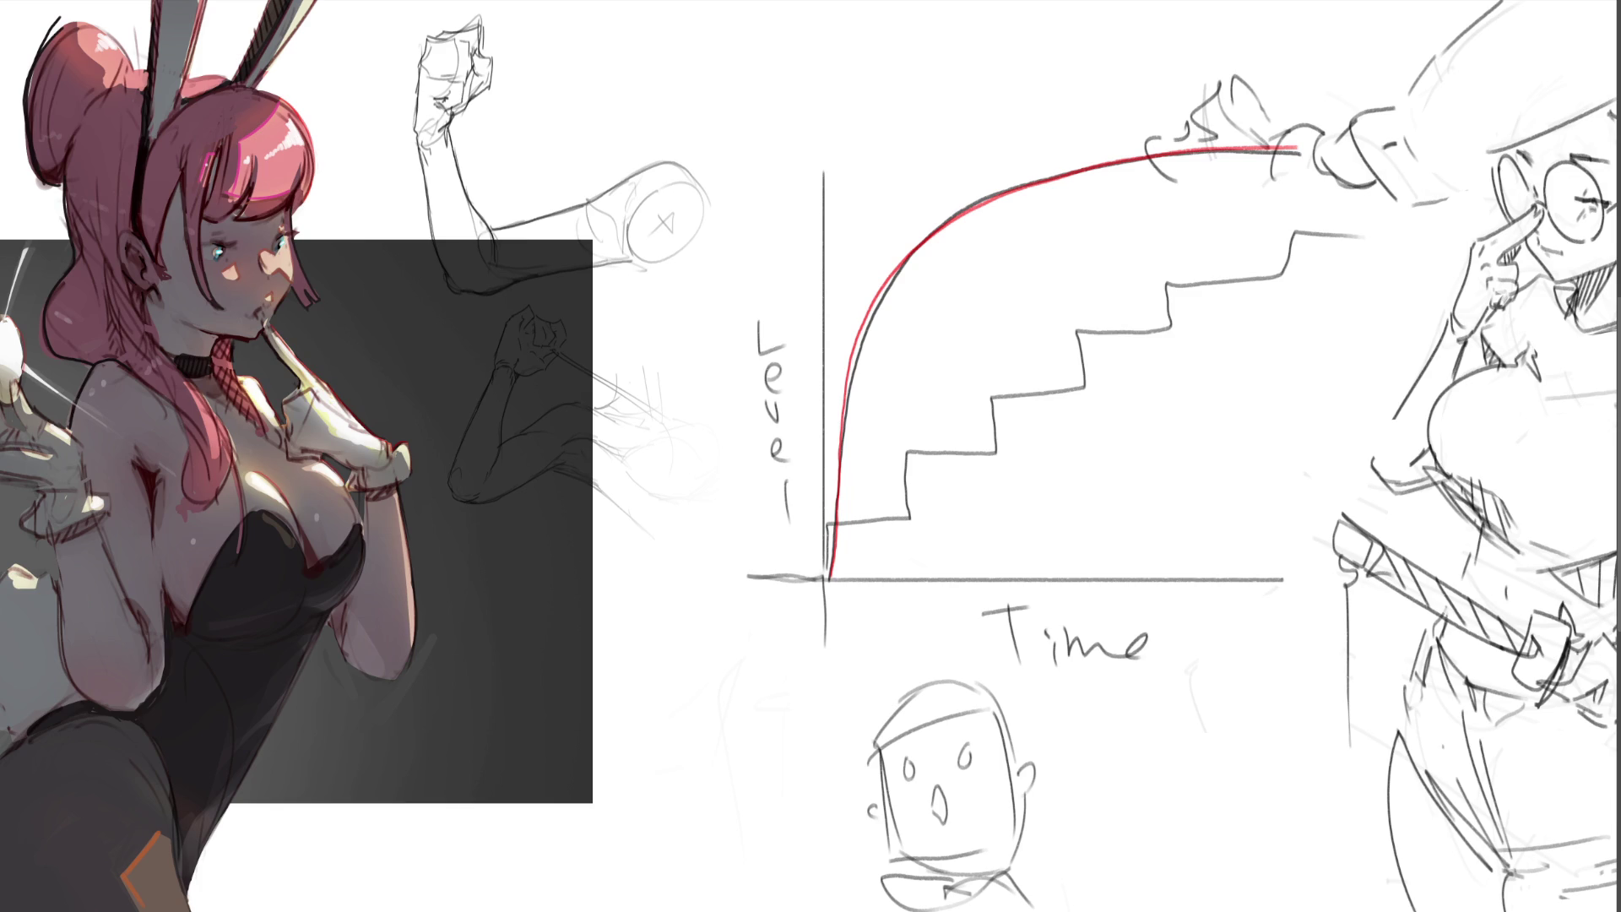
{"action": "left_click", "coordinate": [909, 246]}
- Delete the graph drawing and start a pointed inverted-V stroke in the empty middle
{"action": "left_click", "coordinate": [907, 244]}
{"action": "key", "text": "Delete"}
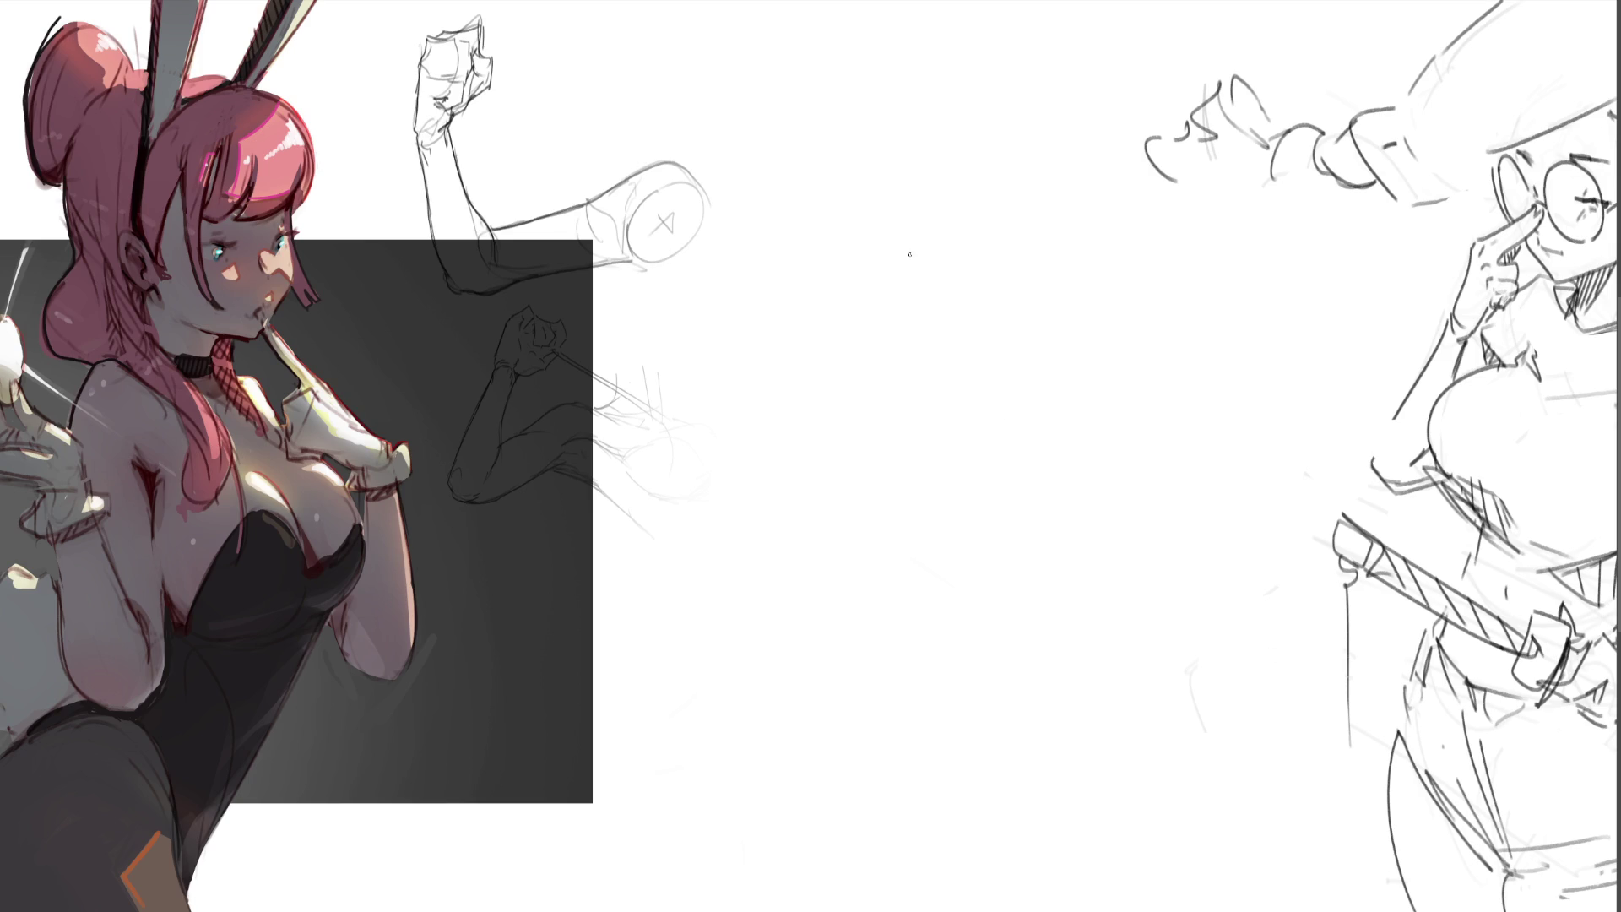
{"action": "mouse_move", "coordinate": [937, 232]}
{"action": "left_mouse_down"}
{"action": "mouse_move", "coordinate": [876, 335]}
{"action": "mouse_move", "coordinate": [976, 217]}
{"action": "mouse_move", "coordinate": [1018, 363]}
{"action": "left_mouse_up"}
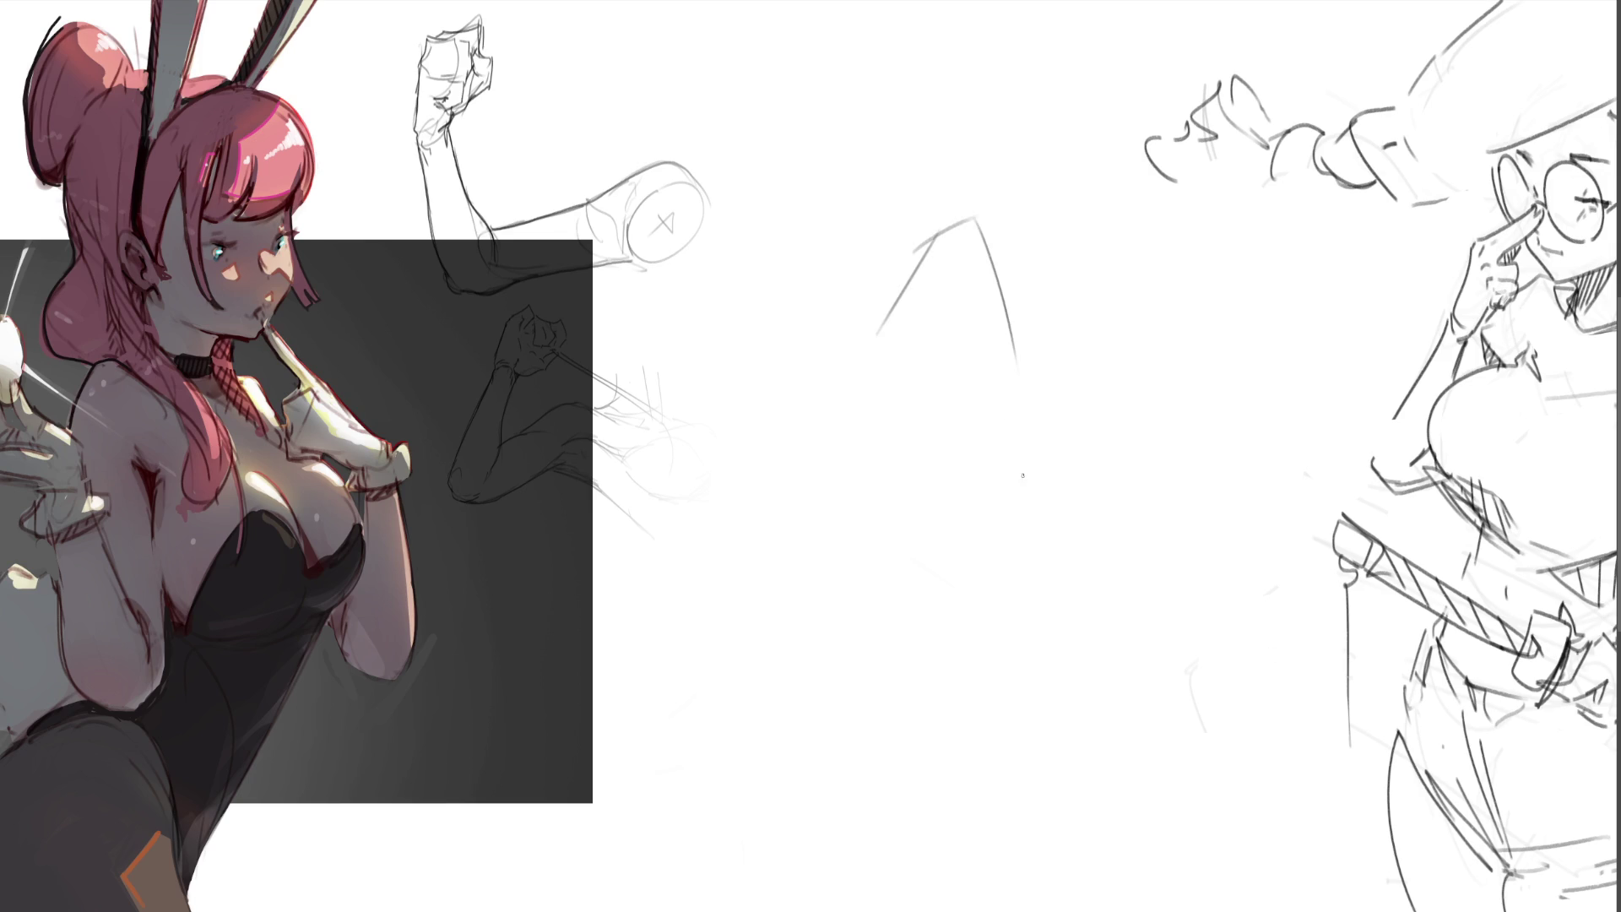
- Sketch a 3D boxy hammer head with a long diagonal two-sided handle below it
{"action": "left_click_drag", "start_coordinate": [877, 334], "coordinate": [932, 410]}
{"action": "mouse_move", "coordinate": [876, 336]}
{"action": "left_mouse_down"}
{"action": "mouse_move", "coordinate": [930, 331]}
{"action": "mouse_move", "coordinate": [975, 437]}
{"action": "mouse_move", "coordinate": [992, 439]}
{"action": "left_mouse_up"}
{"action": "mouse_move", "coordinate": [972, 218]}
{"action": "left_mouse_down"}
{"action": "mouse_move", "coordinate": [929, 332]}
{"action": "mouse_move", "coordinate": [988, 431]}
{"action": "left_mouse_up"}
{"action": "left_click_drag", "start_coordinate": [929, 386], "coordinate": [827, 574]}
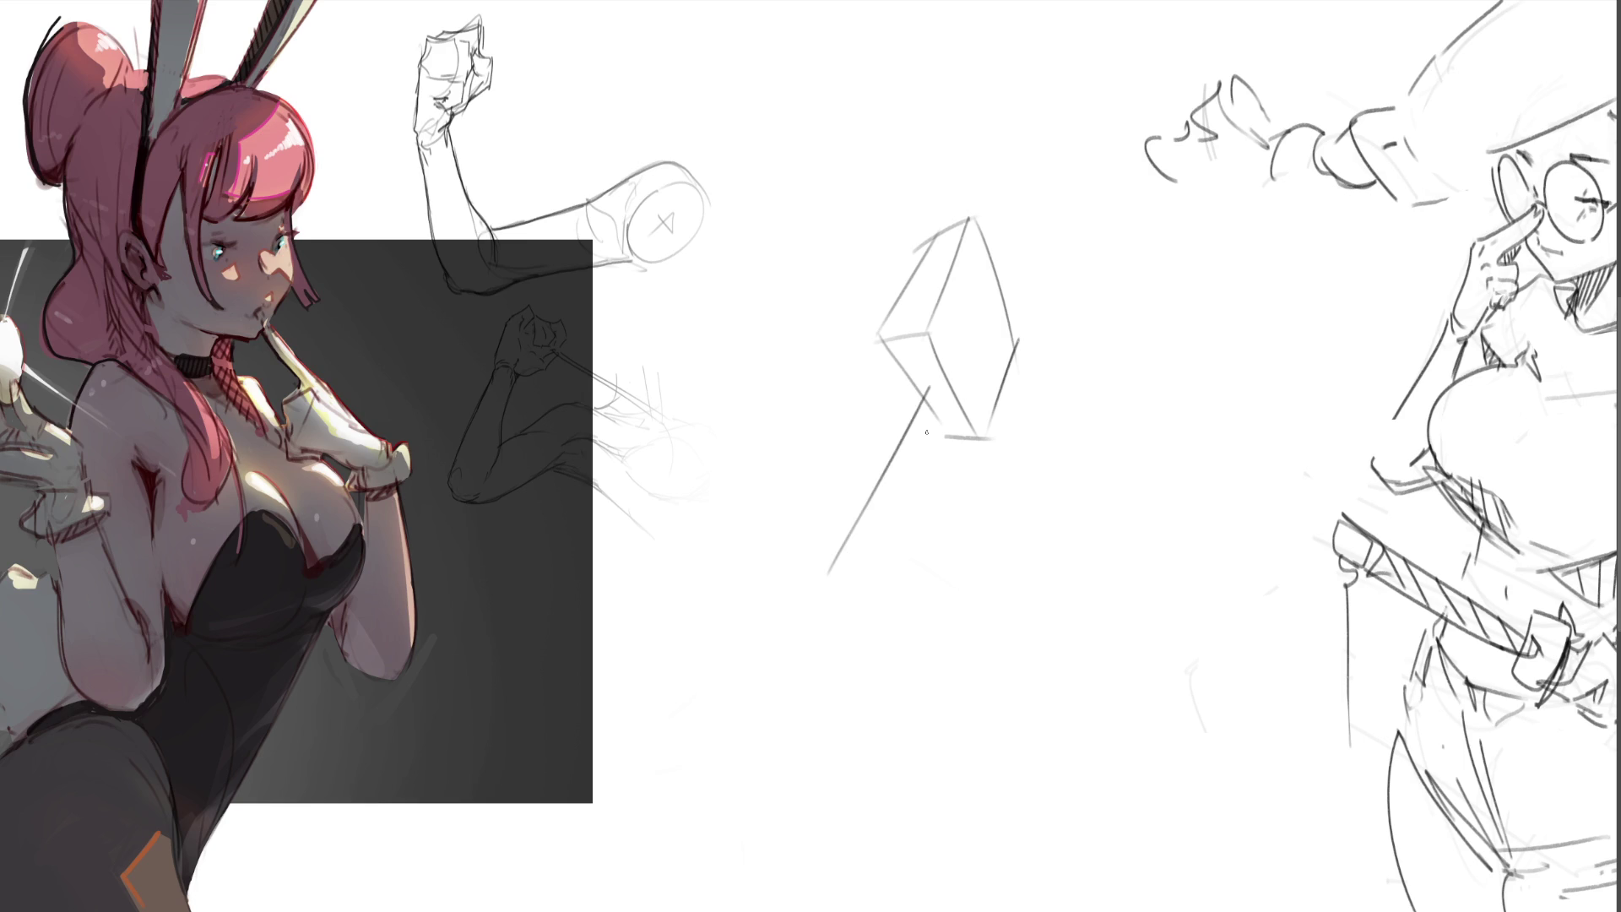
{"action": "left_click_drag", "start_coordinate": [940, 392], "coordinate": [845, 599]}
{"action": "left_click_drag", "start_coordinate": [1017, 349], "coordinate": [1013, 547]}
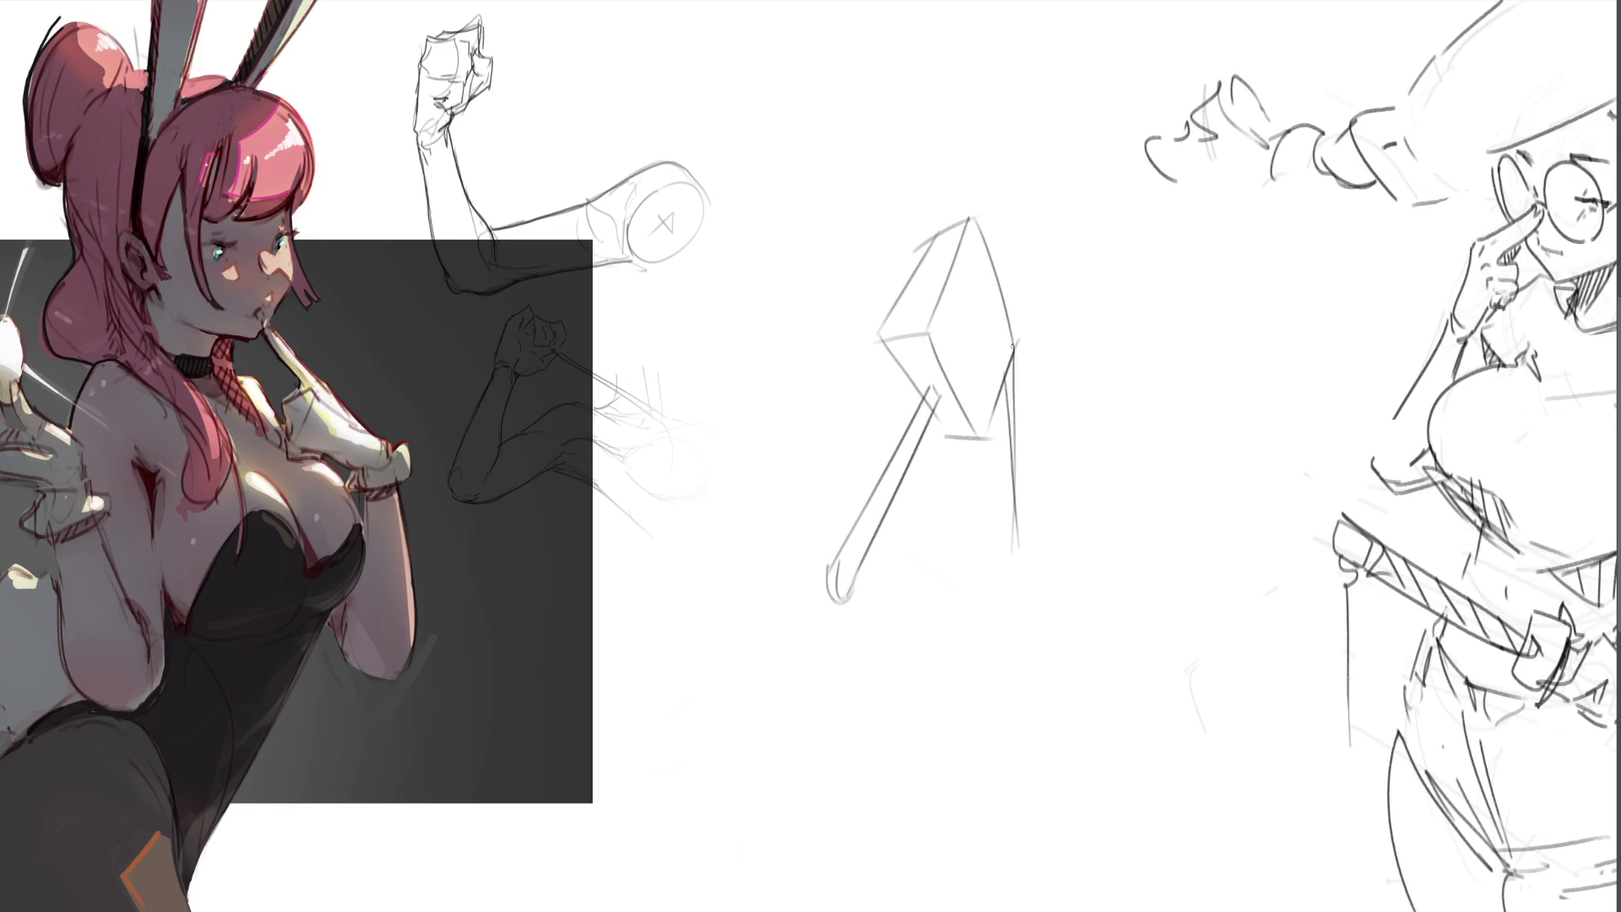
- Darken the hammer head's right edge and handle top, adding strokes across the head
{"action": "left_click_drag", "start_coordinate": [1017, 342], "coordinate": [1012, 468]}
{"action": "left_click_drag", "start_coordinate": [1008, 377], "coordinate": [1019, 557]}
{"action": "left_click_drag", "start_coordinate": [1014, 350], "coordinate": [1014, 329]}
{"action": "left_click_drag", "start_coordinate": [941, 405], "coordinate": [933, 388]}
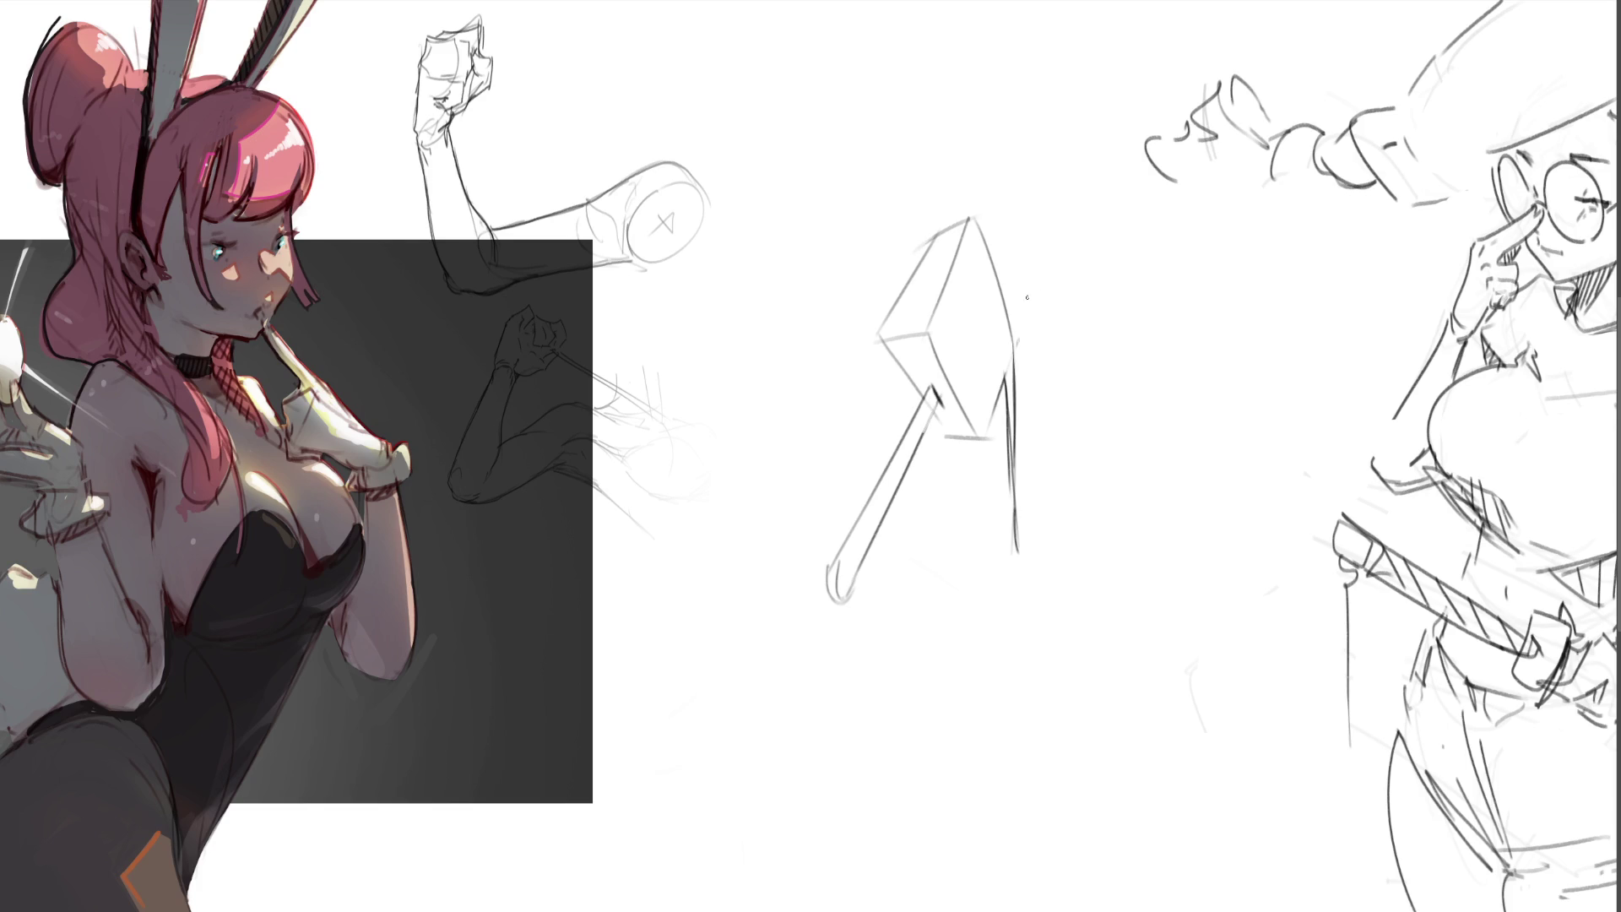
{"action": "left_click_drag", "start_coordinate": [990, 269], "coordinate": [957, 358]}
{"action": "left_click_drag", "start_coordinate": [996, 306], "coordinate": [951, 390]}
- Darken the box's outline edges and both handle sides, undoing stray strokes
{"action": "mouse_move", "coordinate": [926, 242]}
{"action": "left_mouse_down"}
{"action": "mouse_move", "coordinate": [964, 220]}
{"action": "mouse_move", "coordinate": [989, 253]}
{"action": "mouse_move", "coordinate": [1013, 371]}
{"action": "left_mouse_up"}
{"action": "key", "text": "ctrl+z"}
{"action": "mouse_move", "coordinate": [972, 221]}
{"action": "left_mouse_down"}
{"action": "mouse_move", "coordinate": [1013, 376]}
{"action": "mouse_move", "coordinate": [963, 262]}
{"action": "mouse_move", "coordinate": [1013, 360]}
{"action": "left_mouse_up"}
{"action": "key", "text": "ctrl+z"}
{"action": "key", "text": "ctrl+z"}
{"action": "mouse_move", "coordinate": [937, 229]}
{"action": "left_mouse_down"}
{"action": "mouse_move", "coordinate": [883, 322]}
{"action": "mouse_move", "coordinate": [914, 385]}
{"action": "mouse_move", "coordinate": [979, 439]}
{"action": "left_mouse_up"}
{"action": "mouse_move", "coordinate": [1006, 384]}
{"action": "left_mouse_down"}
{"action": "mouse_move", "coordinate": [984, 440]}
{"action": "mouse_move", "coordinate": [1019, 422]}
{"action": "mouse_move", "coordinate": [889, 508]}
{"action": "left_mouse_up"}
{"action": "key", "text": "ctrl+z"}
{"action": "key", "text": "ctrl+z"}
{"action": "left_click_drag", "start_coordinate": [931, 385], "coordinate": [860, 515]}
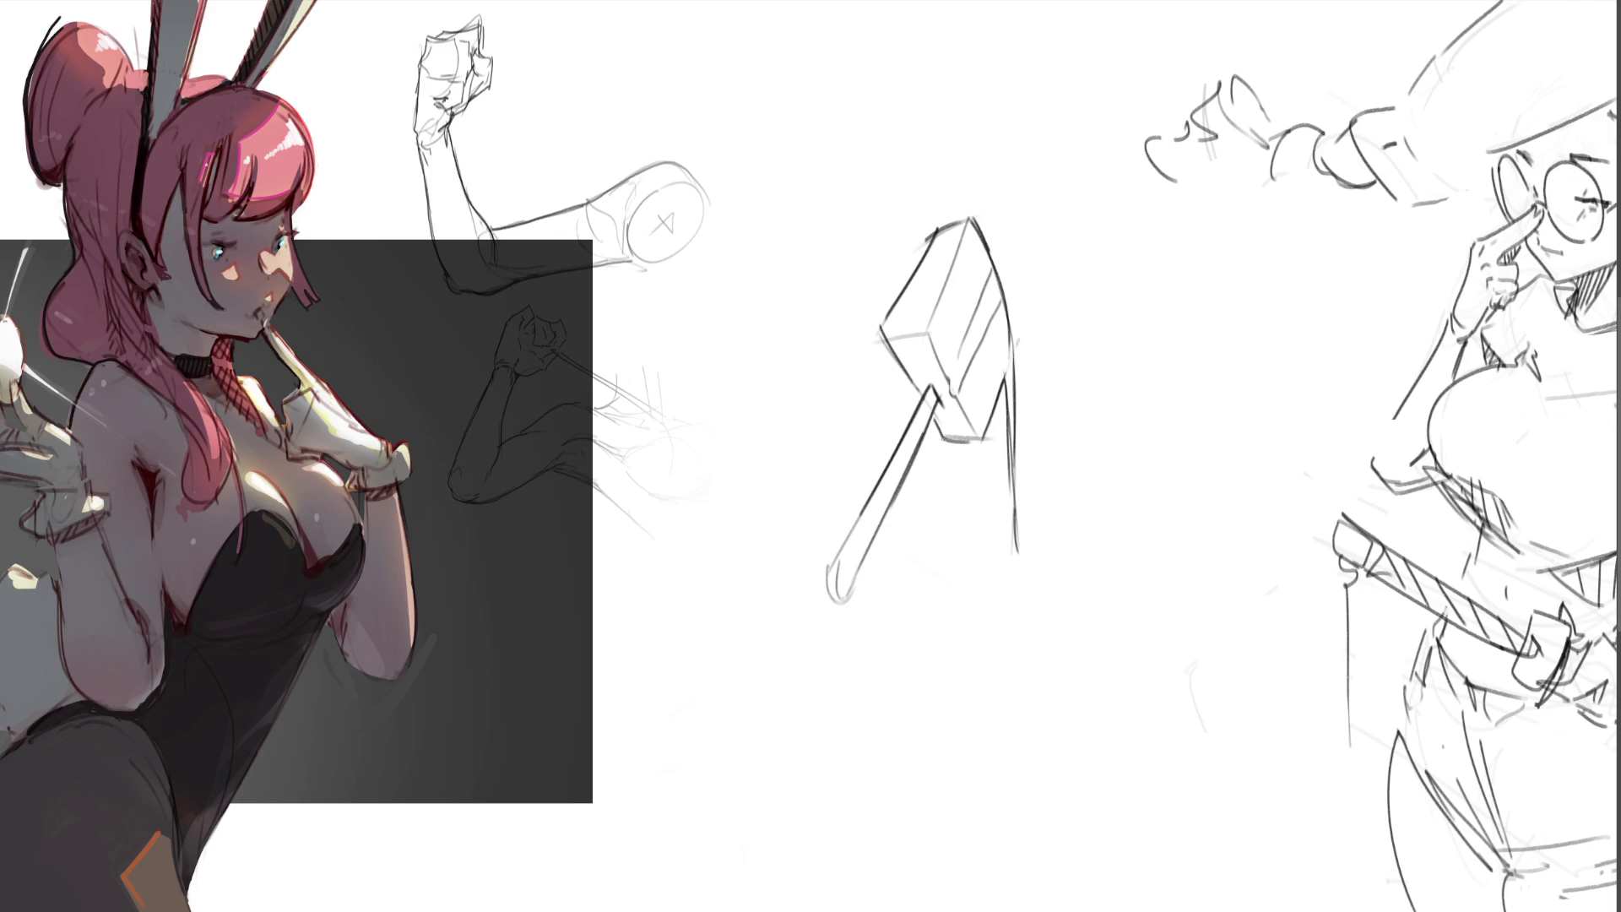
- Draw small drip strokes under the hammer head and re-stroke its right line
{"action": "left_click_drag", "start_coordinate": [947, 439], "coordinate": [958, 498]}
{"action": "left_click_drag", "start_coordinate": [949, 439], "coordinate": [957, 498]}
{"action": "key", "text": "ctrl+z"}
{"action": "left_click_drag", "start_coordinate": [973, 439], "coordinate": [978, 460]}
{"action": "left_click_drag", "start_coordinate": [975, 437], "coordinate": [978, 462]}
{"action": "left_click_drag", "start_coordinate": [1003, 367], "coordinate": [1016, 549]}
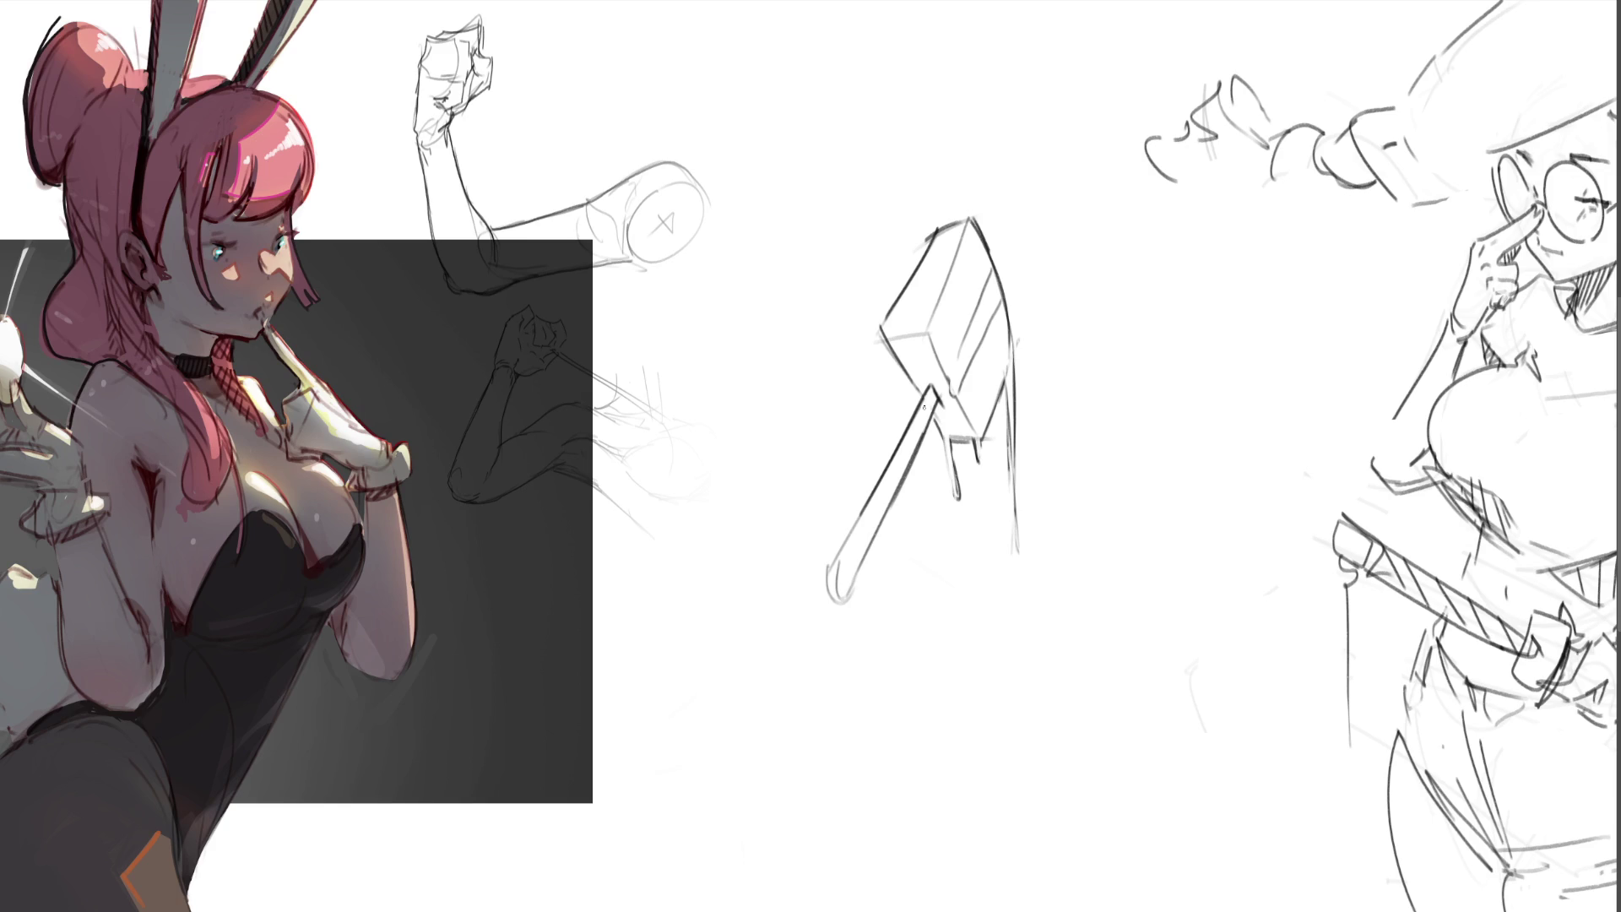
- Try a lighter left edge on the handle, comparing it with undo and redo
{"action": "left_click_drag", "start_coordinate": [832, 554], "coordinate": [927, 389]}
{"action": "key", "text": "ctrl+z"}
{"action": "mouse_move", "coordinate": [927, 390]}
{"action": "left_mouse_down"}
{"action": "mouse_move", "coordinate": [848, 536]}
{"action": "mouse_move", "coordinate": [923, 396]}
{"action": "left_mouse_up"}
{"action": "key", "text": "ctrl+z"}
{"action": "key", "text": "ctrl+shift+z"}
{"action": "key", "text": "ctrl+z"}
{"action": "key", "text": "ctrl+shift+z"}
{"action": "key", "text": "ctrl+shift+z"}
{"action": "key", "text": "ctrl+z"}
{"action": "key", "text": "ctrl+shift+z"}
{"action": "key", "text": "ctrl+z"}
{"action": "key", "text": "ctrl+shift+z"}
- Erase the handle's dark left edge and redraw it from top to bottom
{"action": "mouse_move", "coordinate": [845, 545]}
{"action": "left_mouse_down"}
{"action": "mouse_move", "coordinate": [921, 397]}
{"action": "mouse_move", "coordinate": [900, 437]}
{"action": "left_mouse_up"}
{"action": "left_click_drag", "start_coordinate": [928, 385], "coordinate": [910, 414]}
{"action": "key", "text": "ctrl+z"}
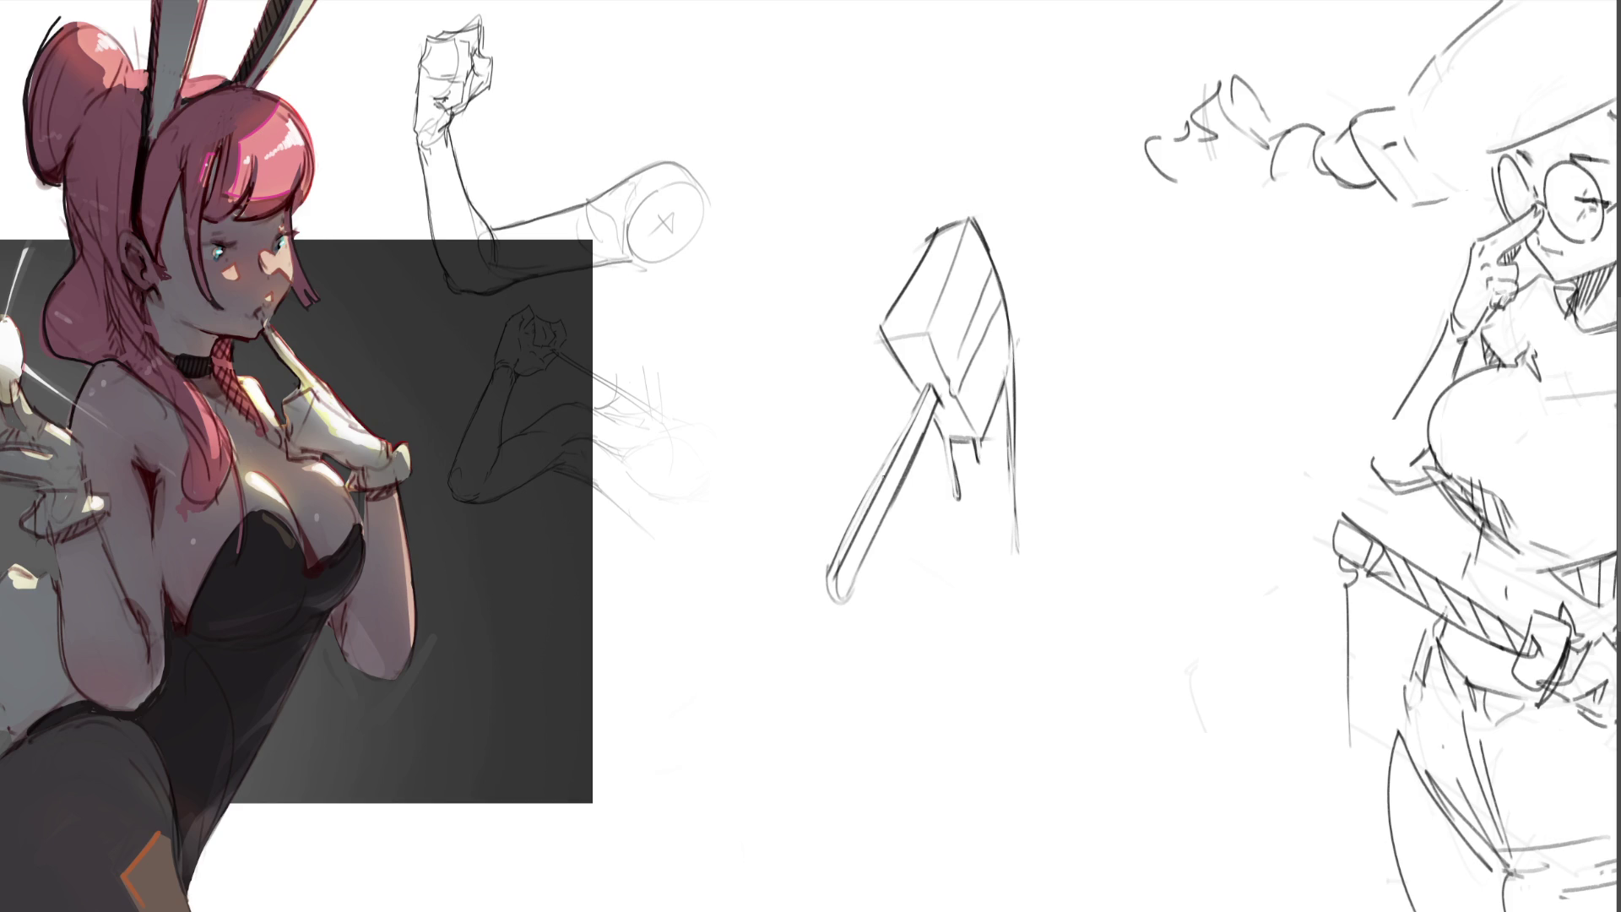
{"action": "left_click_drag", "start_coordinate": [910, 412], "coordinate": [826, 578]}
{"action": "key", "text": "ctrl+z"}
- Block in a fist shape right of the hammer with hatched shading on its lower right
{"action": "mouse_move", "coordinate": [1116, 283]}
{"action": "left_mouse_down"}
{"action": "mouse_move", "coordinate": [1115, 310]}
{"action": "mouse_move", "coordinate": [1143, 258]}
{"action": "mouse_move", "coordinate": [1183, 282]}
{"action": "left_mouse_up"}
{"action": "left_click_drag", "start_coordinate": [1134, 272], "coordinate": [1117, 339]}
{"action": "left_click_drag", "start_coordinate": [1118, 340], "coordinate": [1132, 344]}
{"action": "mouse_move", "coordinate": [1138, 338]}
{"action": "left_mouse_down"}
{"action": "mouse_move", "coordinate": [1159, 345]}
{"action": "mouse_move", "coordinate": [1157, 325]}
{"action": "mouse_move", "coordinate": [1198, 297]}
{"action": "mouse_move", "coordinate": [1165, 316]}
{"action": "mouse_move", "coordinate": [1202, 350]}
{"action": "mouse_move", "coordinate": [1183, 366]}
{"action": "left_mouse_up"}
{"action": "mouse_move", "coordinate": [1115, 282]}
{"action": "left_mouse_down"}
{"action": "mouse_move", "coordinate": [1111, 336]}
{"action": "mouse_move", "coordinate": [1131, 338]}
{"action": "left_mouse_up"}
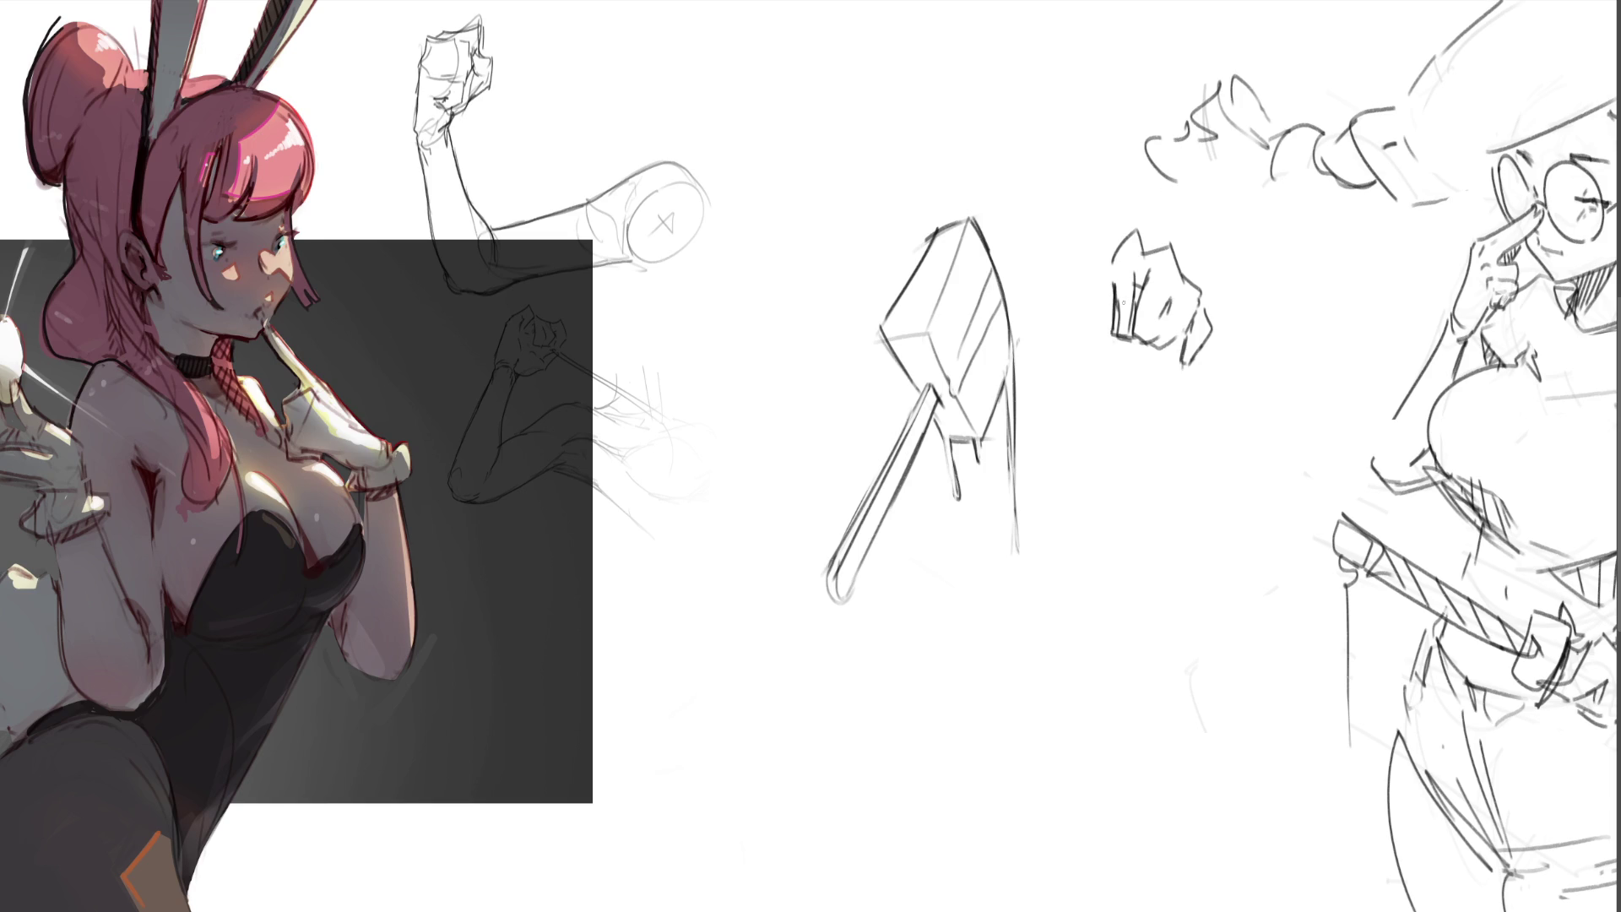
{"action": "key", "text": "ctrl+z"}
{"action": "mouse_move", "coordinate": [1137, 285]}
{"action": "left_mouse_down"}
{"action": "mouse_move", "coordinate": [1159, 328]}
{"action": "mouse_move", "coordinate": [1207, 333]}
{"action": "left_mouse_up"}
{"action": "left_click_drag", "start_coordinate": [1192, 322], "coordinate": [1175, 361]}
- Darken the fist's outline, thumb and wrist, adding strokes below its bottom edge
{"action": "left_click_drag", "start_coordinate": [1109, 254], "coordinate": [1103, 326]}
{"action": "left_click_drag", "start_coordinate": [1107, 309], "coordinate": [1102, 336]}
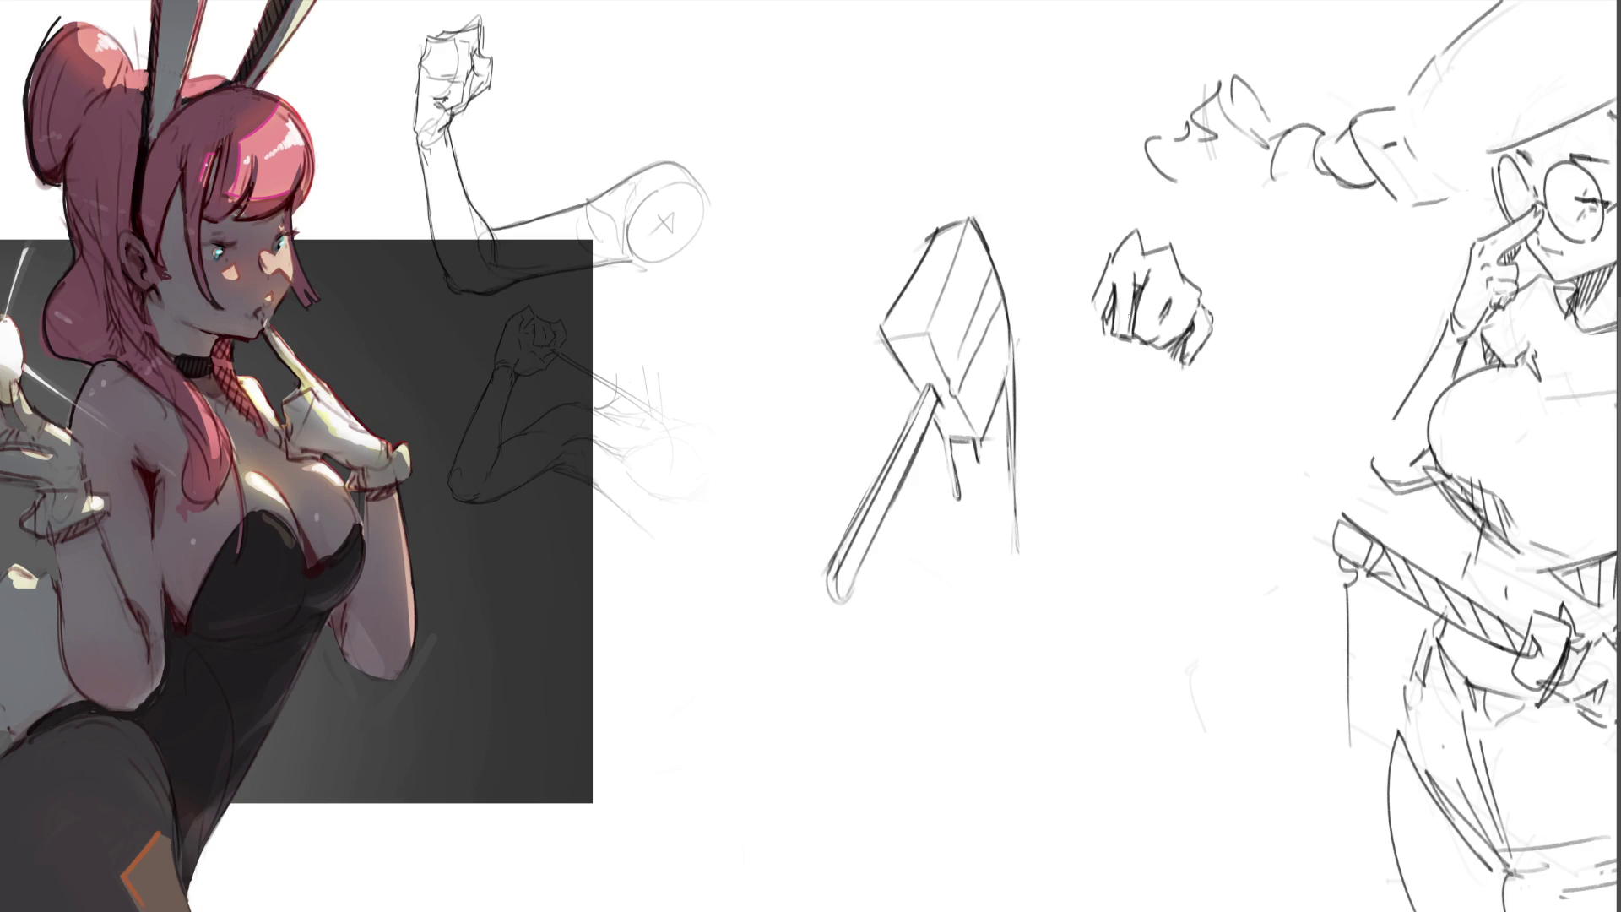
{"action": "left_click_drag", "start_coordinate": [1140, 275], "coordinate": [1132, 334]}
{"action": "left_click_drag", "start_coordinate": [1111, 249], "coordinate": [1145, 237]}
{"action": "left_click_drag", "start_coordinate": [1148, 244], "coordinate": [1208, 317]}
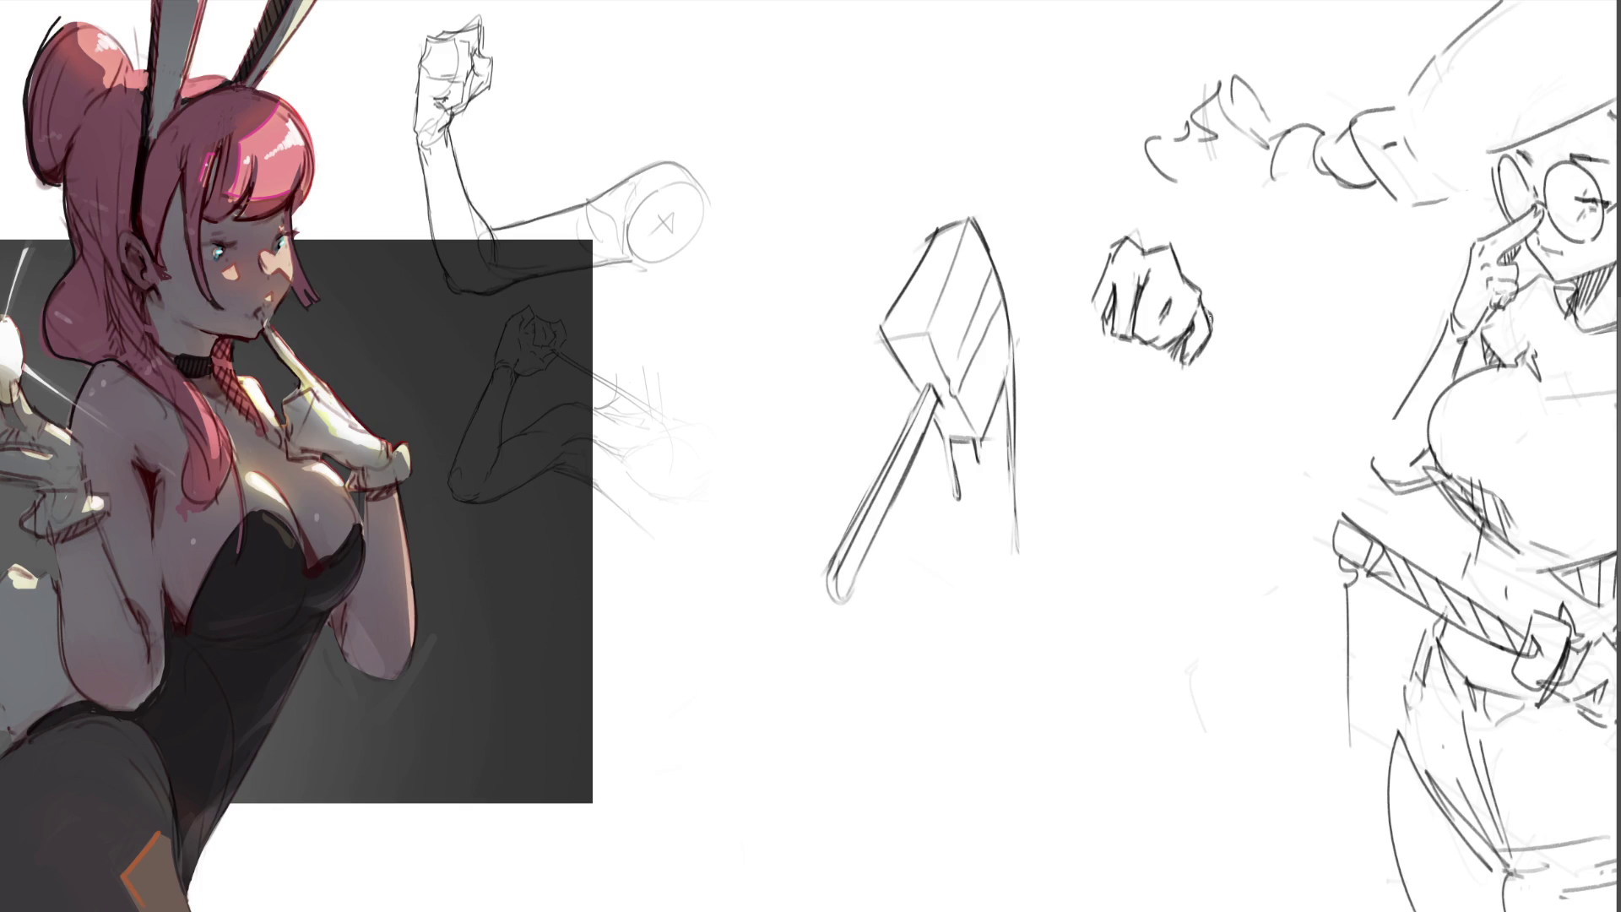
{"action": "left_click_drag", "start_coordinate": [1111, 335], "coordinate": [1172, 367]}
{"action": "mouse_move", "coordinate": [1106, 268]}
{"action": "left_mouse_down"}
{"action": "mouse_move", "coordinate": [1067, 336]}
{"action": "mouse_move", "coordinate": [1084, 380]}
{"action": "mouse_move", "coordinate": [1117, 385]}
{"action": "mouse_move", "coordinate": [1131, 337]}
{"action": "mouse_move", "coordinate": [1158, 362]}
{"action": "mouse_move", "coordinate": [1084, 380]}
{"action": "mouse_move", "coordinate": [1175, 399]}
{"action": "left_mouse_up"}
{"action": "left_click_drag", "start_coordinate": [1182, 369], "coordinate": [1207, 389]}
{"action": "left_click_drag", "start_coordinate": [1098, 397], "coordinate": [1167, 415]}
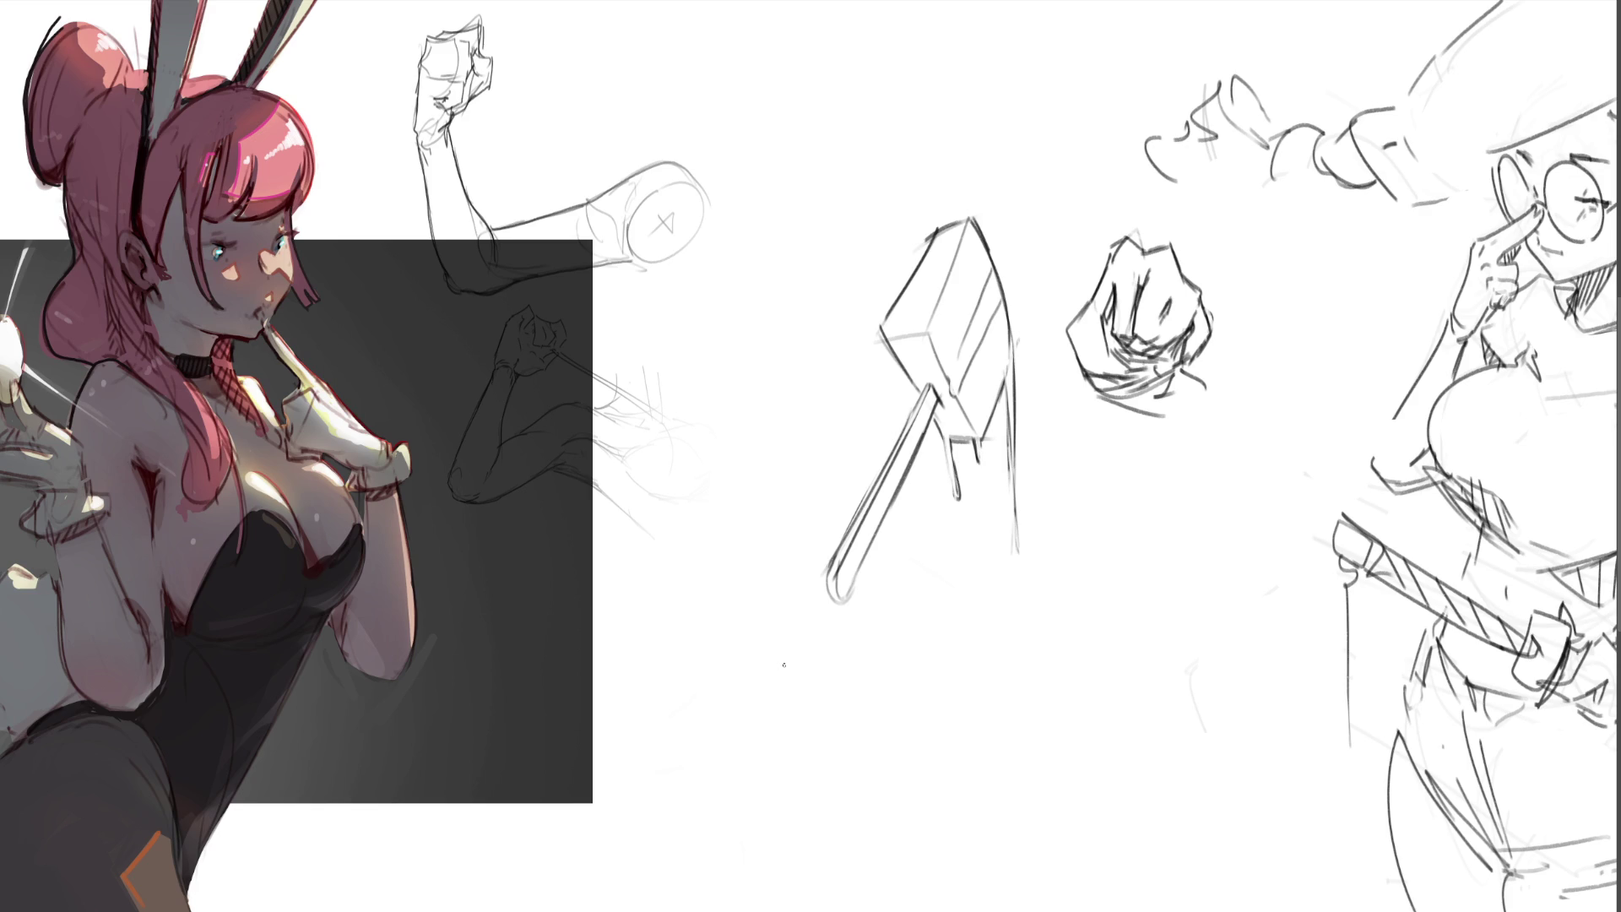
- Draw wrist strokes and a forearm line extending left from the fist
{"action": "mouse_move", "coordinate": [1089, 297]}
{"action": "left_mouse_down"}
{"action": "mouse_move", "coordinate": [1077, 333]}
{"action": "mouse_move", "coordinate": [1092, 367]}
{"action": "left_mouse_up"}
{"action": "mouse_move", "coordinate": [1094, 369]}
{"action": "left_mouse_down"}
{"action": "mouse_move", "coordinate": [1128, 373]}
{"action": "mouse_move", "coordinate": [1101, 363]}
{"action": "left_mouse_up"}
{"action": "mouse_move", "coordinate": [1074, 353]}
{"action": "left_mouse_down"}
{"action": "mouse_move", "coordinate": [1127, 360]}
{"action": "mouse_move", "coordinate": [1040, 330]}
{"action": "mouse_move", "coordinate": [1062, 331]}
{"action": "left_mouse_up"}
{"action": "mouse_move", "coordinate": [1067, 329]}
{"action": "left_mouse_down"}
{"action": "mouse_move", "coordinate": [1058, 368]}
{"action": "mouse_move", "coordinate": [1096, 339]}
{"action": "left_mouse_up"}
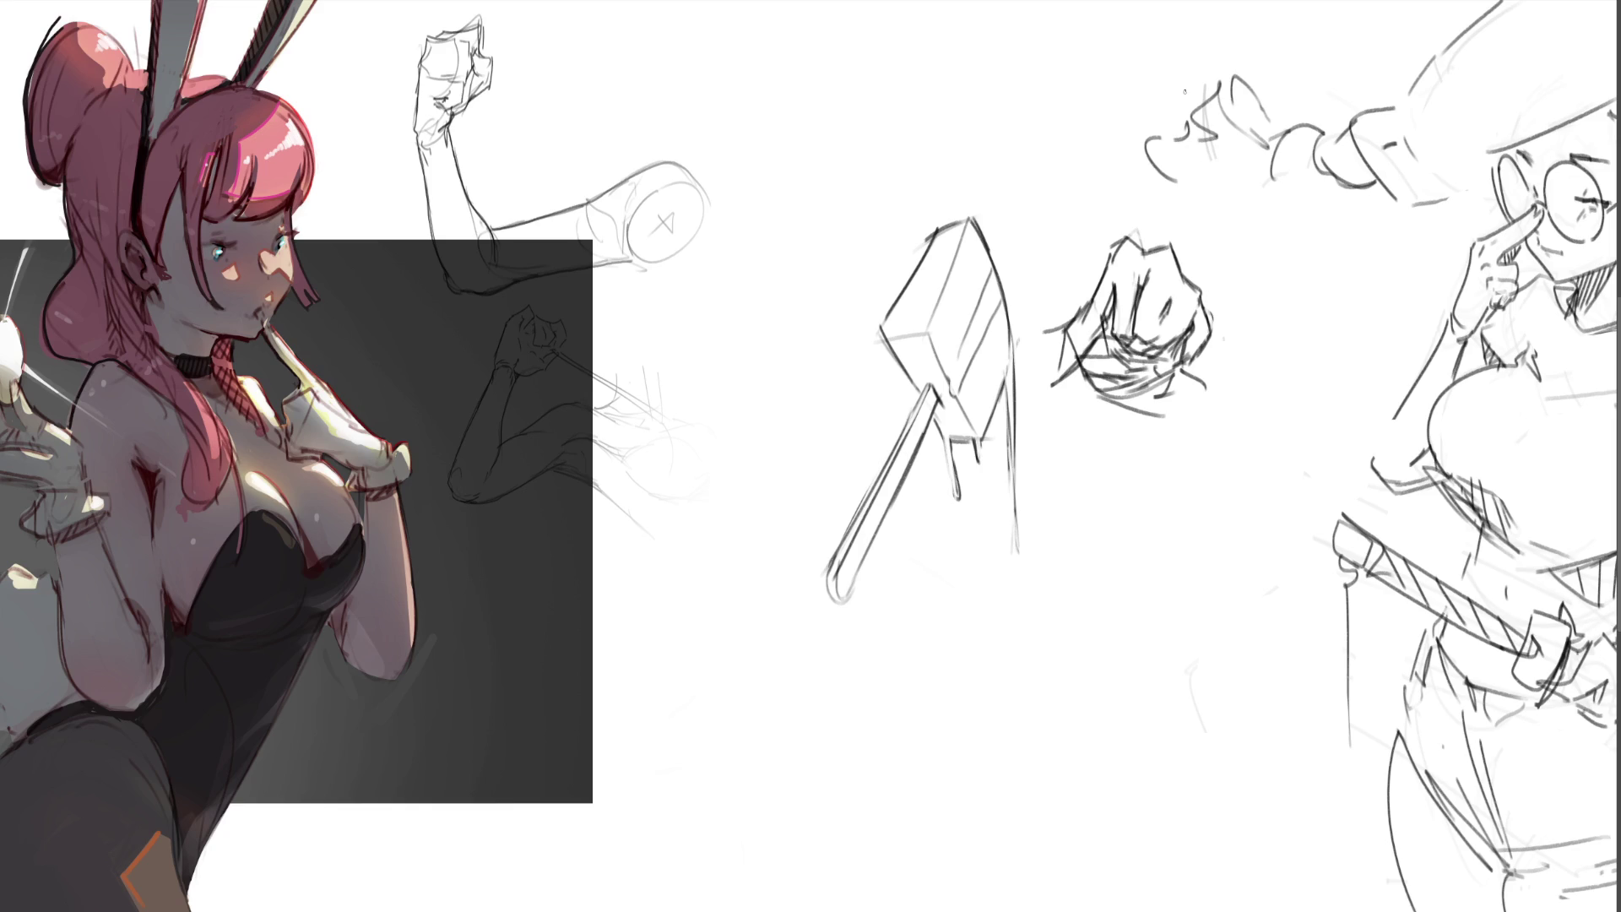
- Erase the hammer and fist with a large eraser and lasso-delete faint leftovers
{"action": "key", "text": "e"}
{"action": "mouse_move", "coordinate": [1182, 278]}
{"action": "left_mouse_down"}
{"action": "mouse_move", "coordinate": [1123, 338]}
{"action": "mouse_move", "coordinate": [1132, 427]}
{"action": "mouse_move", "coordinate": [1129, 335]}
{"action": "mouse_move", "coordinate": [904, 579]}
{"action": "mouse_move", "coordinate": [970, 377]}
{"action": "mouse_move", "coordinate": [1031, 478]}
{"action": "mouse_move", "coordinate": [1036, 422]}
{"action": "left_mouse_up"}
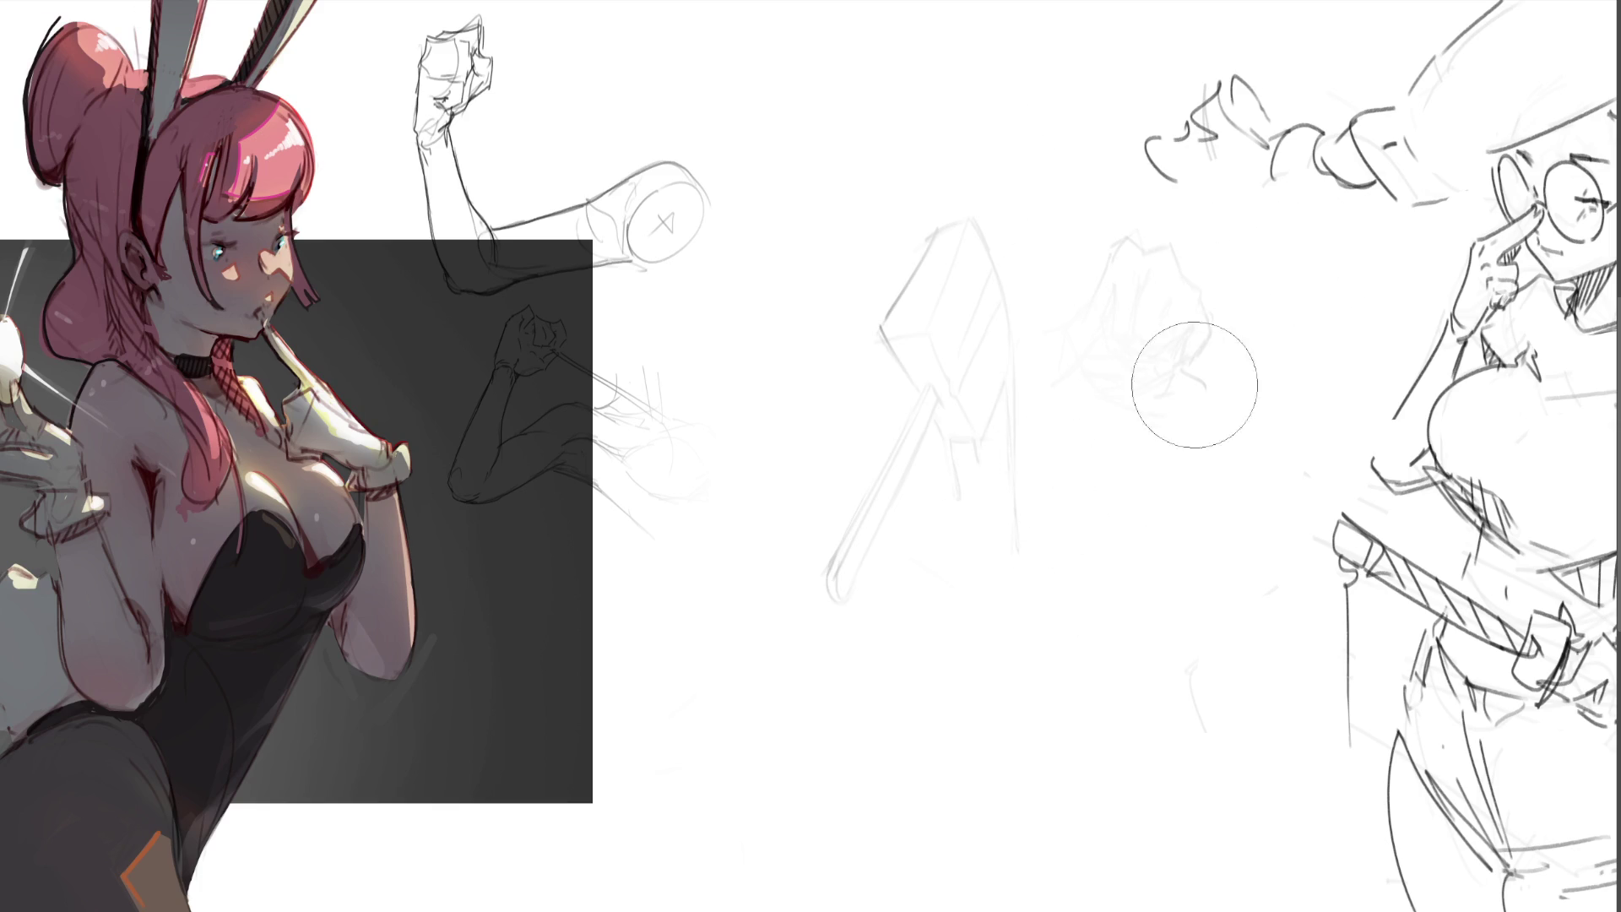
{"action": "key", "text": "e"}
{"action": "mouse_move", "coordinate": [1259, 283]}
{"action": "left_mouse_down"}
{"action": "mouse_move", "coordinate": [1077, 178]}
{"action": "mouse_move", "coordinate": [671, 628]}
{"action": "mouse_move", "coordinate": [667, 713]}
{"action": "left_mouse_up"}
{"action": "key", "text": "Delete"}
{"action": "left_click_drag", "start_coordinate": [1265, 555], "coordinate": [1395, 787]}
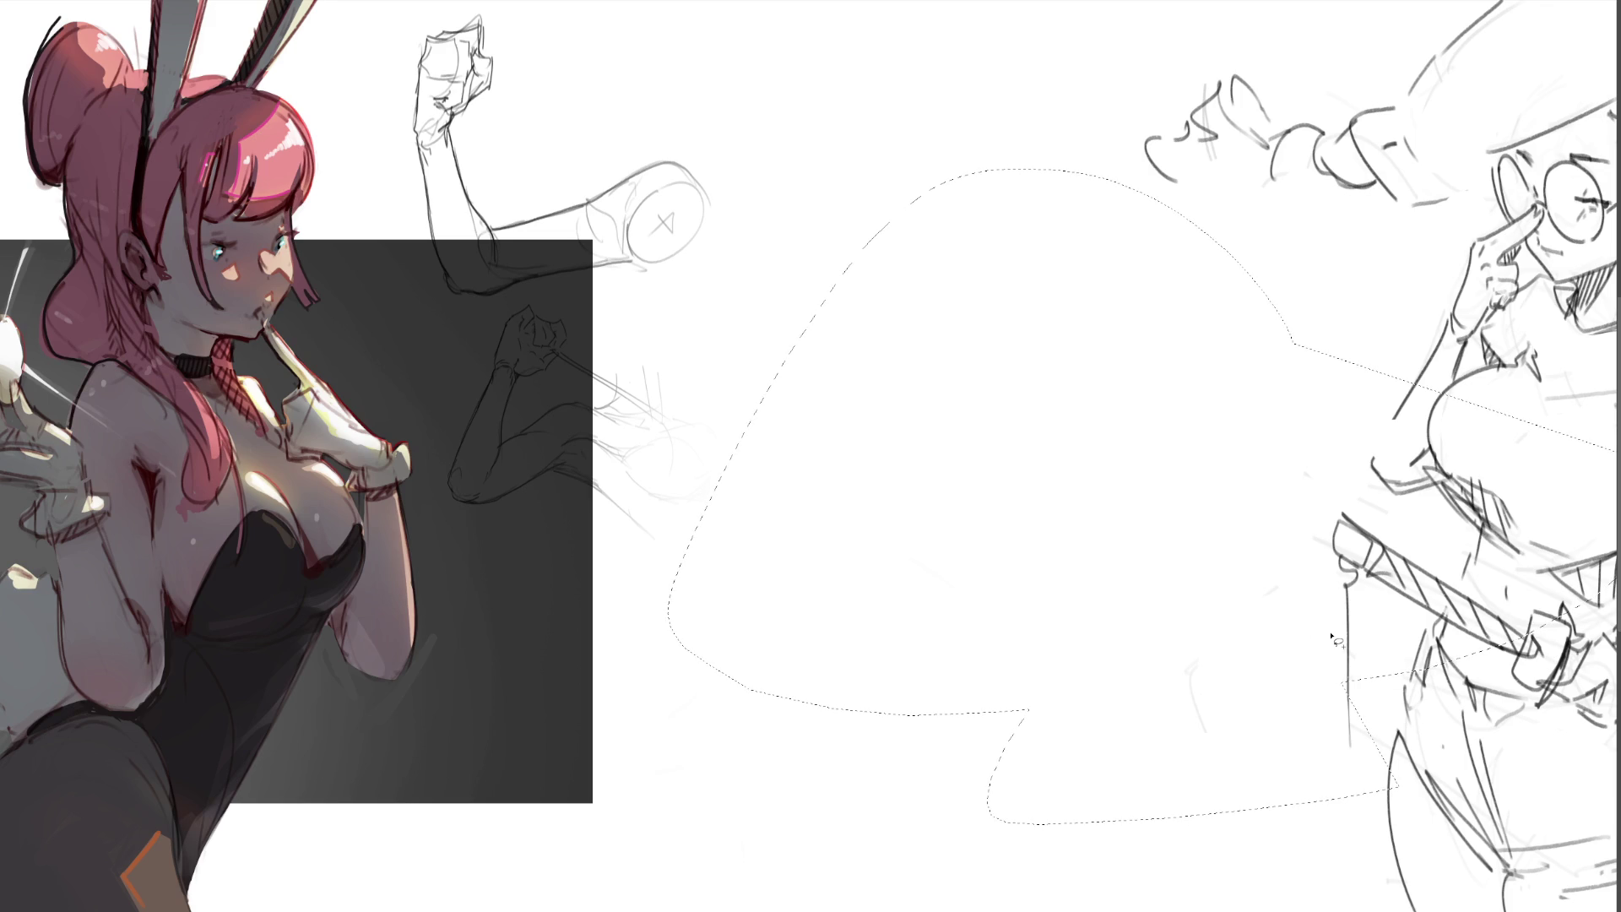
- Move the arm sketches about 320 px to the right with Transform
{"action": "key", "text": "ctrl+d"}
{"action": "key", "text": "ctrl+t"}
{"action": "mouse_move", "coordinate": [662, 478]}
{"action": "left_mouse_down"}
{"action": "mouse_move", "coordinate": [873, 477]}
{"action": "mouse_move", "coordinate": [799, 472]}
{"action": "left_mouse_up"}
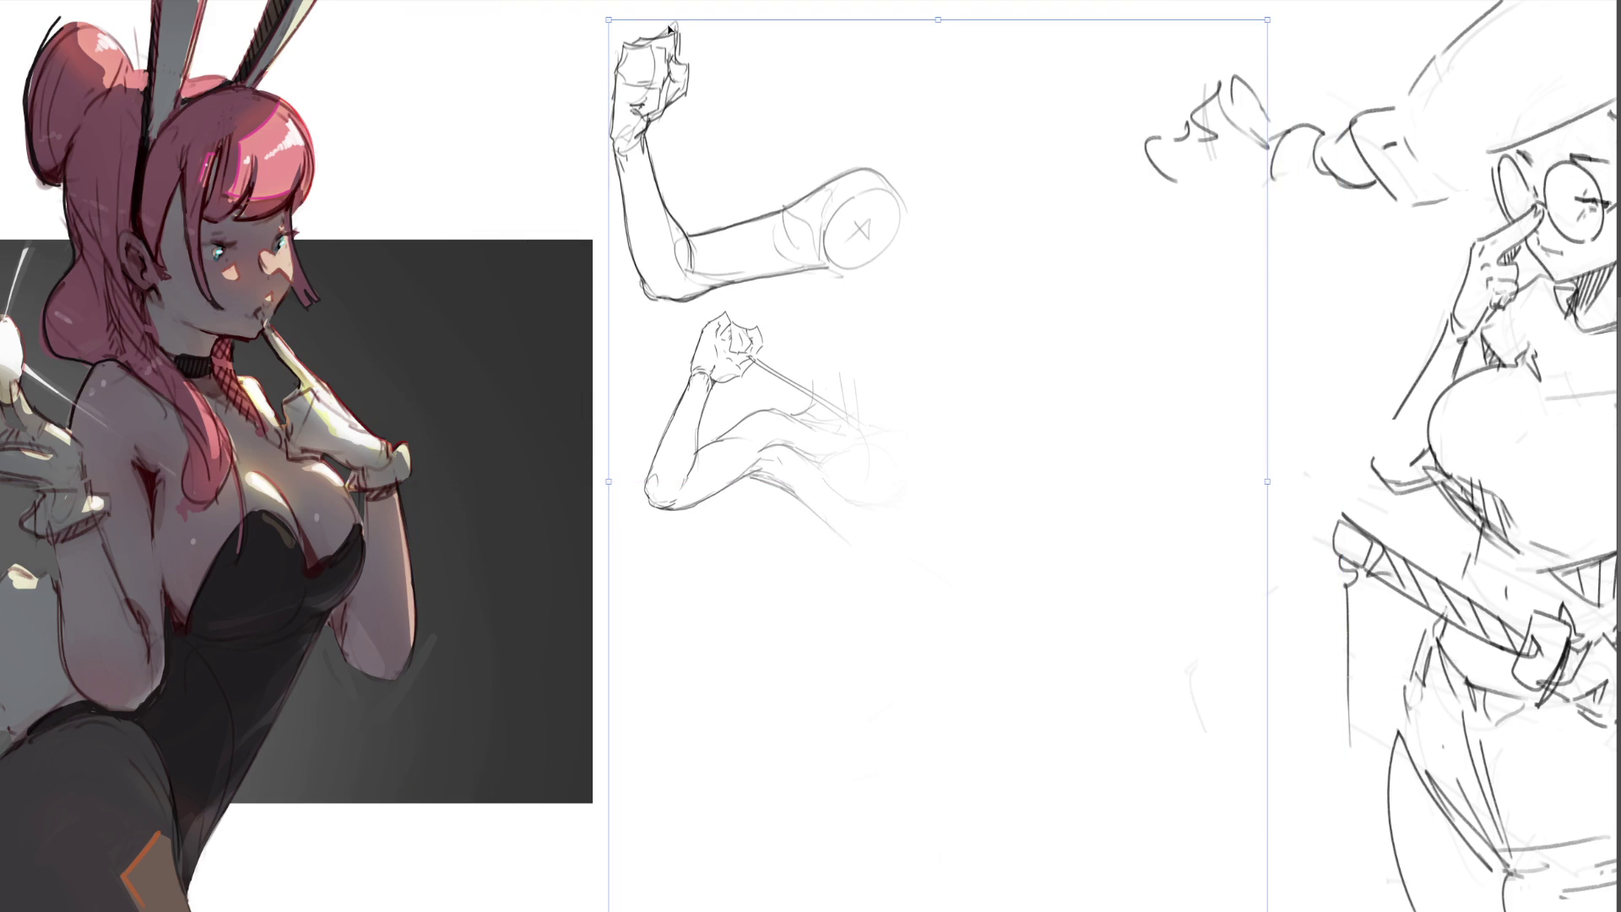
{"action": "key", "text": "Return"}
- Delete leftover lines near the moved arms, deselect, and begin an arched head outline
{"action": "mouse_move", "coordinate": [939, 462]}
{"action": "left_mouse_down"}
{"action": "mouse_move", "coordinate": [845, 329]}
{"action": "mouse_move", "coordinate": [791, 415]}
{"action": "mouse_move", "coordinate": [1056, 595]}
{"action": "left_mouse_up"}
{"action": "key", "text": "Delete"}
{"action": "key", "text": "ctrl+d"}
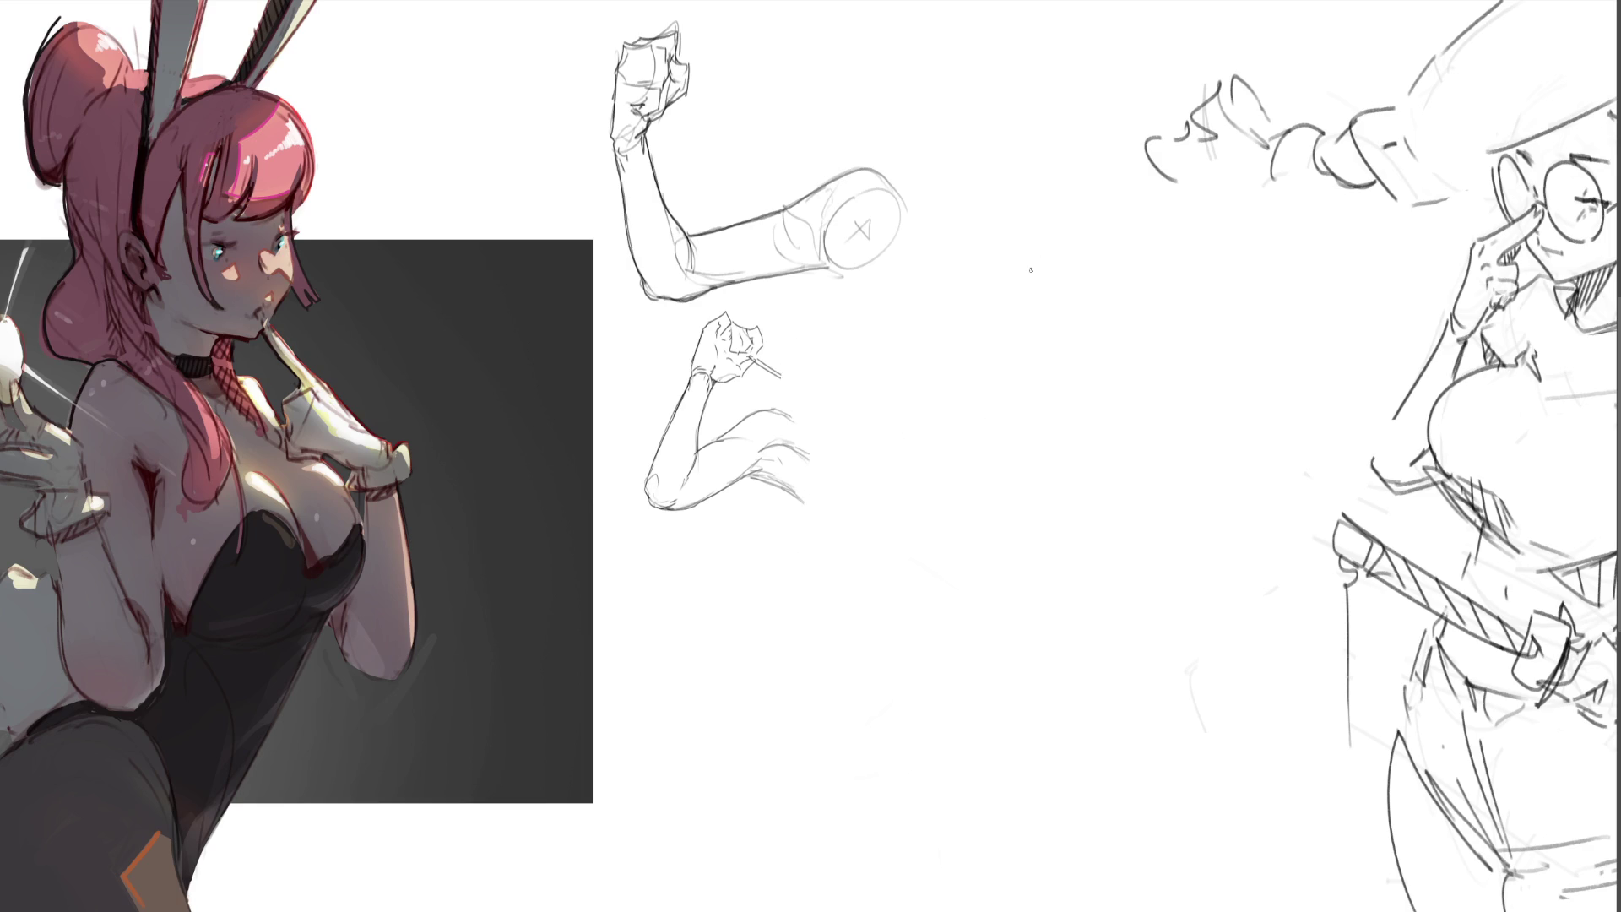
{"action": "mouse_move", "coordinate": [1060, 197]}
{"action": "left_mouse_down"}
{"action": "mouse_move", "coordinate": [1098, 173]}
{"action": "mouse_move", "coordinate": [1134, 249]}
{"action": "mouse_move", "coordinate": [1045, 263]}
{"action": "mouse_move", "coordinate": [1079, 306]}
{"action": "left_mouse_up"}
- Add jaw and neck lines, a slightly higher eye, an ear and a nose to the head
{"action": "mouse_move", "coordinate": [1134, 250]}
{"action": "left_mouse_down"}
{"action": "mouse_move", "coordinate": [1122, 297]}
{"action": "mouse_move", "coordinate": [1061, 352]}
{"action": "mouse_move", "coordinate": [1104, 349]}
{"action": "left_mouse_up"}
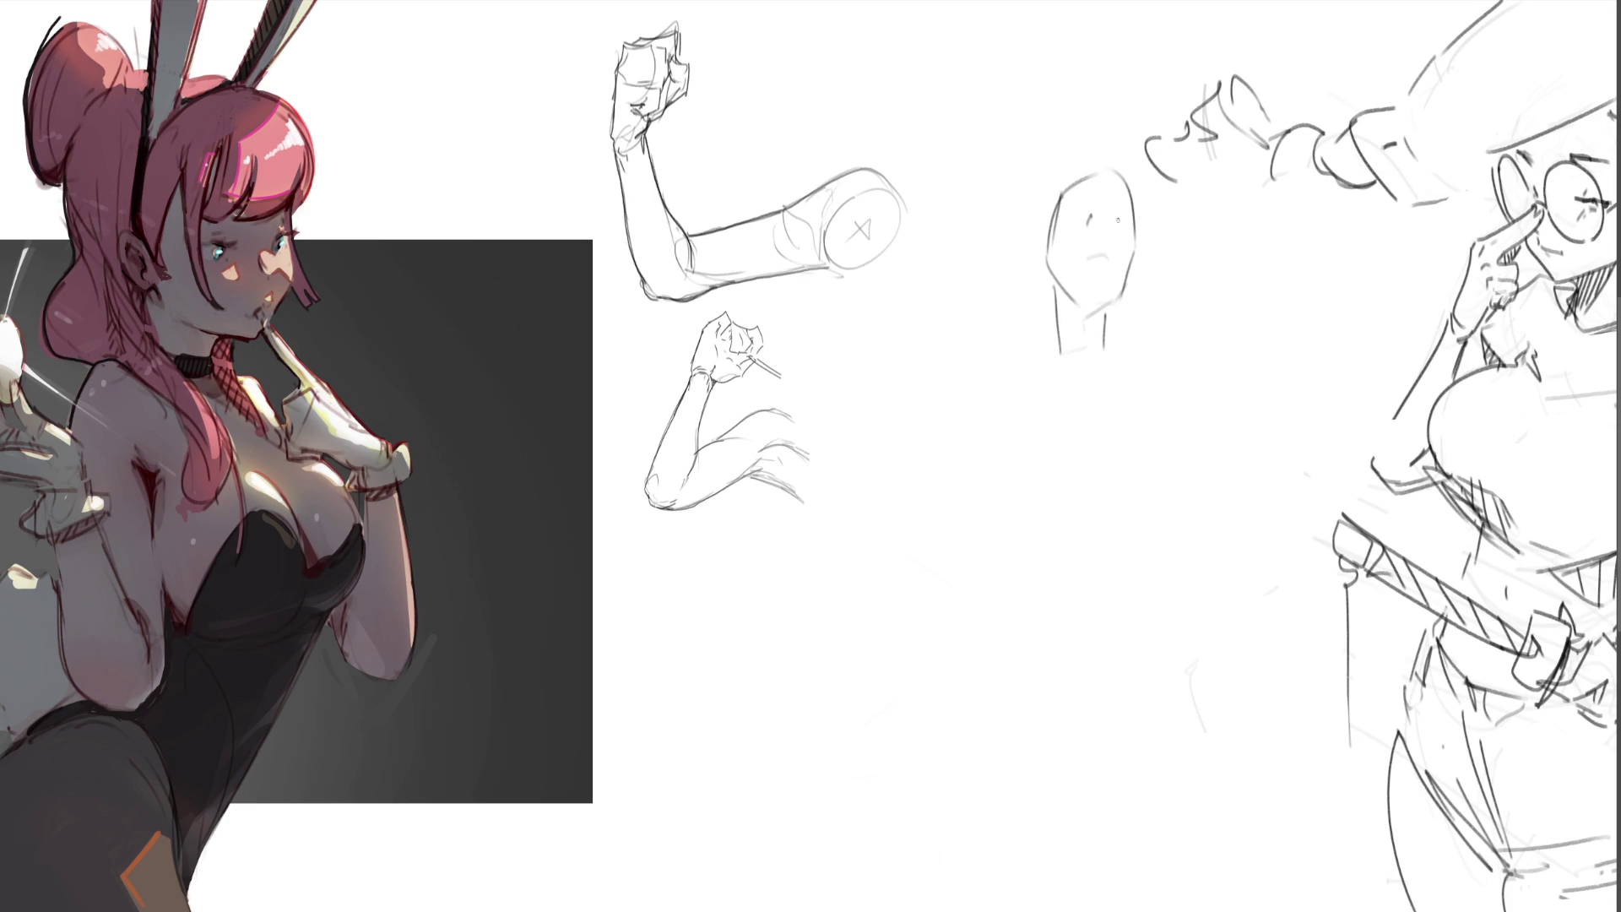
{"action": "key", "text": "ctrl+z"}
{"action": "left_click_drag", "start_coordinate": [1086, 206], "coordinate": [1083, 216]}
{"action": "left_click_drag", "start_coordinate": [1040, 222], "coordinate": [1044, 262]}
{"action": "left_click_drag", "start_coordinate": [1096, 242], "coordinate": [1111, 254]}
- Rework the head into a shorter jawline, darker left cheek, both neck lines and a chin
{"action": "left_click_drag", "start_coordinate": [1131, 243], "coordinate": [1103, 324]}
{"action": "key", "text": "ctrl+z"}
{"action": "left_click_drag", "start_coordinate": [1133, 256], "coordinate": [1099, 317]}
{"action": "key", "text": "ctrl+z"}
{"action": "left_click_drag", "start_coordinate": [1133, 256], "coordinate": [1107, 298]}
{"action": "left_click_drag", "start_coordinate": [1046, 250], "coordinate": [1060, 339]}
{"action": "left_click_drag", "start_coordinate": [1124, 276], "coordinate": [1104, 362]}
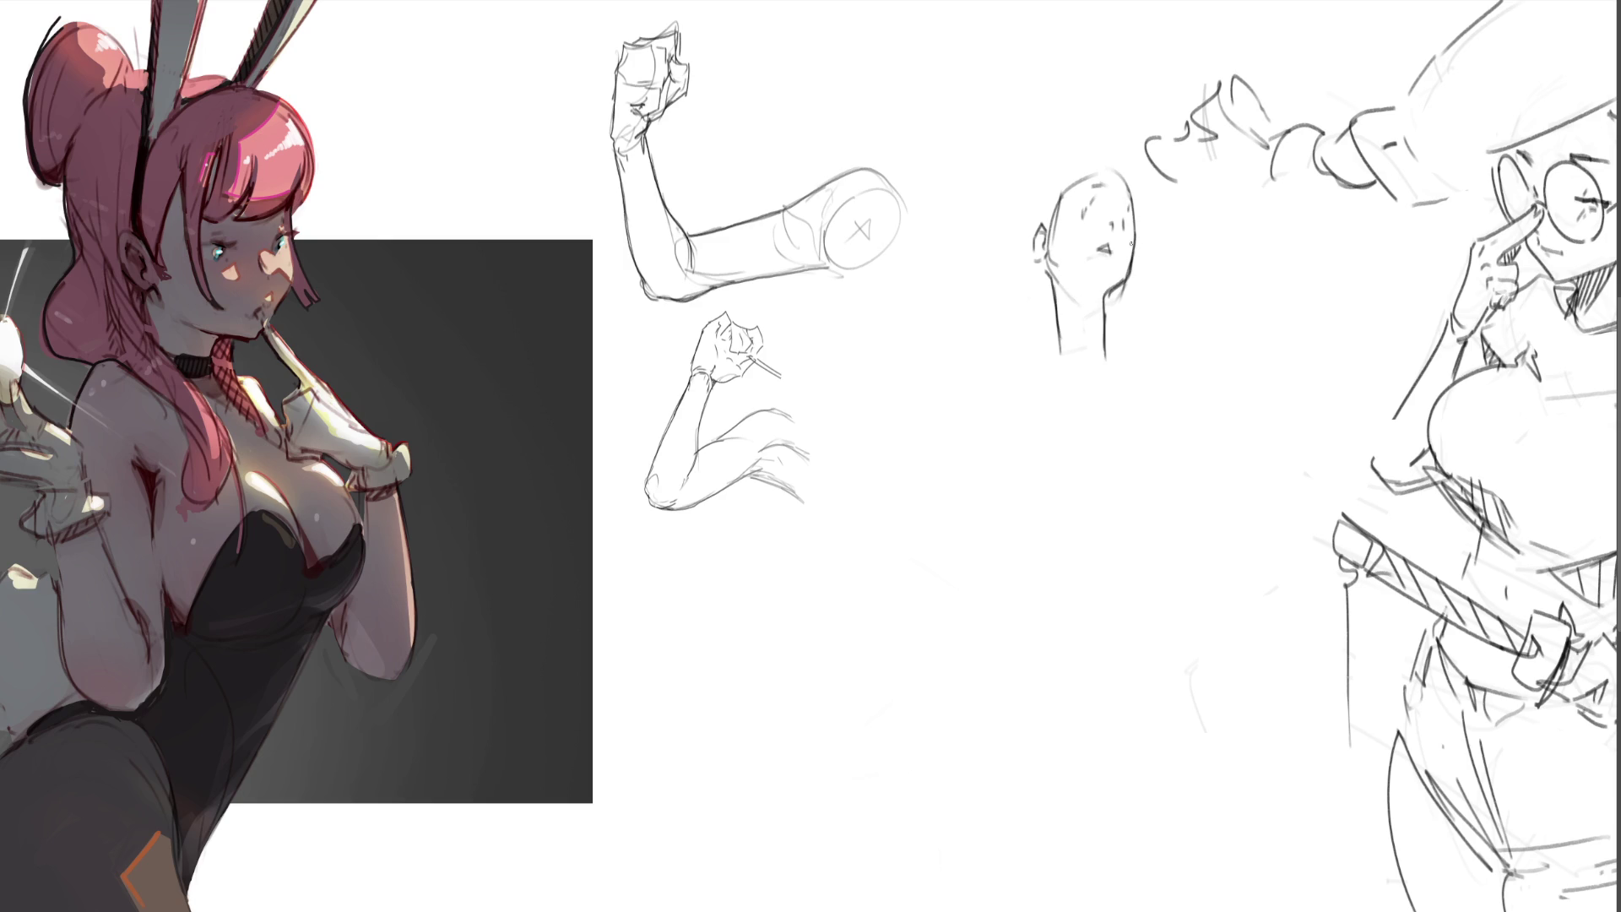
{"action": "mouse_move", "coordinate": [1084, 295]}
{"action": "left_mouse_down"}
{"action": "mouse_move", "coordinate": [1106, 293]}
{"action": "mouse_move", "coordinate": [1070, 276]}
{"action": "left_mouse_up"}
- Draw hair over the head with a long strand, plus collarbone strokes at the neck base
{"action": "mouse_move", "coordinate": [1058, 206]}
{"action": "left_mouse_down"}
{"action": "mouse_move", "coordinate": [1108, 165]}
{"action": "mouse_move", "coordinate": [1135, 203]}
{"action": "mouse_move", "coordinate": [1145, 287]}
{"action": "left_mouse_up"}
{"action": "mouse_move", "coordinate": [1101, 156]}
{"action": "left_mouse_down"}
{"action": "mouse_move", "coordinate": [1051, 187]}
{"action": "mouse_move", "coordinate": [1122, 173]}
{"action": "mouse_move", "coordinate": [1022, 269]}
{"action": "mouse_move", "coordinate": [1043, 300]}
{"action": "mouse_move", "coordinate": [1015, 328]}
{"action": "mouse_move", "coordinate": [1106, 360]}
{"action": "left_mouse_up"}
{"action": "mouse_move", "coordinate": [1057, 302]}
{"action": "left_mouse_down"}
{"action": "mouse_move", "coordinate": [1038, 306]}
{"action": "mouse_move", "coordinate": [1028, 402]}
{"action": "left_mouse_up"}
{"action": "left_click_drag", "start_coordinate": [1055, 321], "coordinate": [1097, 372]}
{"action": "left_click_drag", "start_coordinate": [1102, 362], "coordinate": [1133, 369]}
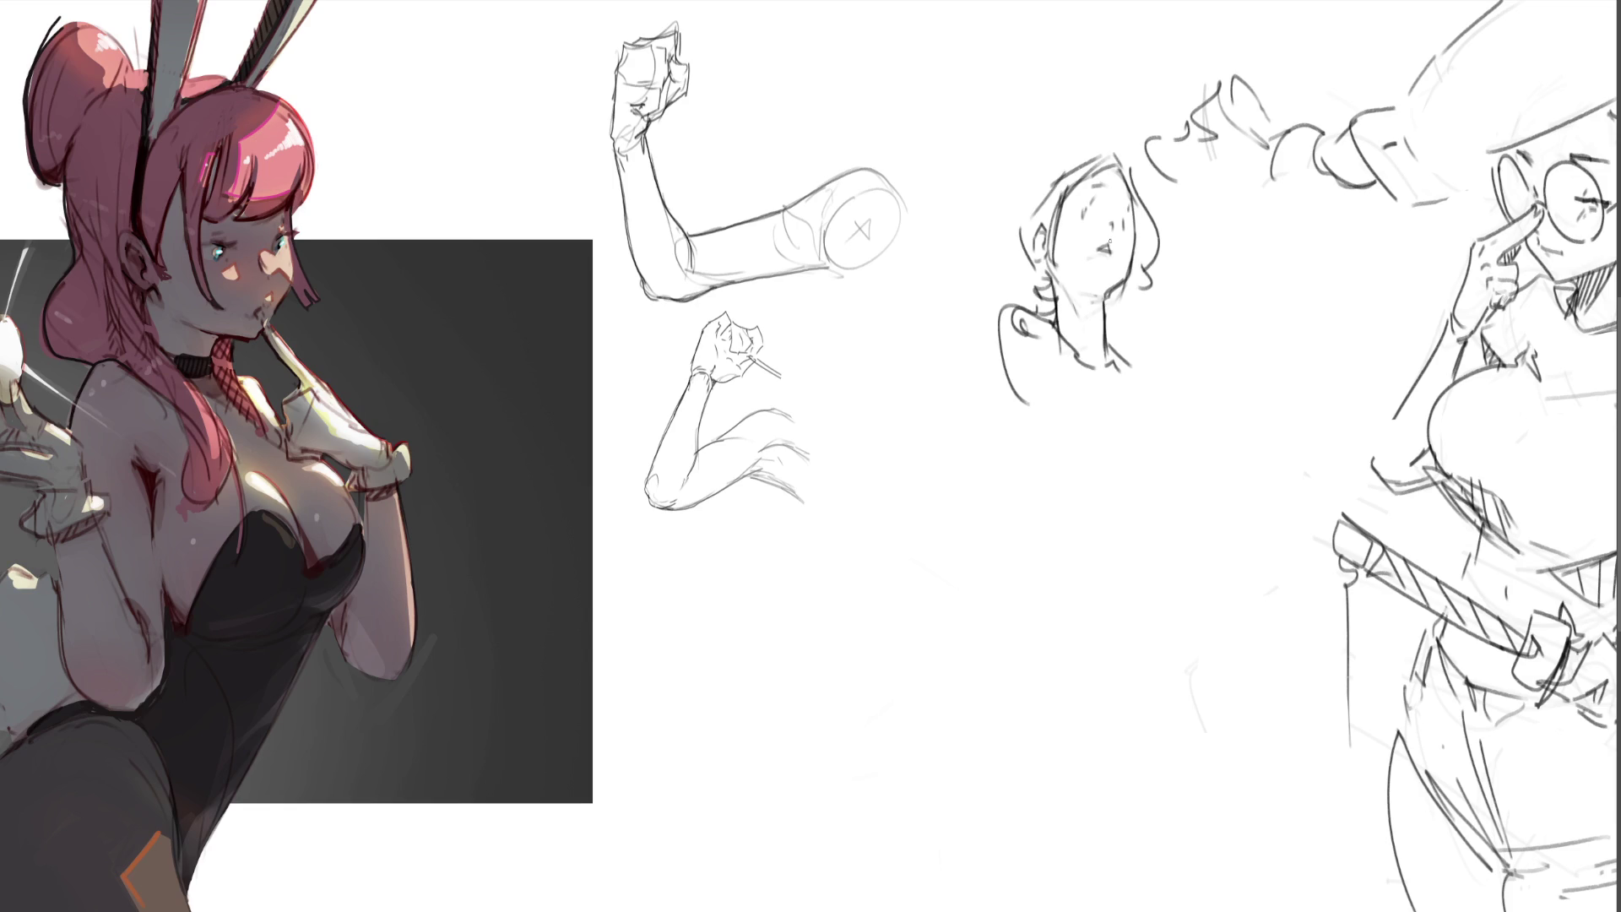
- Sketch the middle figure's shoulders, collar, right chest curve and lower torso
{"action": "mouse_move", "coordinate": [1056, 325]}
{"action": "left_mouse_down"}
{"action": "mouse_move", "coordinate": [1070, 437]}
{"action": "mouse_move", "coordinate": [1137, 369]}
{"action": "mouse_move", "coordinate": [1173, 393]}
{"action": "mouse_move", "coordinate": [1155, 387]}
{"action": "mouse_move", "coordinate": [1190, 441]}
{"action": "left_mouse_up"}
{"action": "left_click_drag", "start_coordinate": [1087, 475], "coordinate": [1186, 463]}
{"action": "left_click_drag", "start_coordinate": [1186, 464], "coordinate": [1188, 514]}
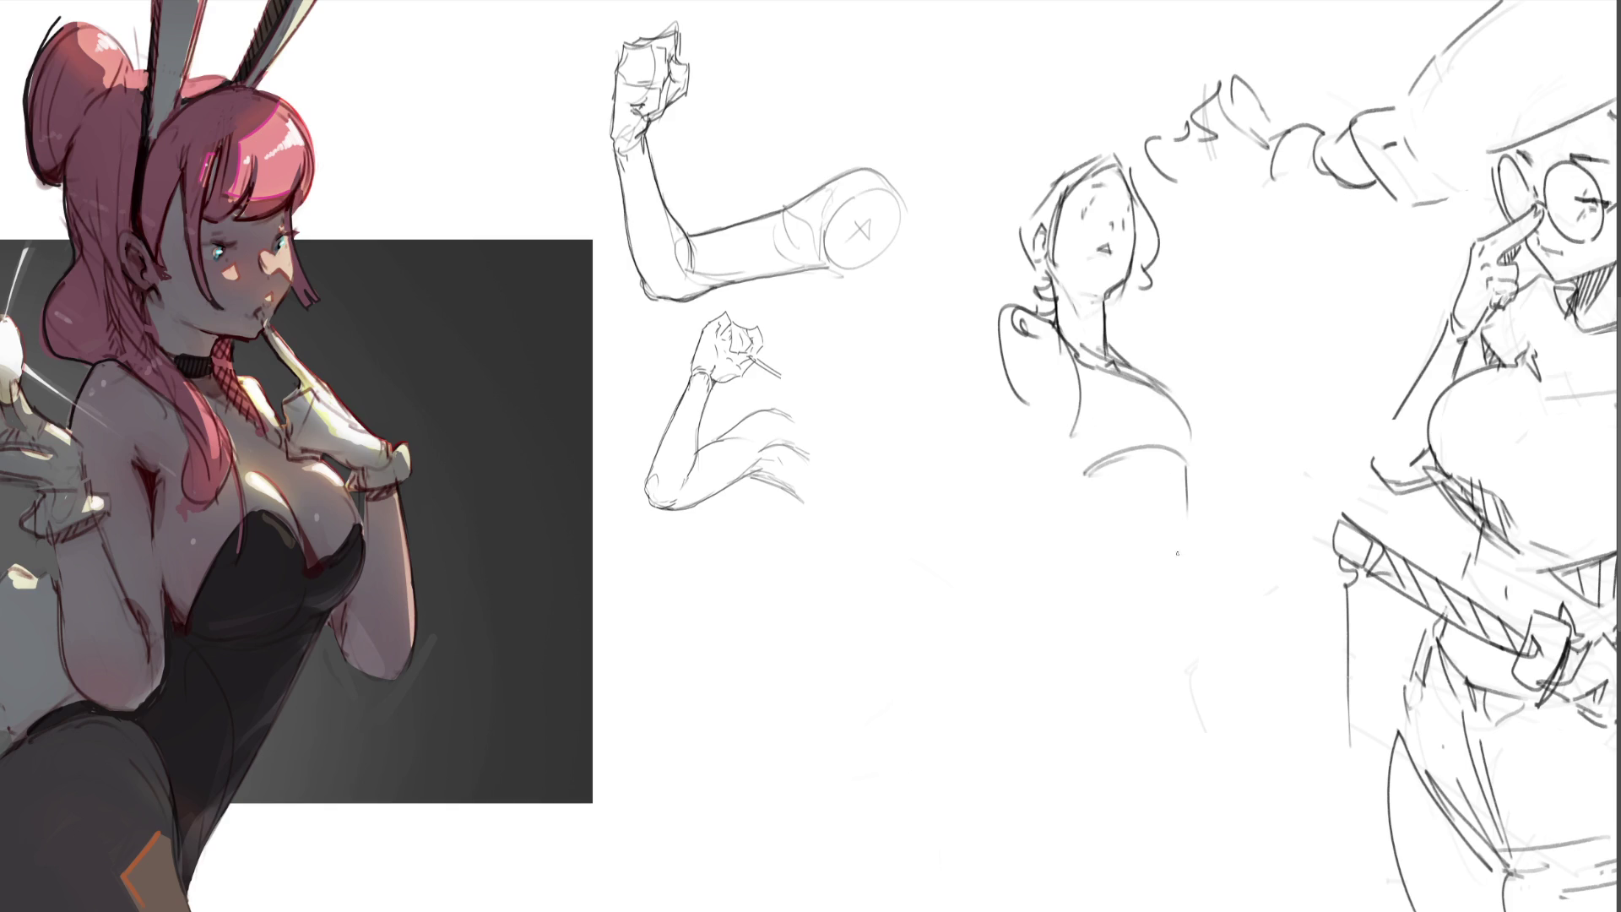
{"action": "left_click_drag", "start_coordinate": [1080, 484], "coordinate": [1120, 573]}
{"action": "mouse_move", "coordinate": [1129, 568]}
{"action": "left_mouse_down"}
{"action": "mouse_move", "coordinate": [1201, 545]}
{"action": "mouse_move", "coordinate": [1206, 601]}
{"action": "left_mouse_up"}
{"action": "mouse_move", "coordinate": [1072, 495]}
{"action": "left_mouse_down"}
{"action": "mouse_move", "coordinate": [1138, 568]}
{"action": "mouse_move", "coordinate": [1136, 600]}
{"action": "left_mouse_up"}
{"action": "mouse_move", "coordinate": [1153, 598]}
{"action": "left_mouse_down"}
{"action": "mouse_move", "coordinate": [1110, 563]}
{"action": "mouse_move", "coordinate": [1137, 659]}
{"action": "mouse_move", "coordinate": [1229, 596]}
{"action": "mouse_move", "coordinate": [1145, 779]}
{"action": "left_mouse_up"}
- Rough in the hips, a long leg line, the outer body contour and lower body curves
{"action": "left_click_drag", "start_coordinate": [1117, 557], "coordinate": [1130, 635]}
{"action": "left_click_drag", "start_coordinate": [1058, 572], "coordinate": [1131, 545]}
{"action": "mouse_move", "coordinate": [1089, 557]}
{"action": "left_mouse_down"}
{"action": "mouse_move", "coordinate": [1144, 648]}
{"action": "mouse_move", "coordinate": [1107, 771]}
{"action": "mouse_move", "coordinate": [1119, 817]}
{"action": "left_mouse_up"}
{"action": "left_click_drag", "start_coordinate": [1229, 593], "coordinate": [1162, 809]}
{"action": "left_click_drag", "start_coordinate": [1208, 623], "coordinate": [1194, 851]}
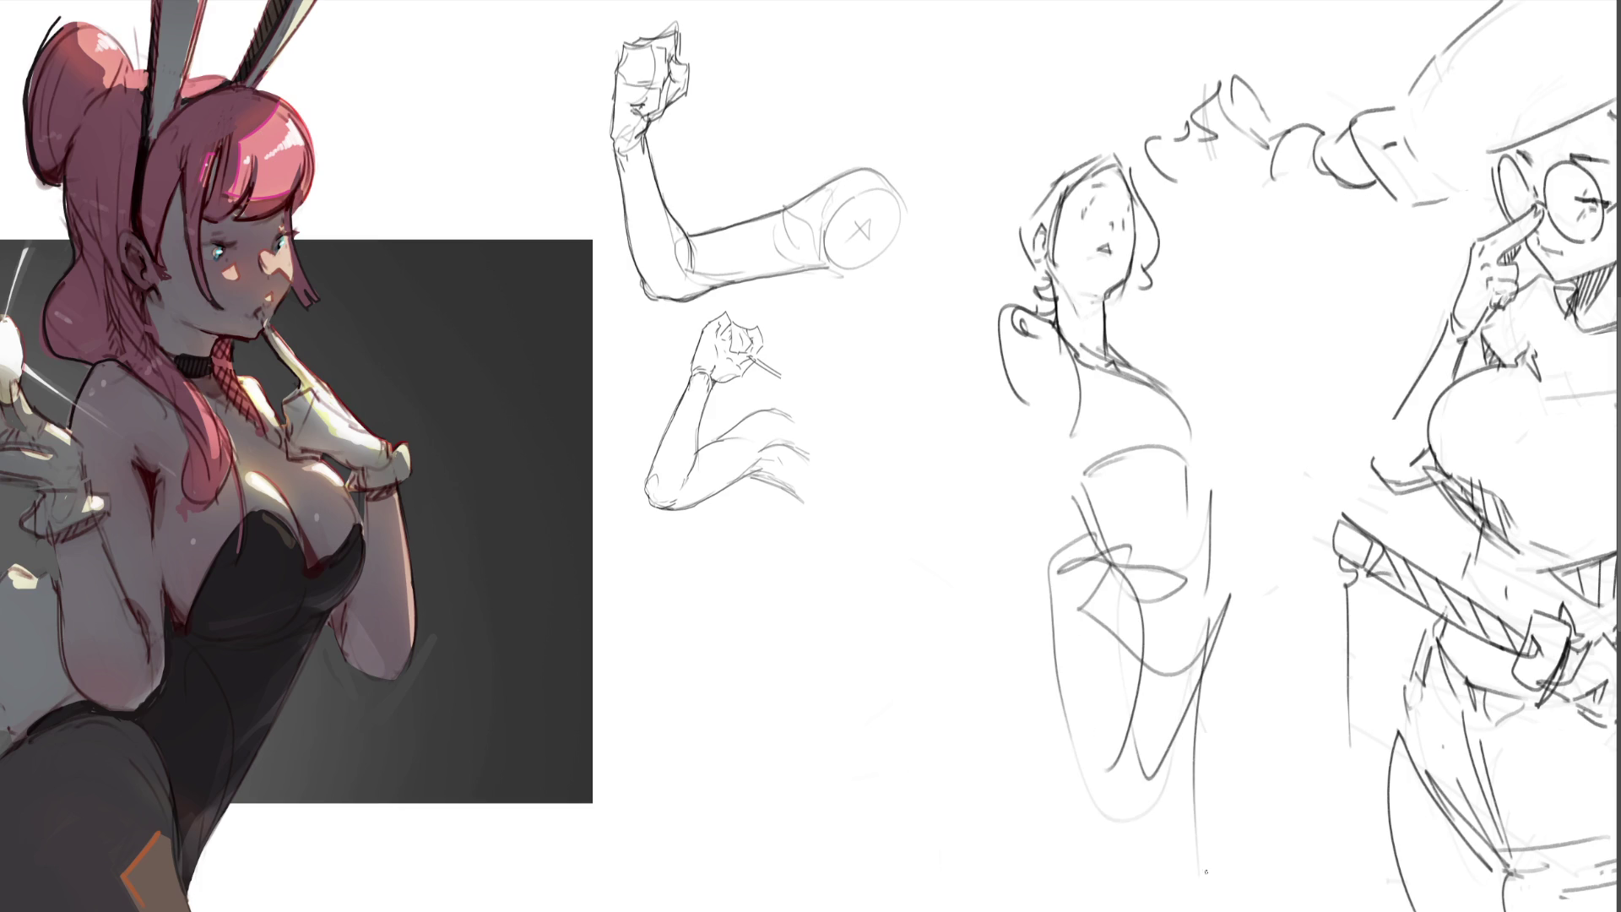
{"action": "left_click_drag", "start_coordinate": [1060, 685], "coordinate": [1169, 882]}
{"action": "mouse_move", "coordinate": [1051, 694]}
{"action": "left_mouse_down"}
{"action": "mouse_move", "coordinate": [1040, 717]}
{"action": "mouse_move", "coordinate": [1081, 910]}
{"action": "left_mouse_up"}
{"action": "mouse_move", "coordinate": [1057, 910]}
{"action": "left_mouse_down"}
{"action": "mouse_move", "coordinate": [1114, 709]}
{"action": "mouse_move", "coordinate": [1220, 907]}
{"action": "left_mouse_up"}
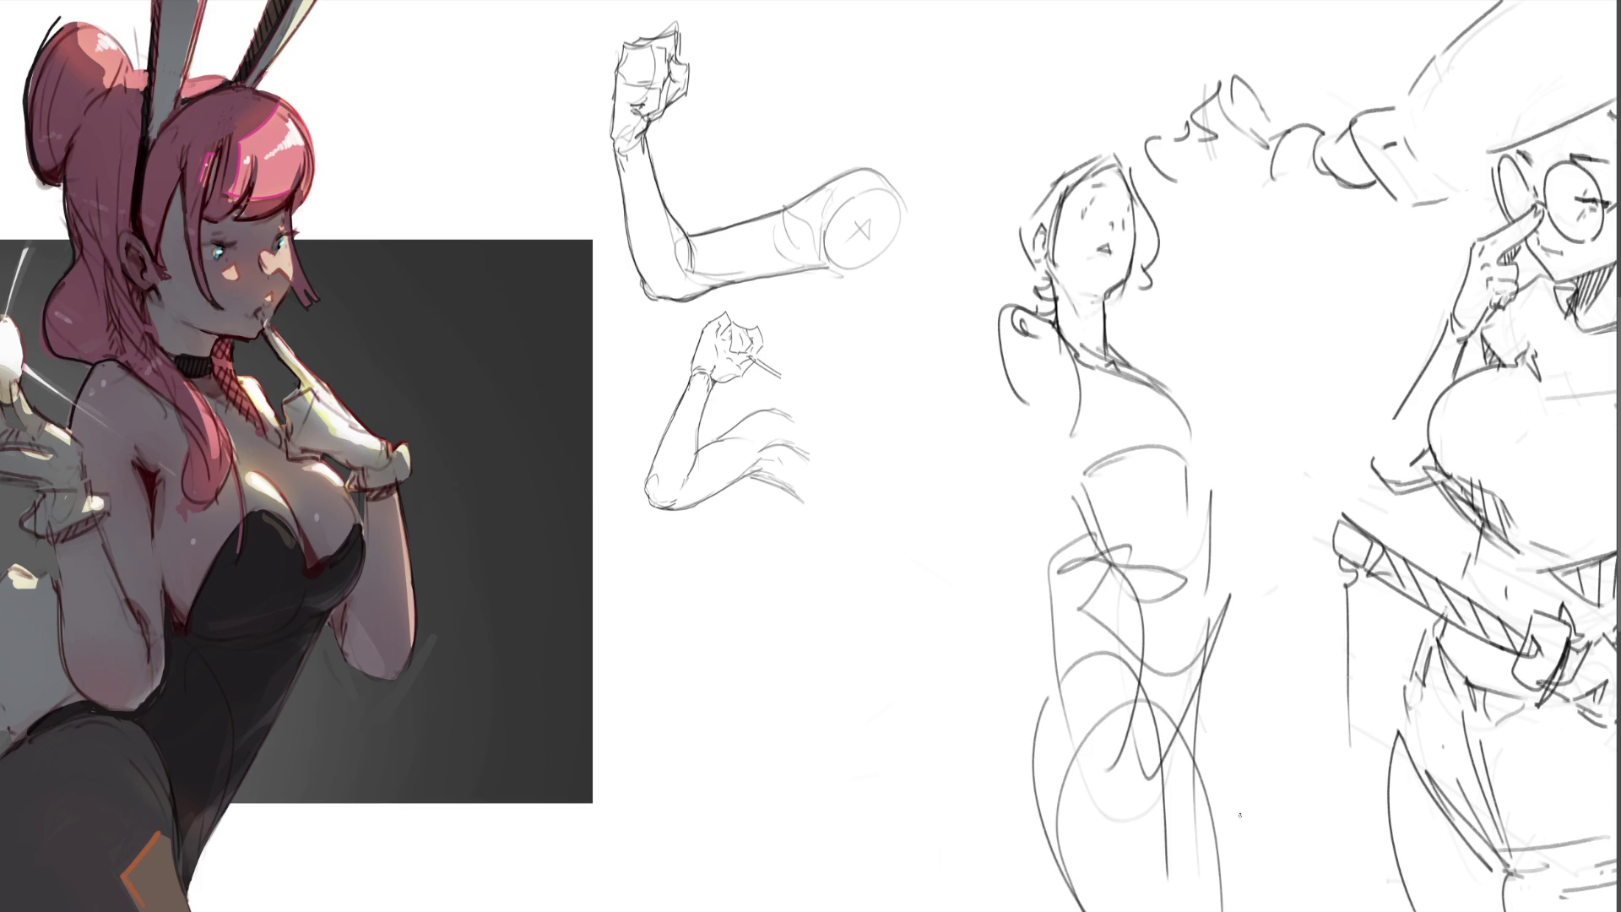
- Sketch both raised arms, with the left hand above the shoulder and the right beside the head
{"action": "left_click_drag", "start_coordinate": [918, 303], "coordinate": [1001, 454]}
{"action": "left_click_drag", "start_coordinate": [920, 304], "coordinate": [1005, 359]}
{"action": "mouse_move", "coordinate": [1003, 329]}
{"action": "left_mouse_down"}
{"action": "mouse_move", "coordinate": [1046, 455]}
{"action": "mouse_move", "coordinate": [1005, 365]}
{"action": "left_mouse_up"}
{"action": "mouse_move", "coordinate": [941, 297]}
{"action": "left_mouse_down"}
{"action": "mouse_move", "coordinate": [943, 232]}
{"action": "mouse_move", "coordinate": [951, 314]}
{"action": "left_mouse_up"}
{"action": "mouse_move", "coordinate": [952, 235]}
{"action": "left_mouse_down"}
{"action": "mouse_move", "coordinate": [971, 251]}
{"action": "mouse_move", "coordinate": [955, 291]}
{"action": "left_mouse_up"}
{"action": "mouse_move", "coordinate": [1199, 232]}
{"action": "left_mouse_down"}
{"action": "mouse_move", "coordinate": [1218, 263]}
{"action": "mouse_move", "coordinate": [1249, 221]}
{"action": "mouse_move", "coordinate": [1226, 269]}
{"action": "mouse_move", "coordinate": [1271, 268]}
{"action": "left_mouse_up"}
{"action": "mouse_move", "coordinate": [1243, 267]}
{"action": "left_mouse_down"}
{"action": "mouse_move", "coordinate": [1270, 283]}
{"action": "mouse_move", "coordinate": [1290, 426]}
{"action": "mouse_move", "coordinate": [1241, 398]}
{"action": "left_mouse_up"}
{"action": "left_click_drag", "start_coordinate": [1241, 399], "coordinate": [1283, 435]}
{"action": "left_click_drag", "start_coordinate": [1175, 378], "coordinate": [1269, 425]}
- Try a ribbon band between the raised hands, ending with one slanted line across the face
{"action": "mouse_move", "coordinate": [962, 245]}
{"action": "left_mouse_down"}
{"action": "mouse_move", "coordinate": [1055, 296]}
{"action": "mouse_move", "coordinate": [1209, 251]}
{"action": "left_mouse_up"}
{"action": "mouse_move", "coordinate": [1209, 258]}
{"action": "left_mouse_down"}
{"action": "mouse_move", "coordinate": [1062, 310]}
{"action": "mouse_move", "coordinate": [975, 258]}
{"action": "left_mouse_up"}
{"action": "left_click_drag", "start_coordinate": [998, 280], "coordinate": [1220, 291]}
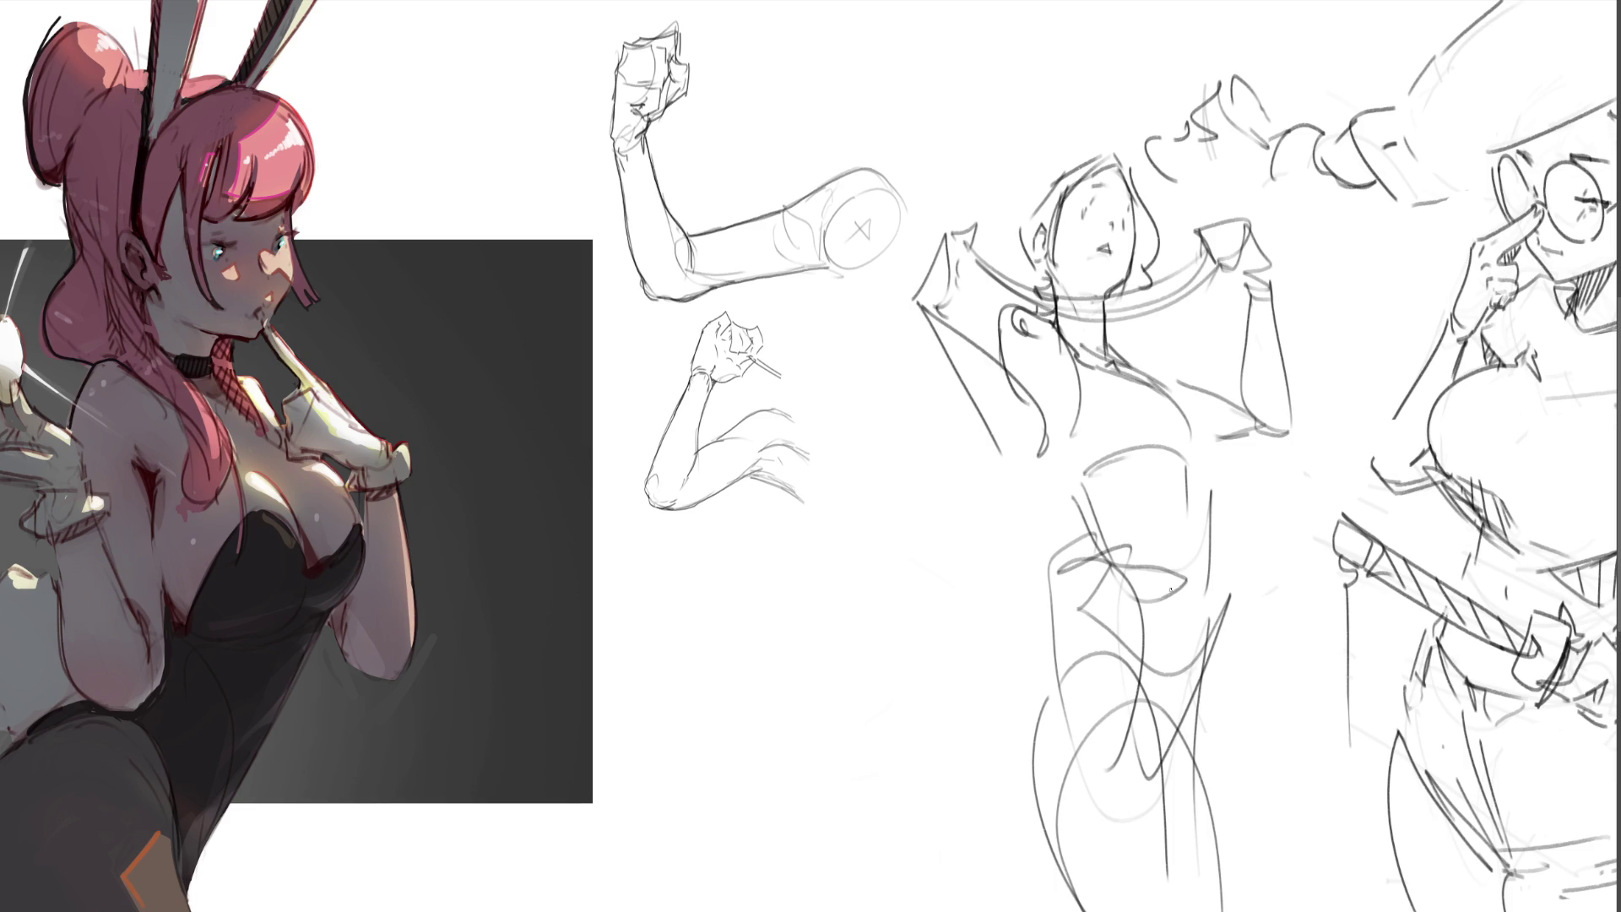
{"action": "key", "text": "ctrl+z"}
{"action": "key", "text": "ctrl+z"}
{"action": "key", "text": "ctrl+z"}
{"action": "mouse_move", "coordinate": [975, 253]}
{"action": "left_mouse_down"}
{"action": "mouse_move", "coordinate": [1001, 470]}
{"action": "mouse_move", "coordinate": [1166, 325]}
{"action": "left_mouse_up"}
{"action": "left_click_drag", "start_coordinate": [1167, 322], "coordinate": [1221, 271]}
{"action": "left_click_drag", "start_coordinate": [1060, 506], "coordinate": [1192, 291]}
{"action": "key", "text": "ctrl+z"}
{"action": "key", "text": "ctrl+z"}
{"action": "key", "text": "ctrl+z"}
{"action": "mouse_move", "coordinate": [989, 255]}
{"action": "left_mouse_down"}
{"action": "mouse_move", "coordinate": [1262, 321]}
{"action": "mouse_move", "coordinate": [1209, 355]}
{"action": "left_mouse_up"}
{"action": "key", "text": "ctrl+z"}
{"action": "key", "text": "ctrl+z"}
{"action": "left_click_drag", "start_coordinate": [958, 250], "coordinate": [1215, 253]}
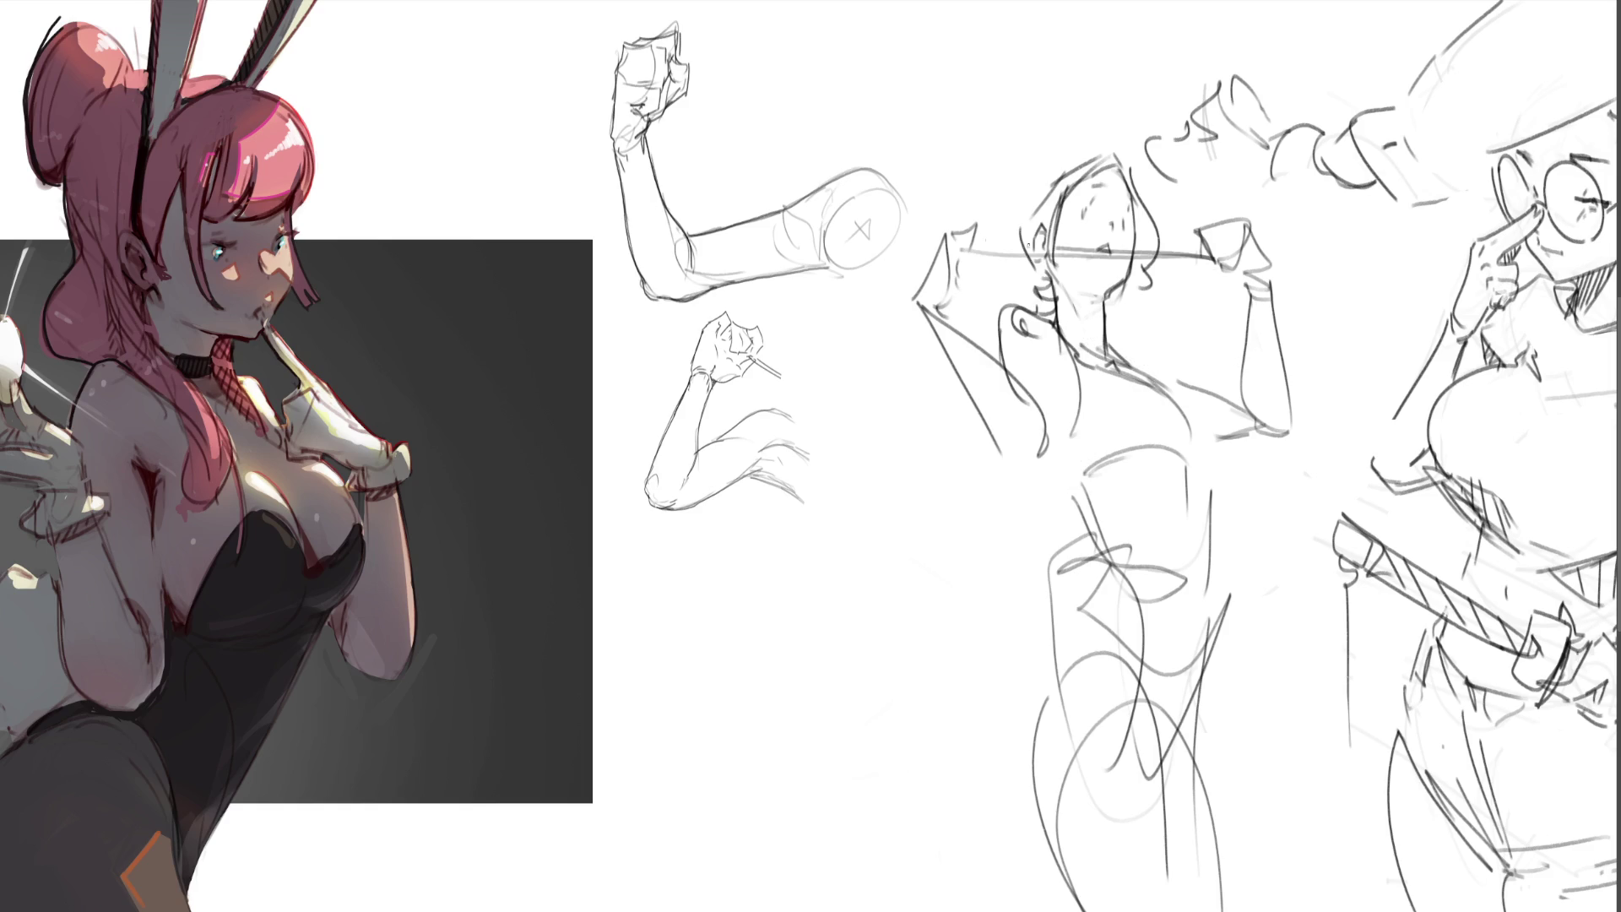
{"action": "key", "text": "ctrl+z"}
{"action": "left_click_drag", "start_coordinate": [957, 244], "coordinate": [1224, 271]}
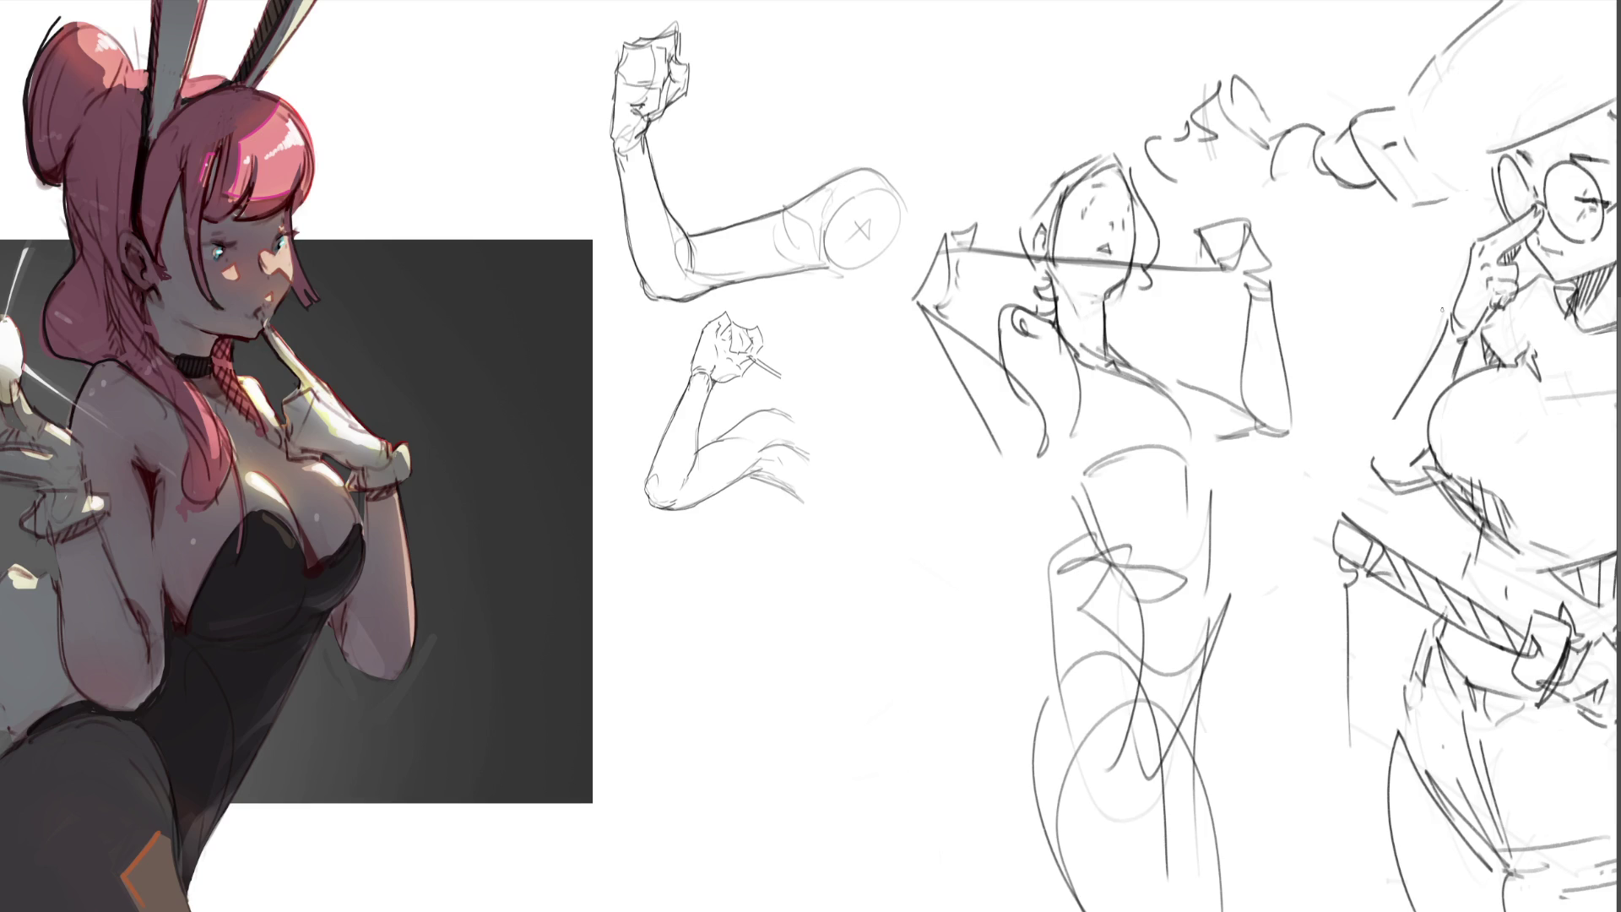
- Redraw the middle figure's torso, waist, hip curves and left leg line
{"action": "left_click_drag", "start_coordinate": [1054, 425], "coordinate": [1056, 365]}
{"action": "left_click_drag", "start_coordinate": [1054, 425], "coordinate": [1087, 521]}
{"action": "key", "text": "ctrl+z"}
{"action": "key", "text": "ctrl+z"}
{"action": "left_click_drag", "start_coordinate": [1054, 449], "coordinate": [1110, 606]}
{"action": "left_click_drag", "start_coordinate": [1198, 464], "coordinate": [1193, 592]}
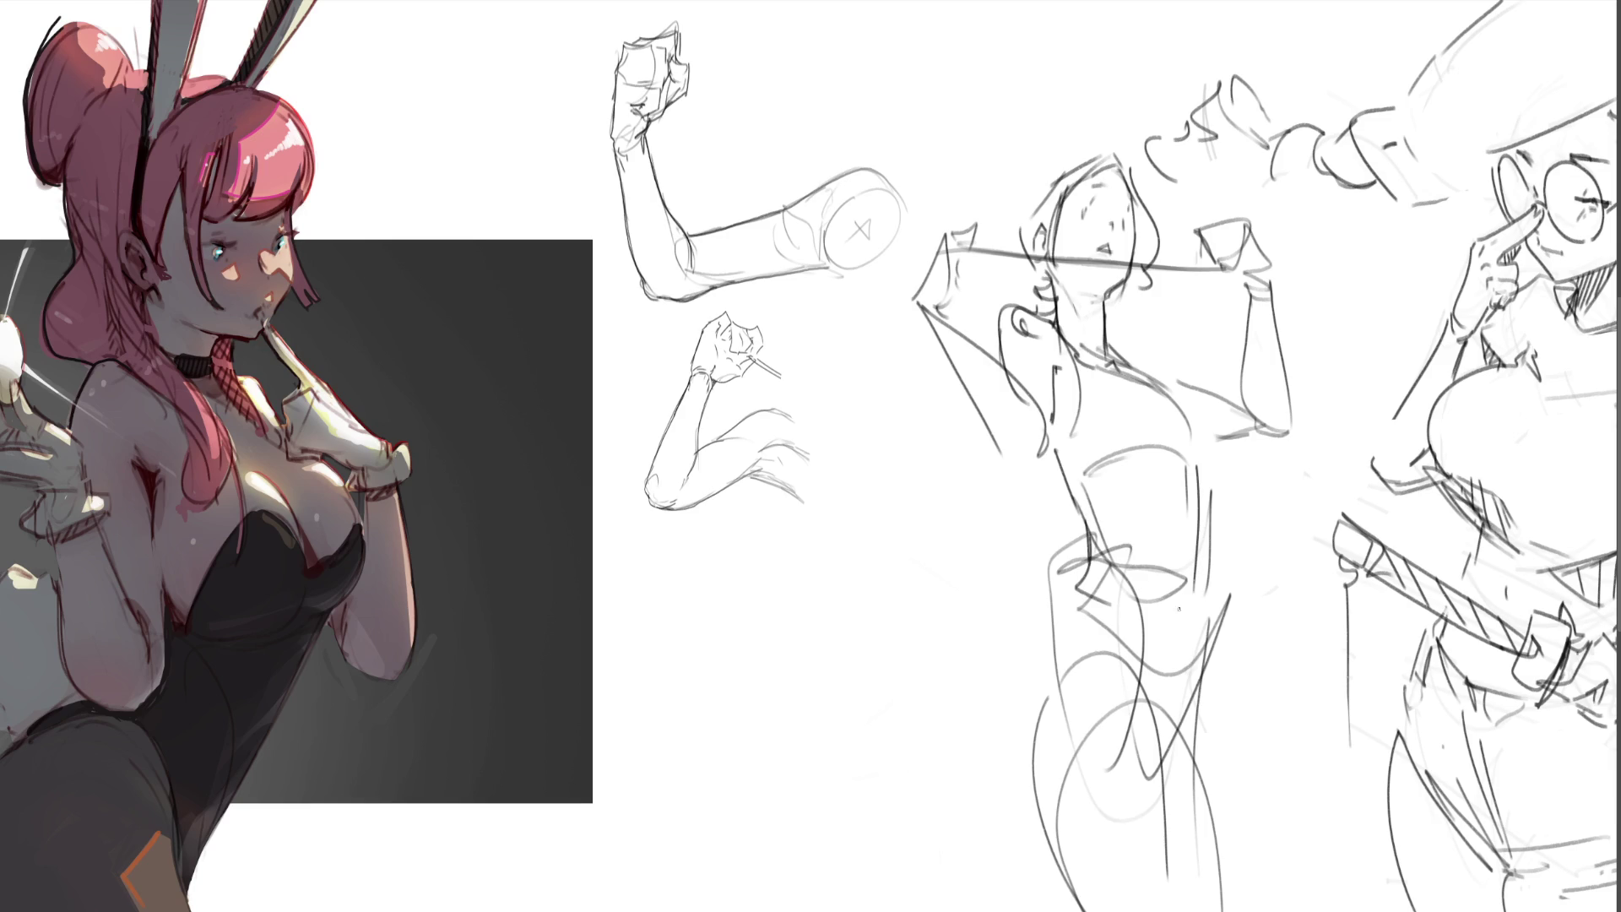
{"action": "left_click_drag", "start_coordinate": [1087, 562], "coordinate": [1056, 718]}
{"action": "left_click_drag", "start_coordinate": [1215, 598], "coordinate": [1193, 743]}
{"action": "left_click_drag", "start_coordinate": [1044, 683], "coordinate": [1096, 910]}
{"action": "left_click_drag", "start_coordinate": [1060, 825], "coordinate": [1189, 826]}
{"action": "key", "text": "ctrl+z"}
- Darken the left torso, chest, right side, and hip and waist lines
{"action": "left_click_drag", "start_coordinate": [1059, 448], "coordinate": [1098, 536]}
{"action": "mouse_move", "coordinate": [1185, 461]}
{"action": "left_mouse_down"}
{"action": "mouse_move", "coordinate": [1074, 460]}
{"action": "mouse_move", "coordinate": [1190, 437]}
{"action": "left_mouse_up"}
{"action": "left_click_drag", "start_coordinate": [1187, 442], "coordinate": [1207, 599]}
{"action": "left_click_drag", "start_coordinate": [1106, 537], "coordinate": [1130, 687]}
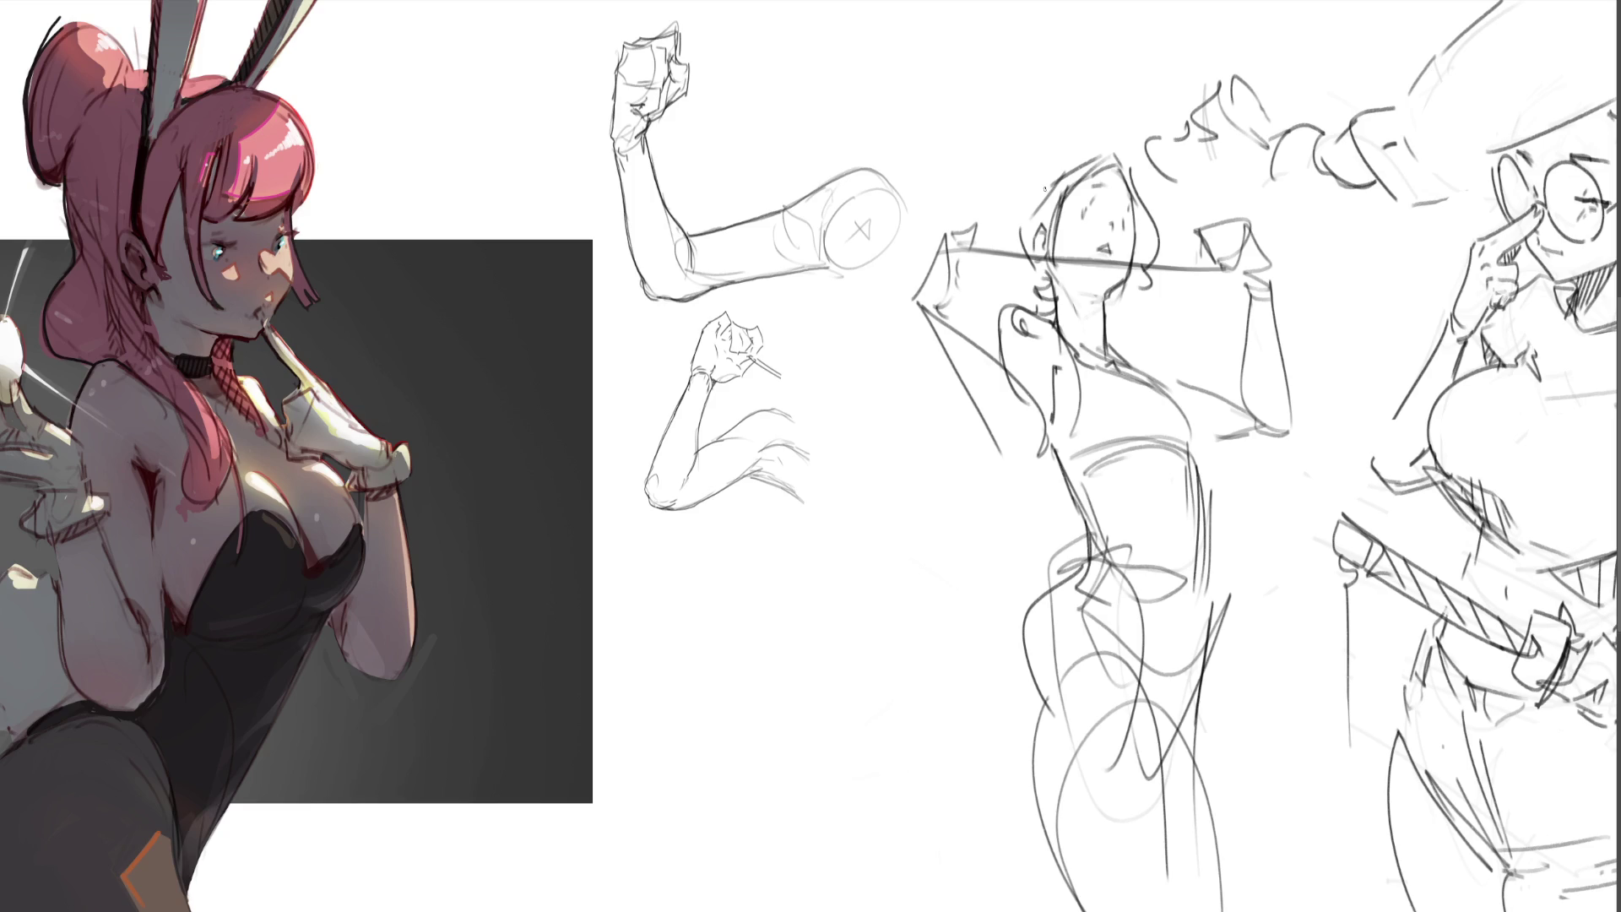
- Sketch hair buns on both sides of the head, dropping the top bun and a trial hip erase
{"action": "mouse_move", "coordinate": [1010, 218]}
{"action": "left_mouse_down"}
{"action": "mouse_move", "coordinate": [1014, 240]}
{"action": "mouse_move", "coordinate": [959, 229]}
{"action": "left_mouse_up"}
{"action": "left_click_drag", "start_coordinate": [1139, 293], "coordinate": [1151, 302]}
{"action": "left_click_drag", "start_coordinate": [1153, 287], "coordinate": [1150, 325]}
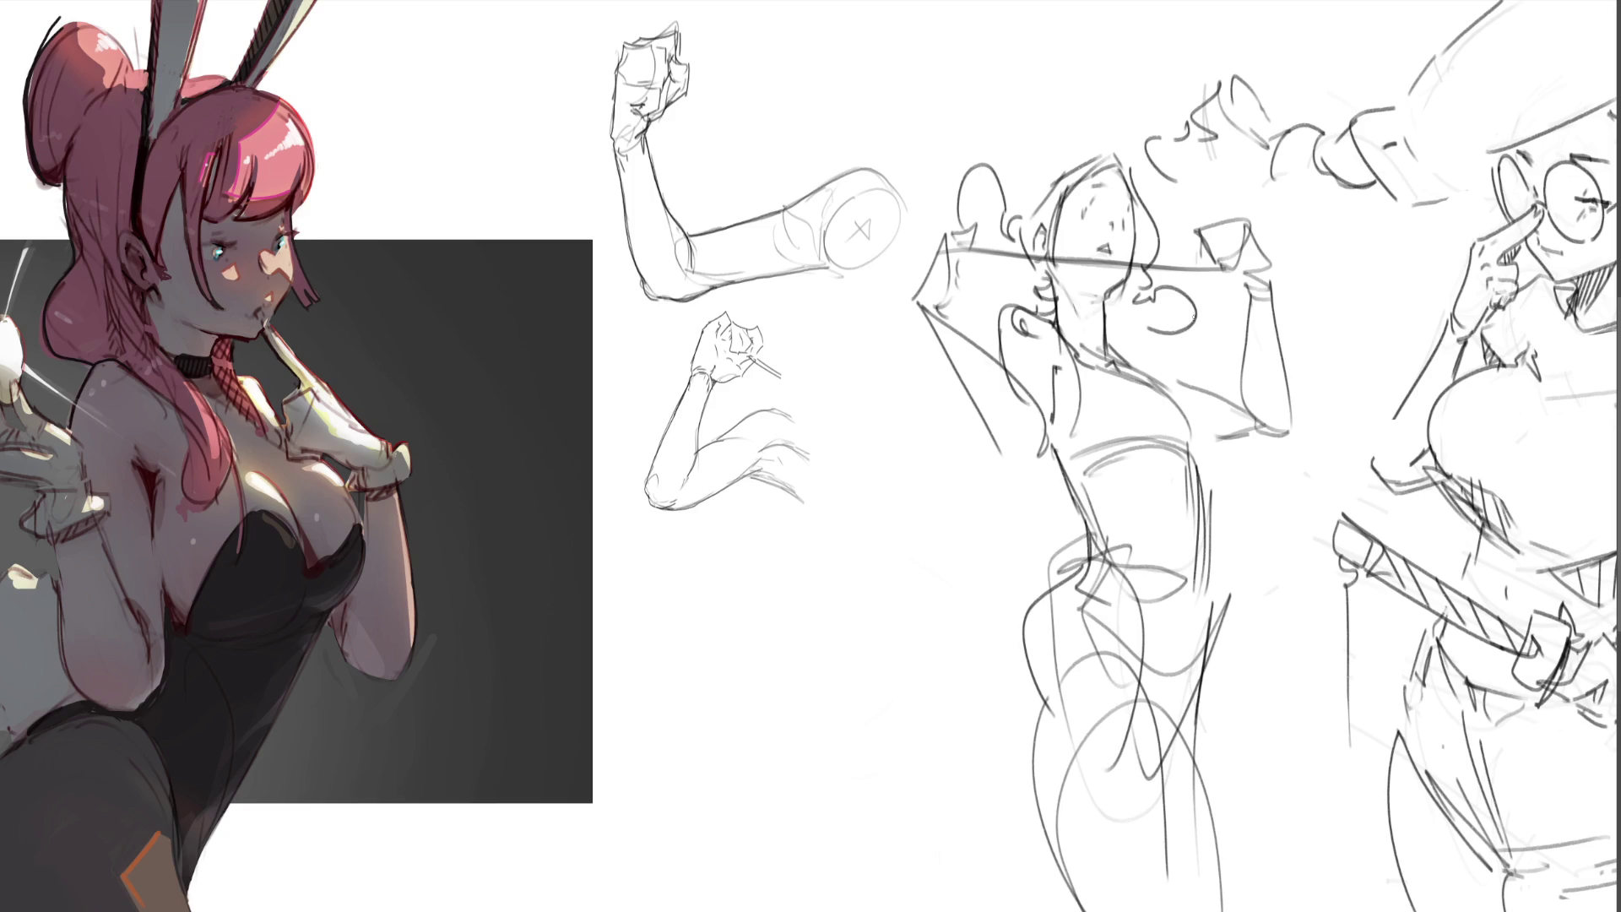
{"action": "left_click_drag", "start_coordinate": [1069, 157], "coordinate": [1098, 154]}
{"action": "key", "text": "ctrl+z"}
{"action": "mouse_move", "coordinate": [1106, 473]}
{"action": "left_mouse_down"}
{"action": "mouse_move", "coordinate": [1123, 506]}
{"action": "mouse_move", "coordinate": [1055, 549]}
{"action": "mouse_move", "coordinate": [1097, 524]}
{"action": "mouse_move", "coordinate": [1131, 715]}
{"action": "mouse_move", "coordinate": [1043, 650]}
{"action": "mouse_move", "coordinate": [1182, 663]}
{"action": "mouse_move", "coordinate": [1047, 762]}
{"action": "mouse_move", "coordinate": [1210, 874]}
{"action": "mouse_move", "coordinate": [1067, 561]}
{"action": "mouse_move", "coordinate": [1086, 608]}
{"action": "left_mouse_up"}
{"action": "key", "text": "ctrl+z"}
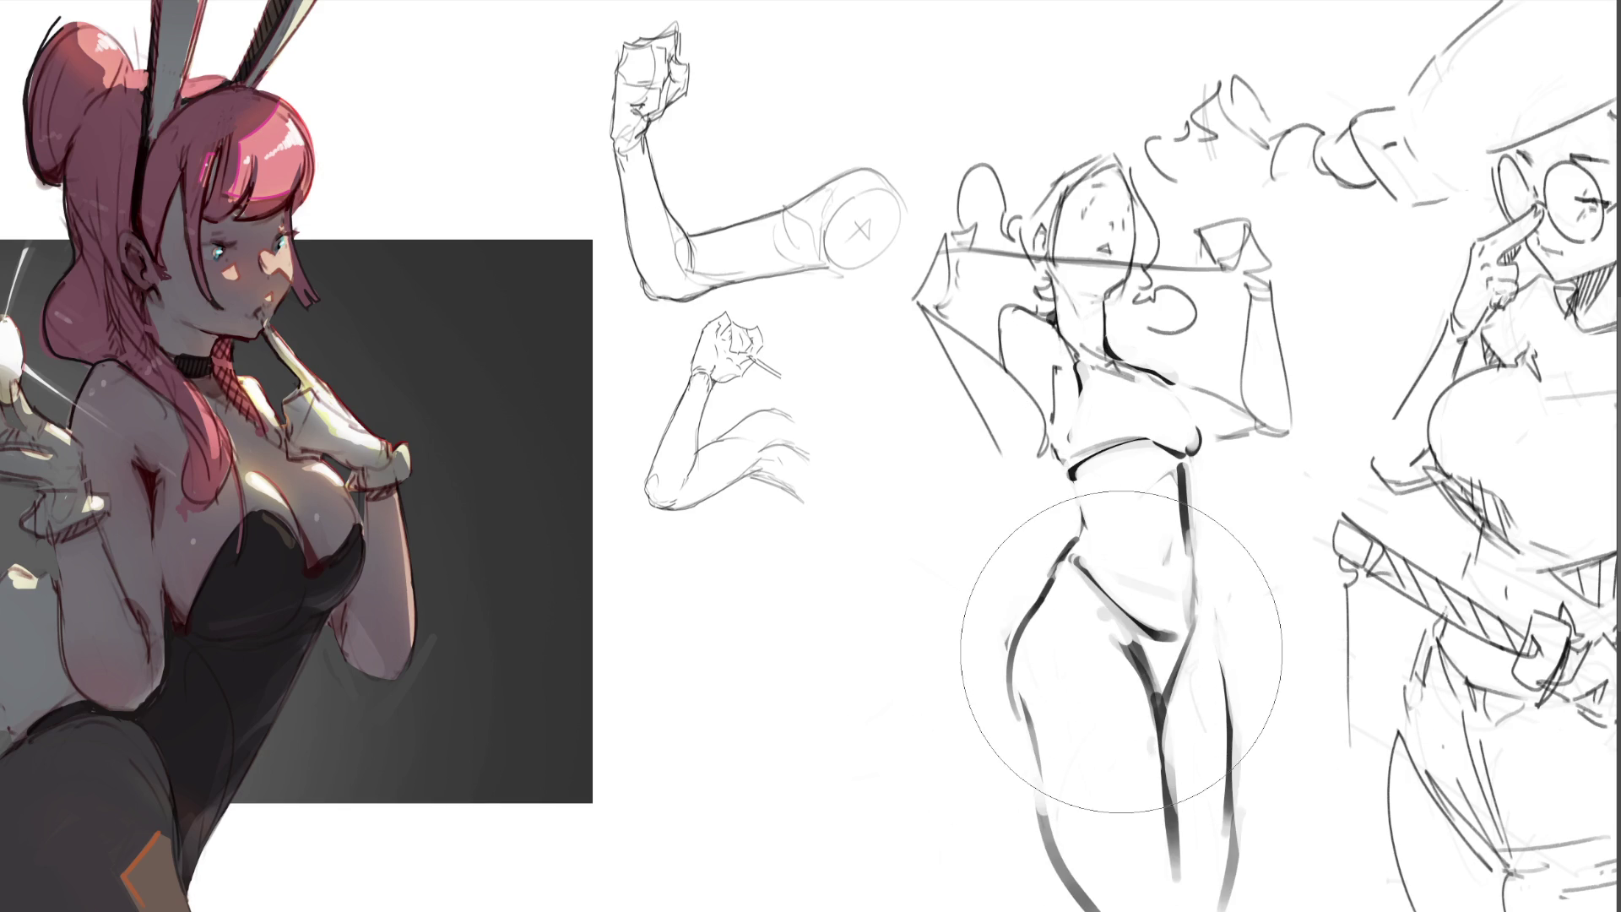
- Erase the bold hips and thighs, then start new lines curving below the torso
{"action": "left_click_drag", "start_coordinate": [1085, 687], "coordinate": [1140, 869]}
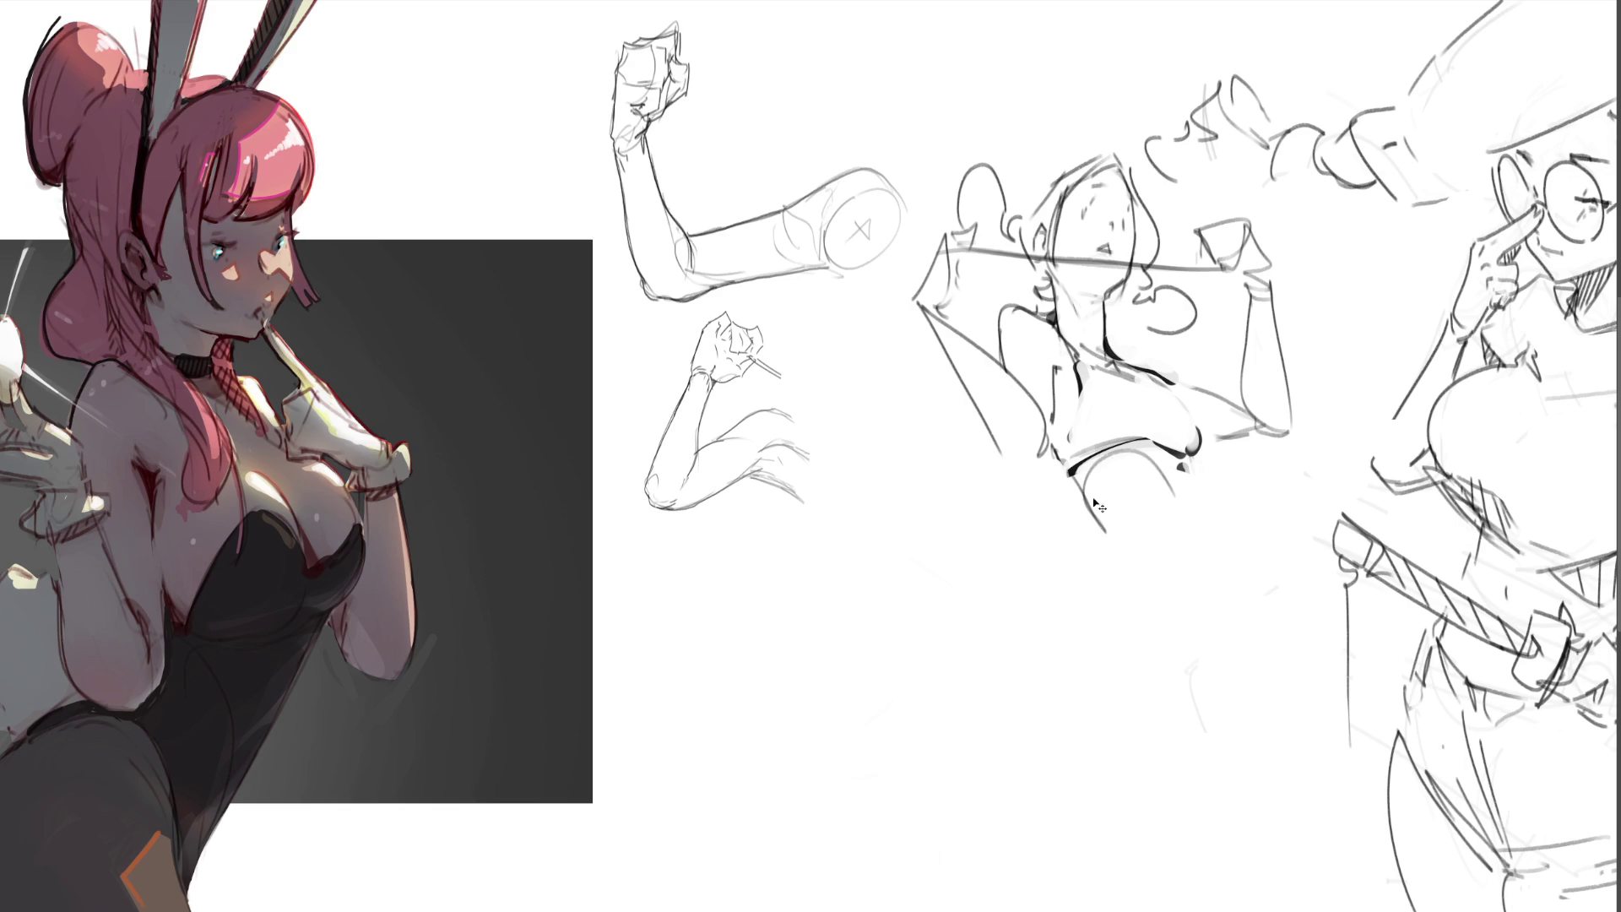
{"action": "left_click_drag", "start_coordinate": [1068, 474], "coordinate": [1085, 529]}
{"action": "mouse_move", "coordinate": [1075, 466]}
{"action": "left_mouse_down"}
{"action": "mouse_move", "coordinate": [1185, 512]}
{"action": "mouse_move", "coordinate": [1183, 616]}
{"action": "left_mouse_up"}
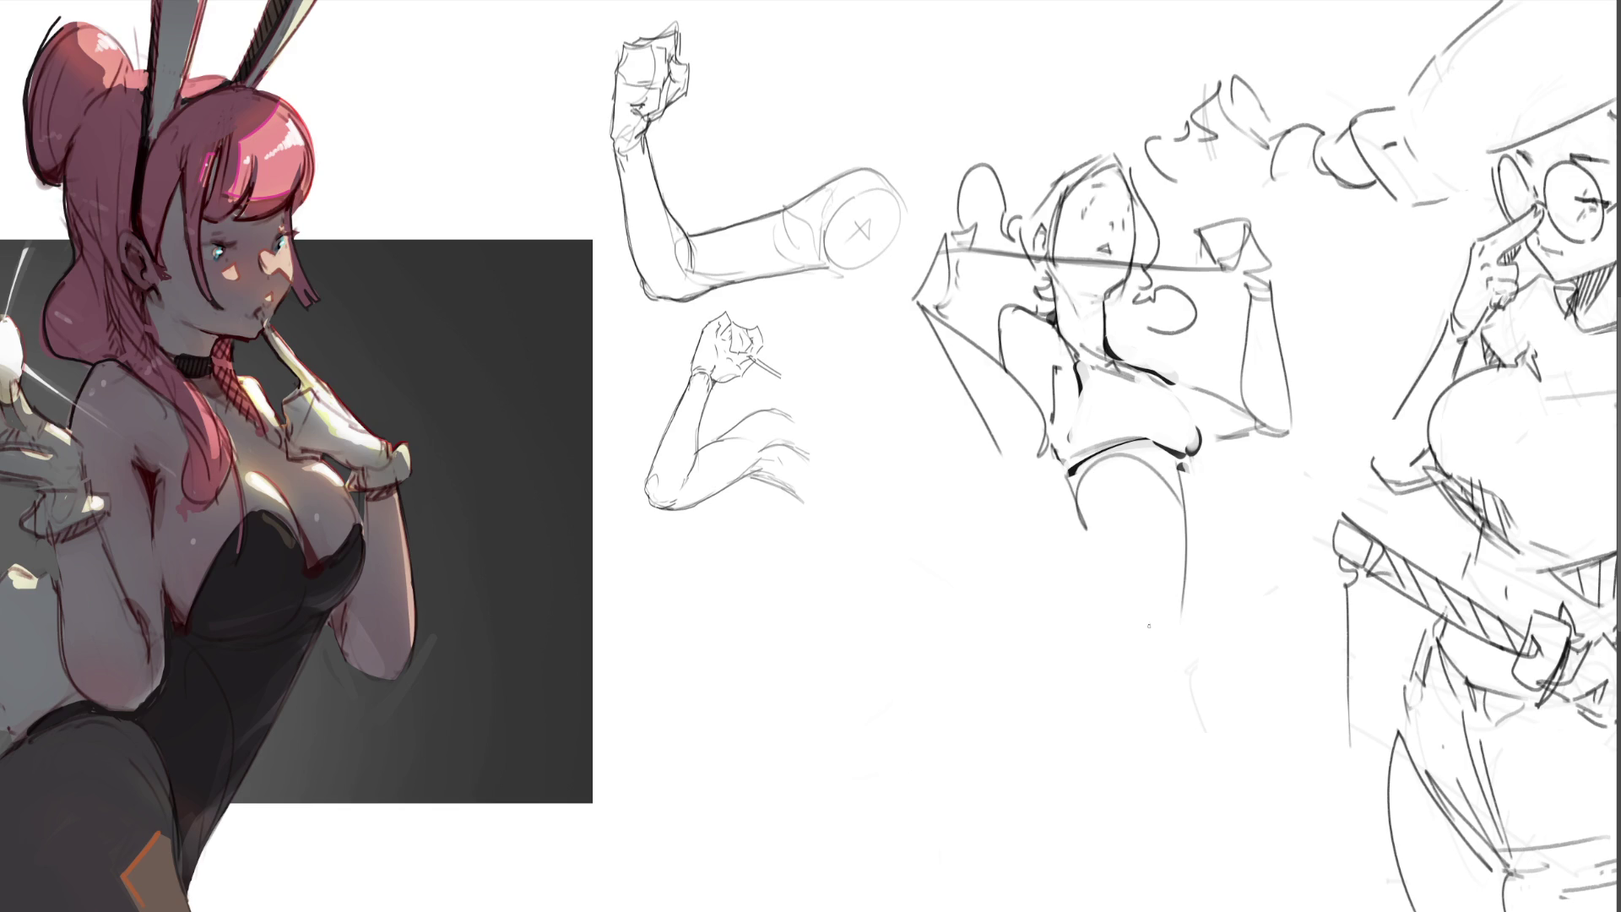
- Sketch short waist curves, the left hip curve and a long arched left leg
{"action": "key", "text": "ctrl+z"}
{"action": "left_click_drag", "start_coordinate": [1179, 456], "coordinate": [1183, 616]}
{"action": "key", "text": "ctrl+z"}
{"action": "key", "text": "ctrl+z"}
{"action": "key", "text": "ctrl+z"}
{"action": "mouse_move", "coordinate": [1060, 495]}
{"action": "left_mouse_down"}
{"action": "mouse_move", "coordinate": [1089, 469]}
{"action": "mouse_move", "coordinate": [1173, 591]}
{"action": "left_mouse_up"}
{"action": "left_click_drag", "start_coordinate": [1186, 461], "coordinate": [1199, 625]}
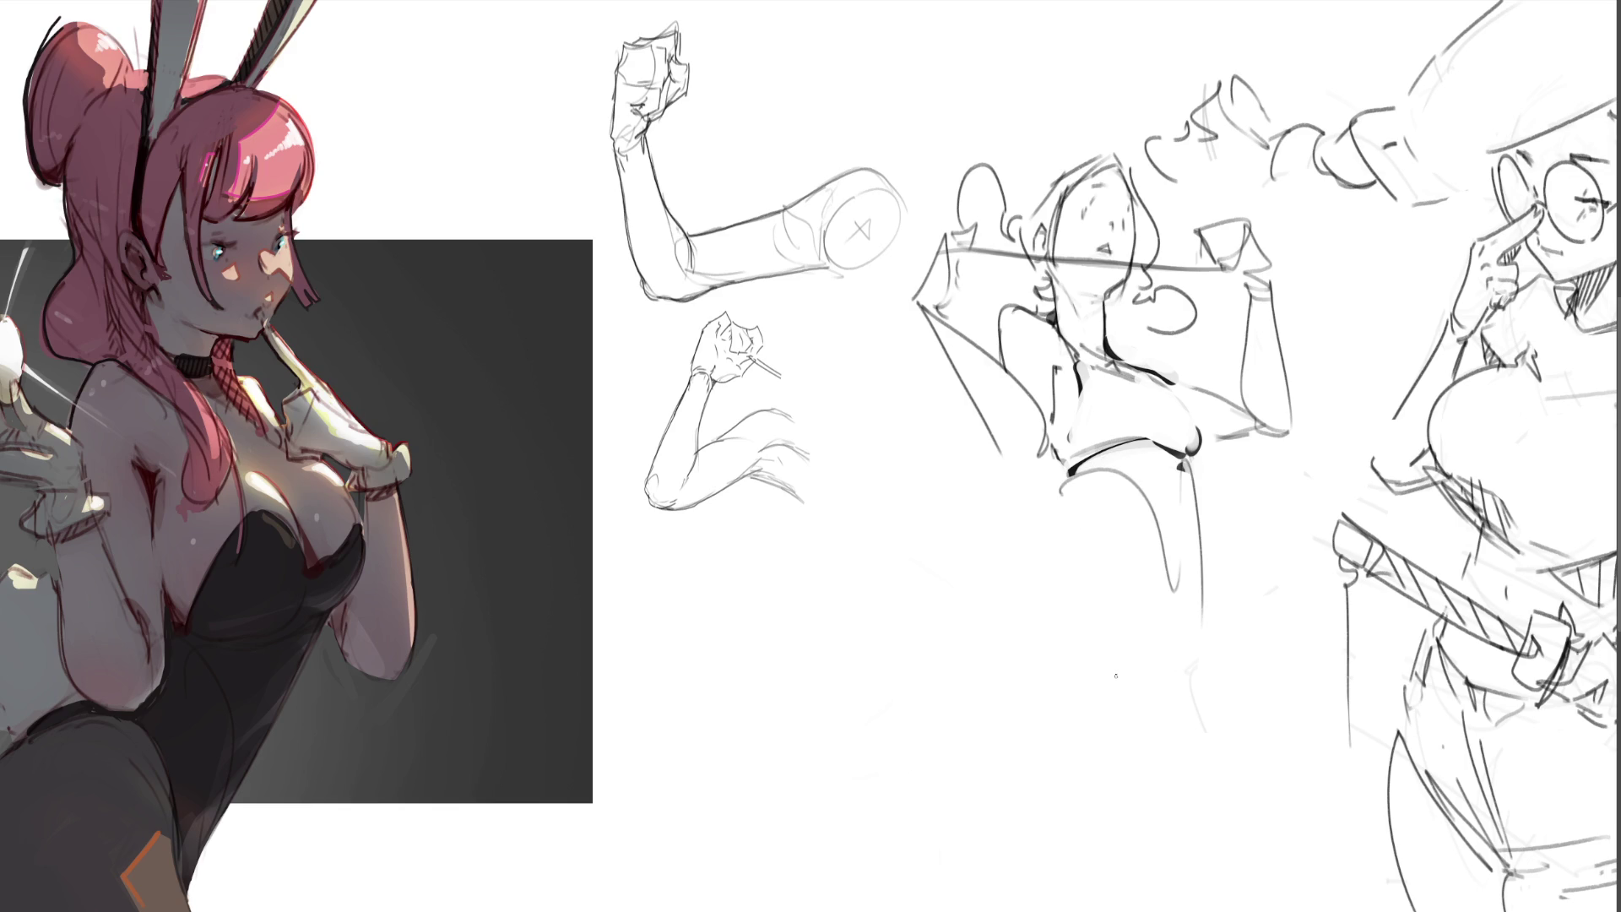
{"action": "mouse_move", "coordinate": [1062, 488]}
{"action": "left_mouse_down"}
{"action": "mouse_move", "coordinate": [1131, 477]}
{"action": "mouse_move", "coordinate": [1047, 495]}
{"action": "mouse_move", "coordinate": [979, 534]}
{"action": "mouse_move", "coordinate": [971, 625]}
{"action": "mouse_move", "coordinate": [989, 596]}
{"action": "mouse_move", "coordinate": [1109, 781]}
{"action": "left_mouse_up"}
{"action": "mouse_move", "coordinate": [986, 614]}
{"action": "left_mouse_down"}
{"action": "mouse_move", "coordinate": [1018, 883]}
{"action": "mouse_move", "coordinate": [1101, 819]}
{"action": "mouse_move", "coordinate": [1101, 888]}
{"action": "left_mouse_up"}
- Draw curved leg lines hanging from the waist and trace the left hip curve
{"action": "mouse_move", "coordinate": [1146, 517]}
{"action": "left_mouse_down"}
{"action": "mouse_move", "coordinate": [1120, 623]}
{"action": "mouse_move", "coordinate": [1138, 657]}
{"action": "left_mouse_up"}
{"action": "key", "text": "ctrl+z"}
{"action": "key", "text": "ctrl+z"}
{"action": "mouse_move", "coordinate": [1167, 469]}
{"action": "left_mouse_down"}
{"action": "mouse_move", "coordinate": [1162, 573]}
{"action": "mouse_move", "coordinate": [1139, 618]}
{"action": "left_mouse_up"}
{"action": "left_click_drag", "start_coordinate": [1186, 499], "coordinate": [1141, 701]}
{"action": "left_click_drag", "start_coordinate": [1173, 591], "coordinate": [1145, 772]}
{"action": "left_click_drag", "start_coordinate": [1165, 740], "coordinate": [1168, 893]}
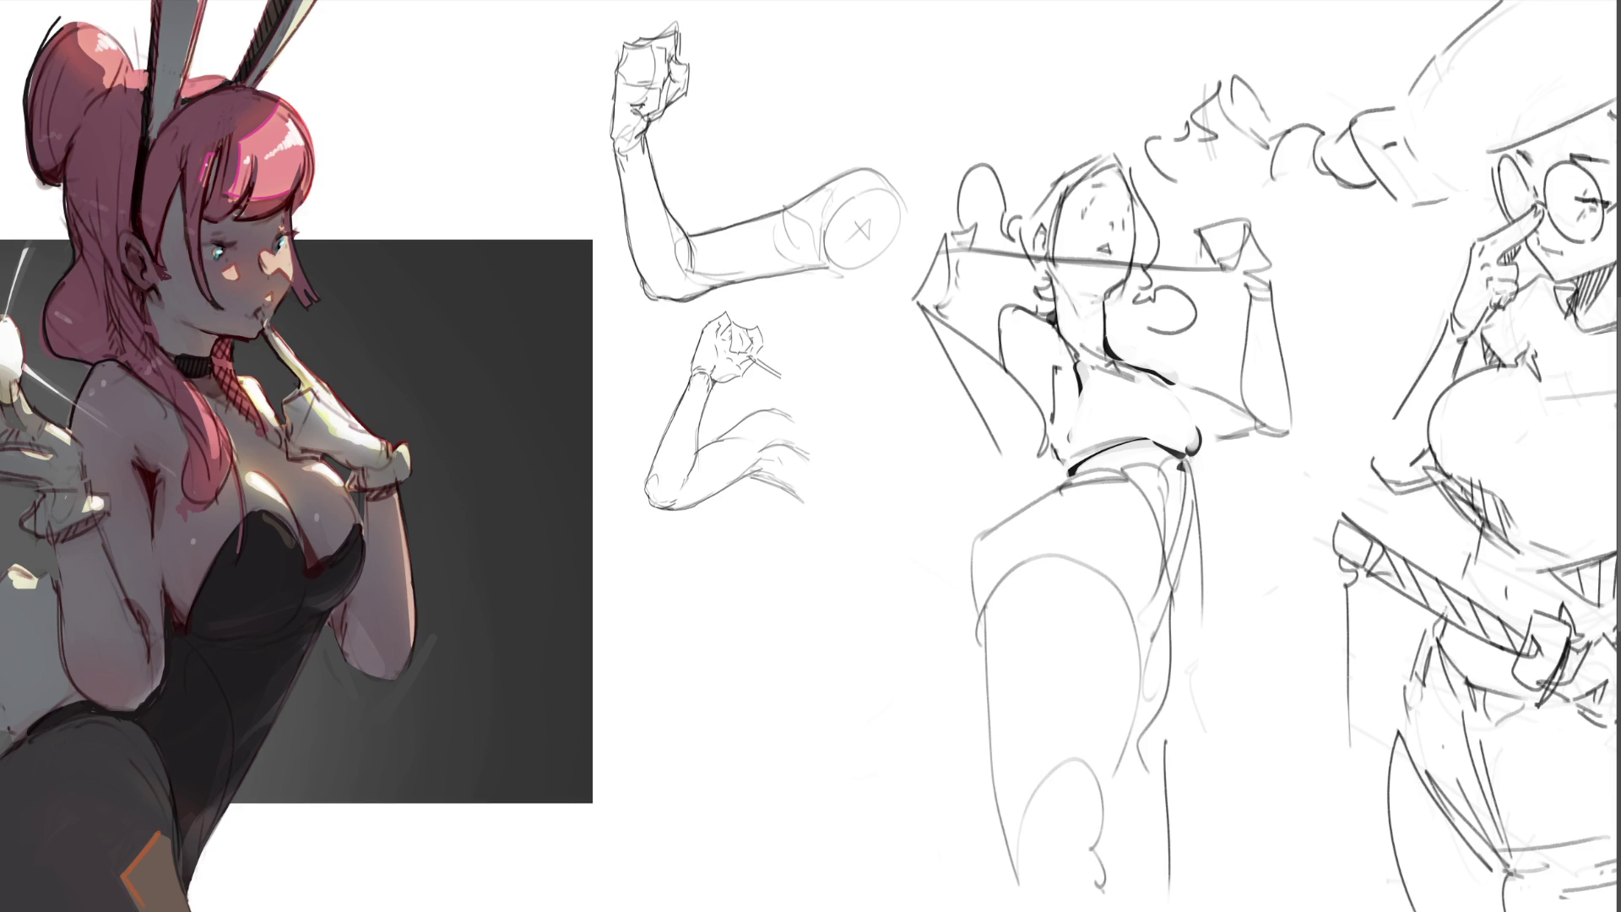
{"action": "mouse_move", "coordinate": [1092, 471]}
{"action": "left_mouse_down"}
{"action": "mouse_move", "coordinate": [1010, 508]}
{"action": "mouse_move", "coordinate": [964, 633]}
{"action": "mouse_move", "coordinate": [970, 680]}
{"action": "left_mouse_up"}
{"action": "mouse_move", "coordinate": [992, 618]}
{"action": "left_mouse_down"}
{"action": "mouse_move", "coordinate": [982, 702]}
{"action": "mouse_move", "coordinate": [1024, 869]}
{"action": "left_mouse_up"}
- Darken the left leg outline and draw the inner leg line down to the bottom
{"action": "left_click_drag", "start_coordinate": [989, 749], "coordinate": [1030, 903]}
{"action": "left_click_drag", "start_coordinate": [1010, 807], "coordinate": [1029, 874]}
{"action": "mouse_move", "coordinate": [1124, 780]}
{"action": "left_mouse_down"}
{"action": "mouse_move", "coordinate": [1139, 891]}
{"action": "mouse_move", "coordinate": [1139, 871]}
{"action": "left_mouse_up"}
{"action": "left_click_drag", "start_coordinate": [1145, 641], "coordinate": [1126, 741]}
{"action": "mouse_move", "coordinate": [1131, 579]}
{"action": "left_mouse_down"}
{"action": "mouse_move", "coordinate": [1148, 665]}
{"action": "mouse_move", "coordinate": [1118, 864]}
{"action": "left_mouse_up"}
{"action": "left_click_drag", "start_coordinate": [1135, 798], "coordinate": [1146, 886]}
{"action": "mouse_move", "coordinate": [1150, 676]}
{"action": "left_mouse_down"}
{"action": "mouse_move", "coordinate": [1131, 864]}
{"action": "mouse_move", "coordinate": [1157, 907]}
{"action": "left_mouse_up"}
- Add the right leg's long stroke and a short stroke near the thigh
{"action": "mouse_move", "coordinate": [1182, 606]}
{"action": "left_mouse_down"}
{"action": "mouse_move", "coordinate": [1152, 689]}
{"action": "mouse_move", "coordinate": [1231, 861]}
{"action": "left_mouse_up"}
{"action": "left_click_drag", "start_coordinate": [1162, 730], "coordinate": [1215, 900]}
{"action": "key", "text": "ctrl+z"}
{"action": "key", "text": "ctrl+z"}
{"action": "left_click_drag", "start_coordinate": [1157, 723], "coordinate": [1230, 908]}
{"action": "mouse_move", "coordinate": [1179, 590]}
{"action": "left_mouse_down"}
{"action": "mouse_move", "coordinate": [1154, 659]}
{"action": "mouse_move", "coordinate": [1192, 818]}
{"action": "left_mouse_up"}
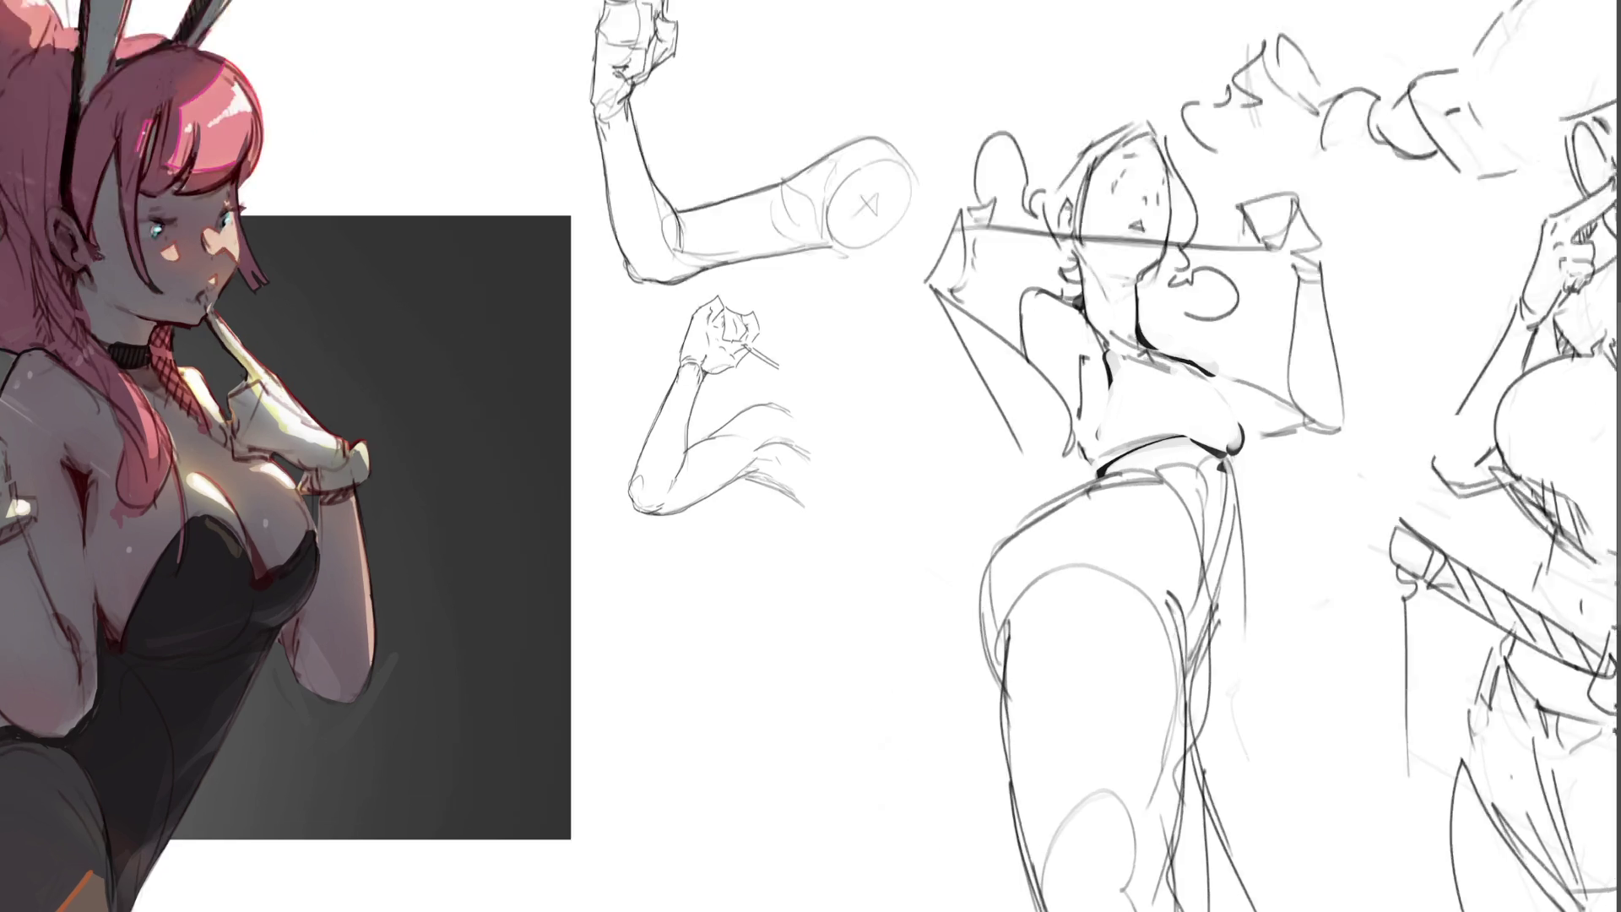
{"action": "scroll", "coordinate": [929, 422], "scroll_direction": "down", "scroll_amount": 1}
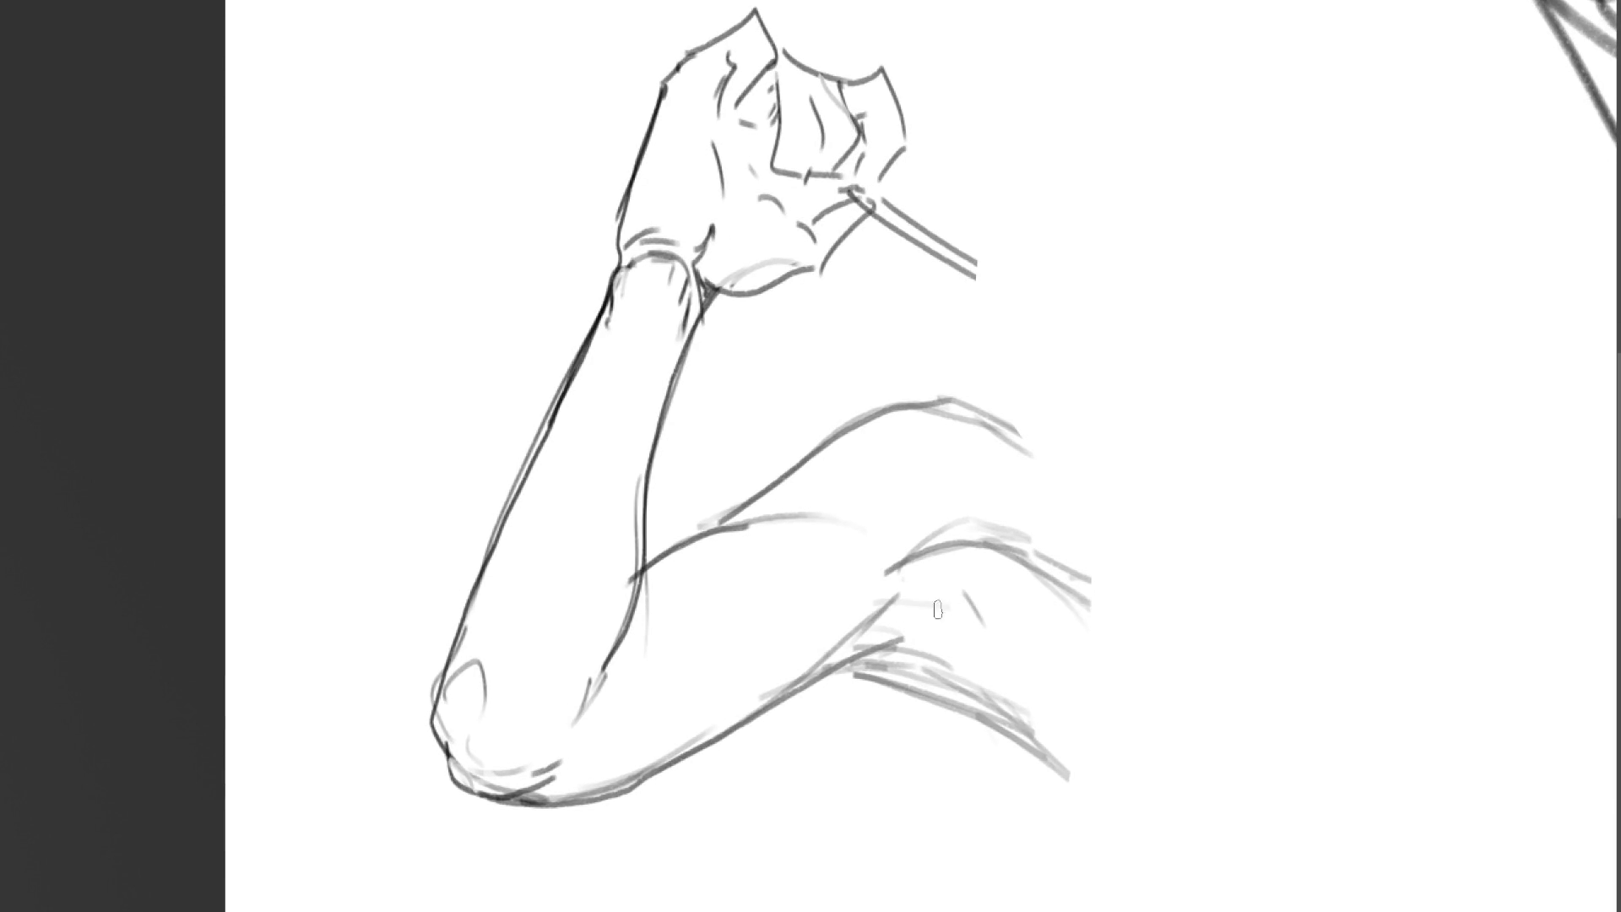
- Shade the bent wrist and lower forearm, erasing and redrawing the dark lower-wrist stroke
{"action": "mouse_move", "coordinate": [965, 633]}
{"action": "left_mouse_down"}
{"action": "mouse_move", "coordinate": [911, 652]}
{"action": "mouse_move", "coordinate": [962, 591]}
{"action": "mouse_move", "coordinate": [912, 591]}
{"action": "mouse_move", "coordinate": [957, 645]}
{"action": "mouse_move", "coordinate": [924, 597]}
{"action": "mouse_move", "coordinate": [979, 591]}
{"action": "left_mouse_up"}
{"action": "mouse_move", "coordinate": [877, 666]}
{"action": "left_mouse_down"}
{"action": "mouse_move", "coordinate": [1066, 748]}
{"action": "mouse_move", "coordinate": [1068, 734]}
{"action": "left_mouse_up"}
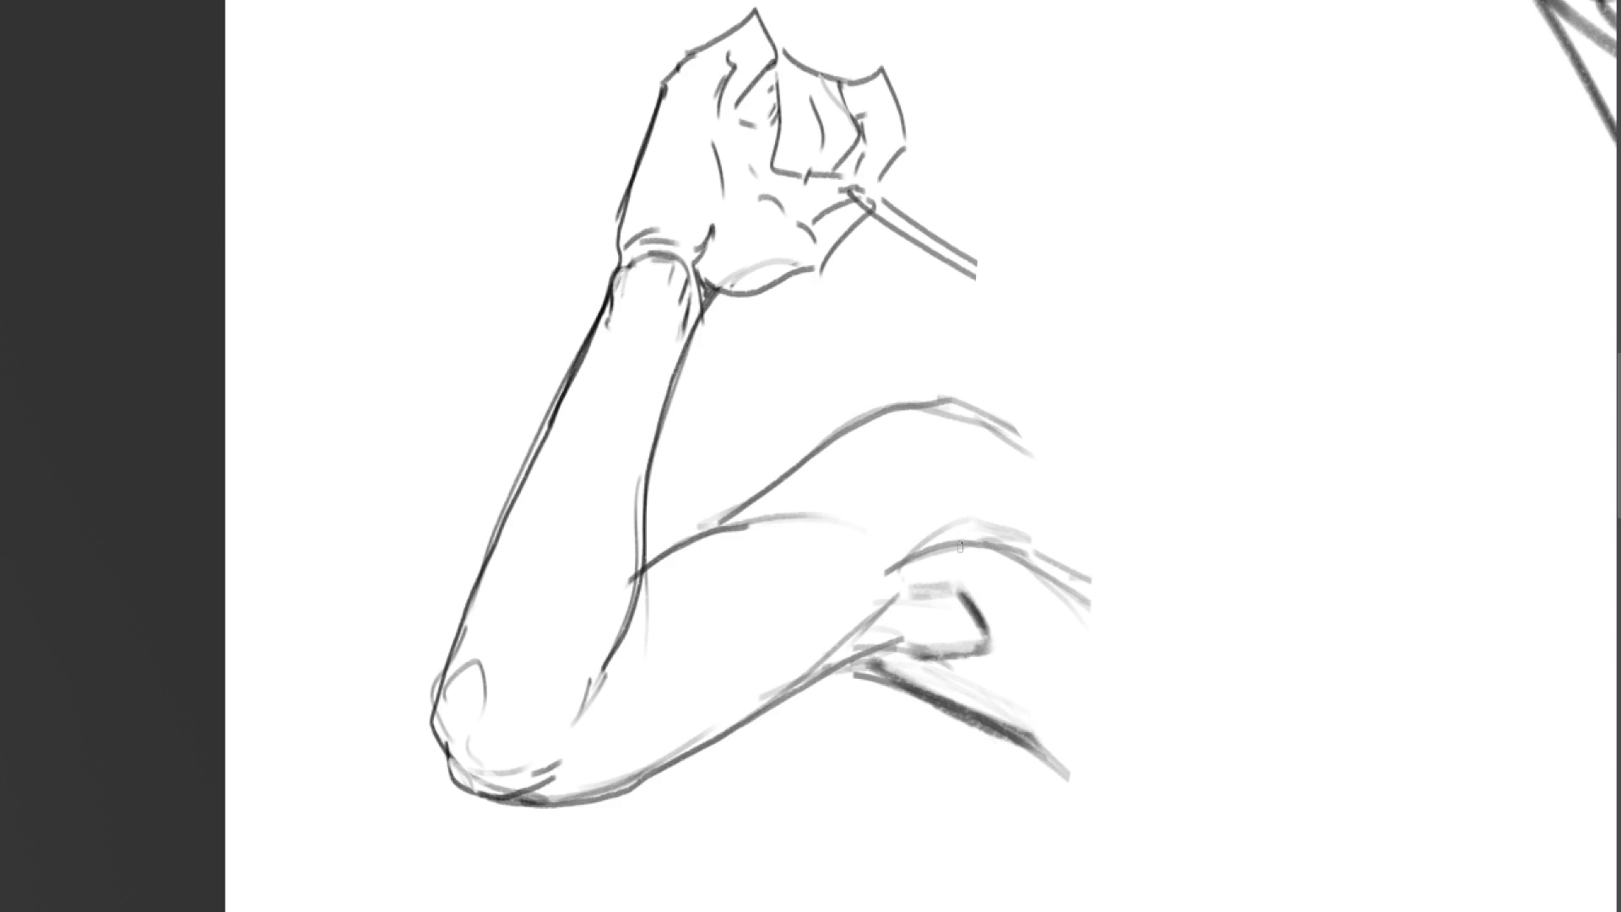
{"action": "left_click_drag", "start_coordinate": [965, 588], "coordinate": [988, 626]}
{"action": "left_click_drag", "start_coordinate": [919, 579], "coordinate": [998, 601]}
{"action": "mouse_move", "coordinate": [911, 658]}
{"action": "left_mouse_down"}
{"action": "mouse_move", "coordinate": [1021, 681]}
{"action": "mouse_move", "coordinate": [975, 686]}
{"action": "left_mouse_up"}
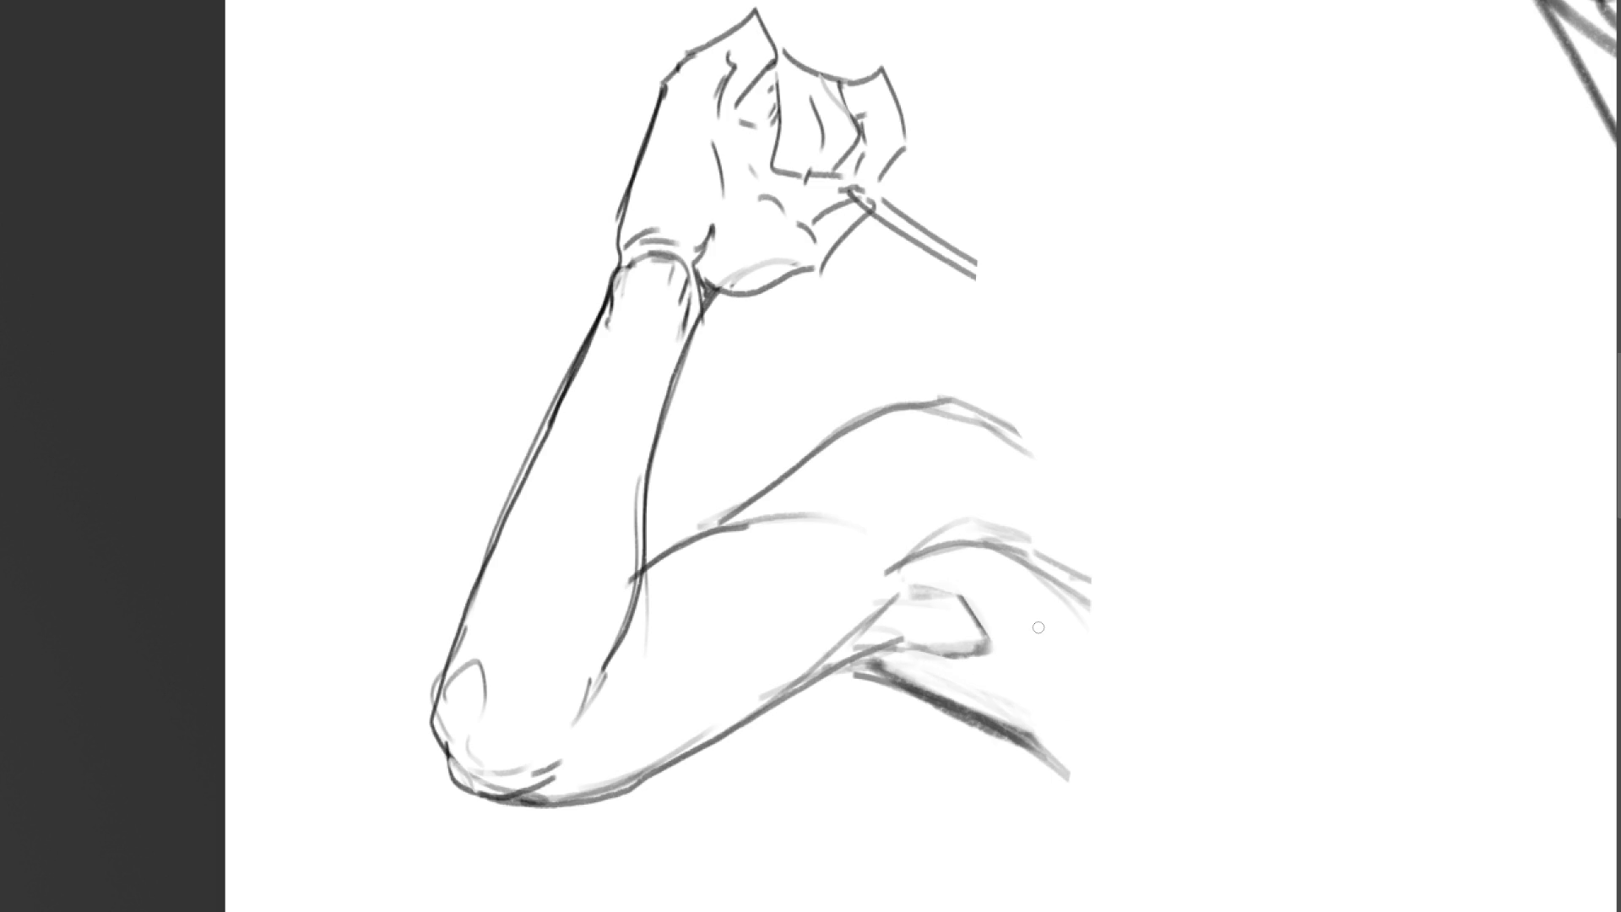
{"action": "left_click_drag", "start_coordinate": [861, 662], "coordinate": [1083, 748]}
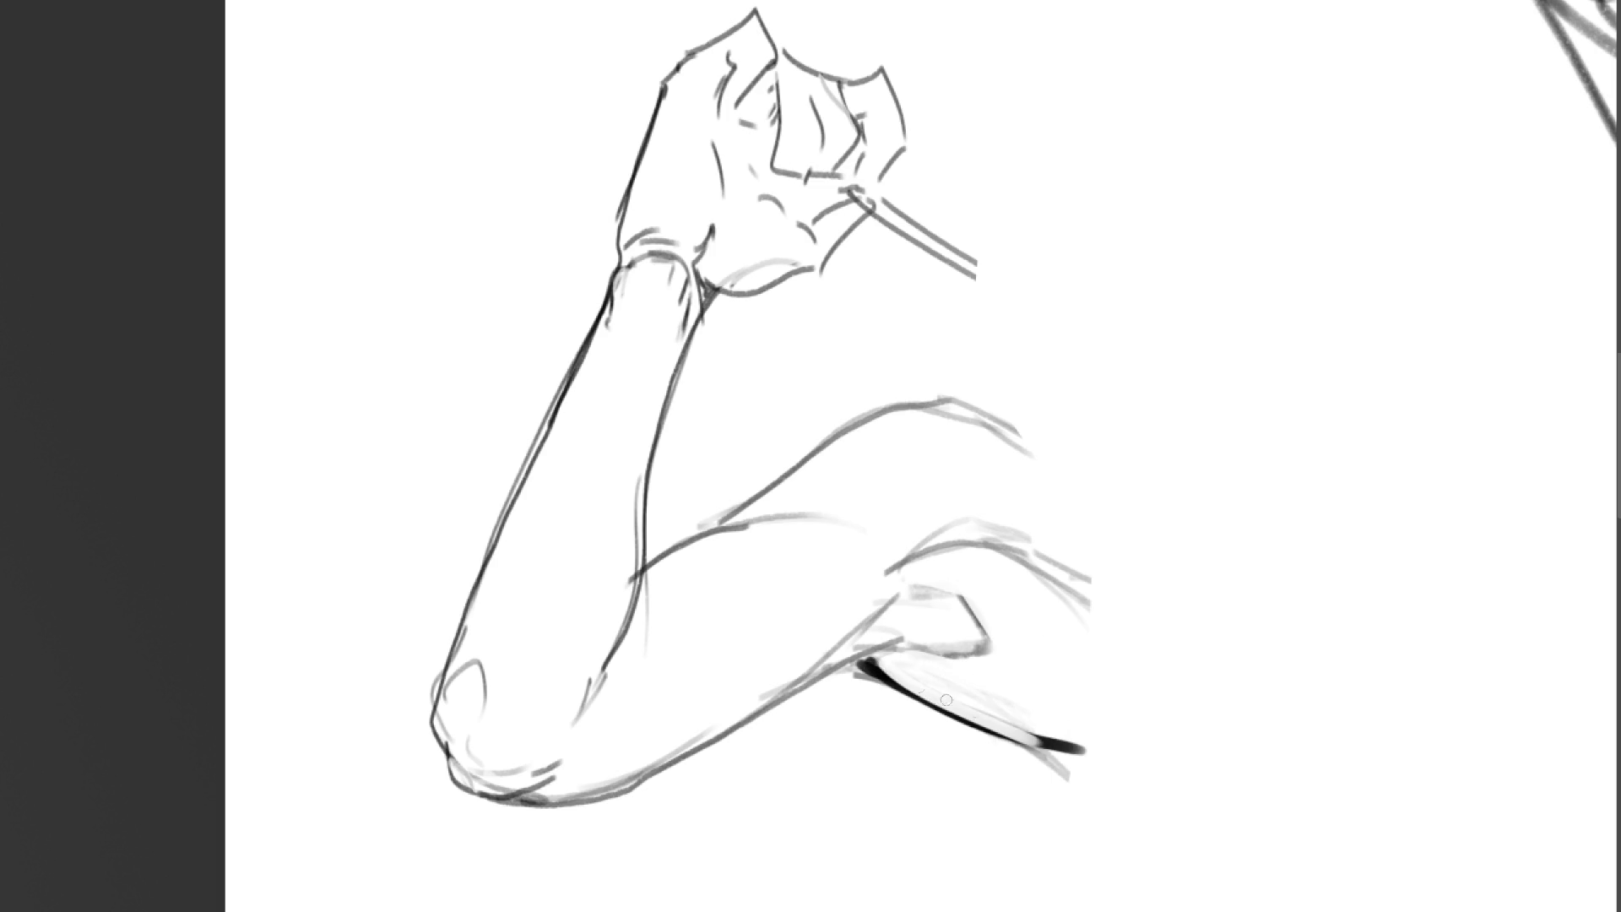
{"action": "left_click_drag", "start_coordinate": [986, 666], "coordinate": [1021, 699]}
{"action": "key", "text": "ctrl+z"}
- Try a curve and dashes below the wrist, erase them, and darken the arm's top edge
{"action": "mouse_move", "coordinate": [1059, 777]}
{"action": "left_mouse_down"}
{"action": "mouse_move", "coordinate": [1135, 836]}
{"action": "mouse_move", "coordinate": [1129, 783]}
{"action": "left_mouse_up"}
{"action": "left_click_drag", "start_coordinate": [1136, 798], "coordinate": [1156, 805]}
{"action": "left_click_drag", "start_coordinate": [1039, 764], "coordinate": [1194, 869]}
{"action": "left_click_drag", "start_coordinate": [1038, 762], "coordinate": [1195, 882]}
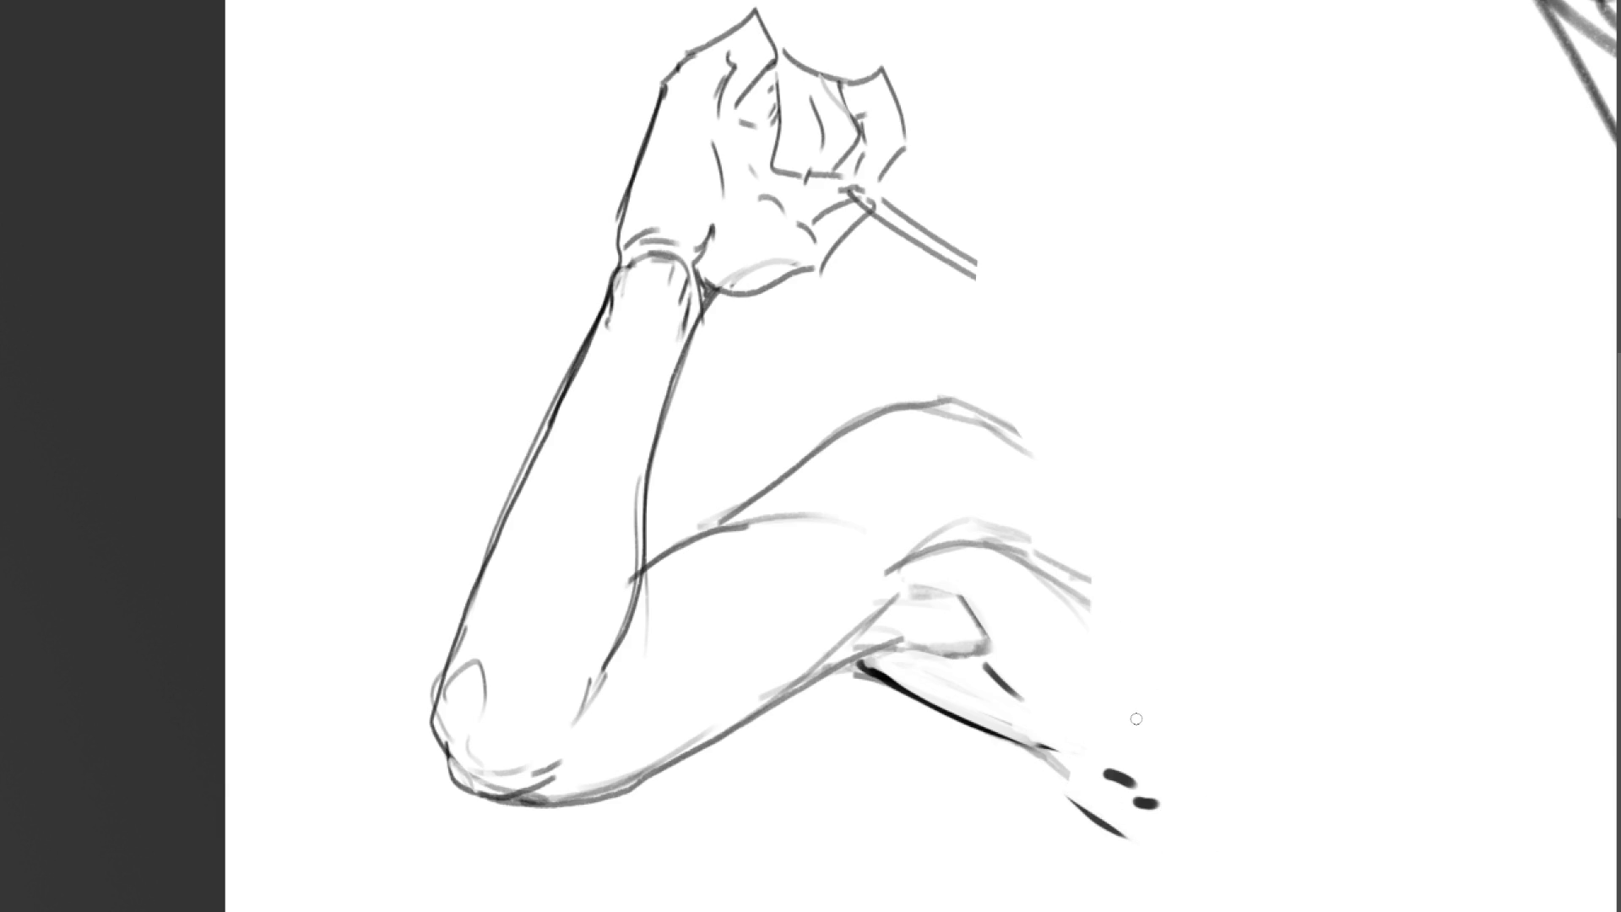
{"action": "left_click_drag", "start_coordinate": [1106, 771], "coordinate": [1193, 846]}
{"action": "mouse_move", "coordinate": [1039, 773]}
{"action": "left_mouse_down"}
{"action": "mouse_move", "coordinate": [1172, 859]}
{"action": "mouse_move", "coordinate": [1114, 811]}
{"action": "left_mouse_up"}
{"action": "left_click_drag", "start_coordinate": [1052, 765], "coordinate": [1110, 808]}
{"action": "left_click_drag", "start_coordinate": [979, 537], "coordinate": [1079, 558]}
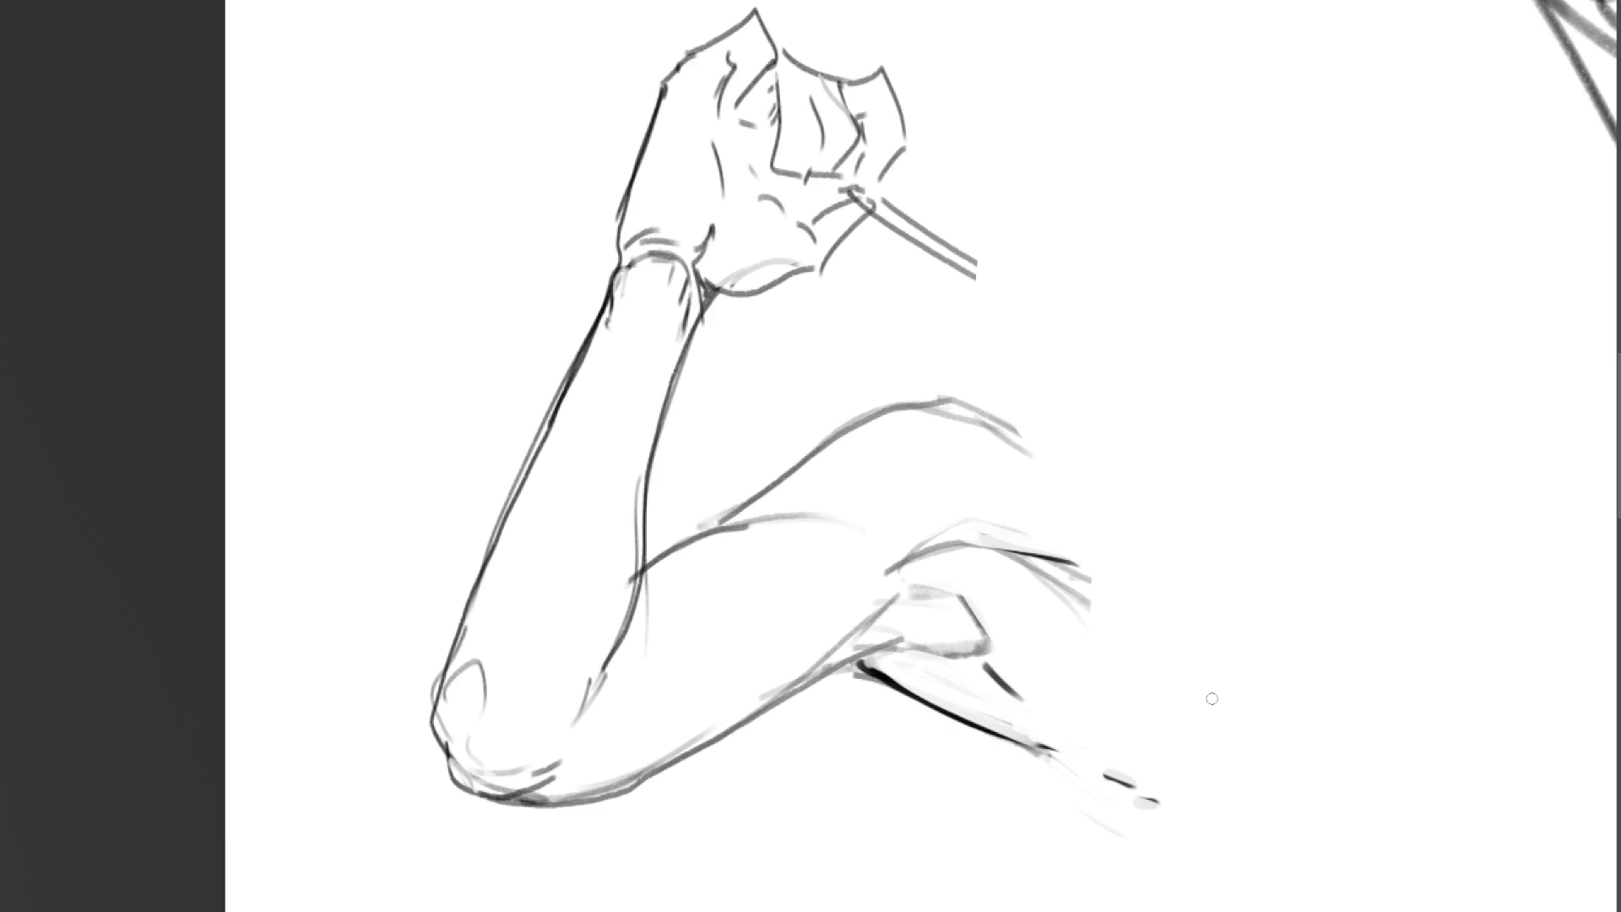
{"action": "scroll", "coordinate": [811, 456], "scroll_direction": "down", "scroll_amount": 5}
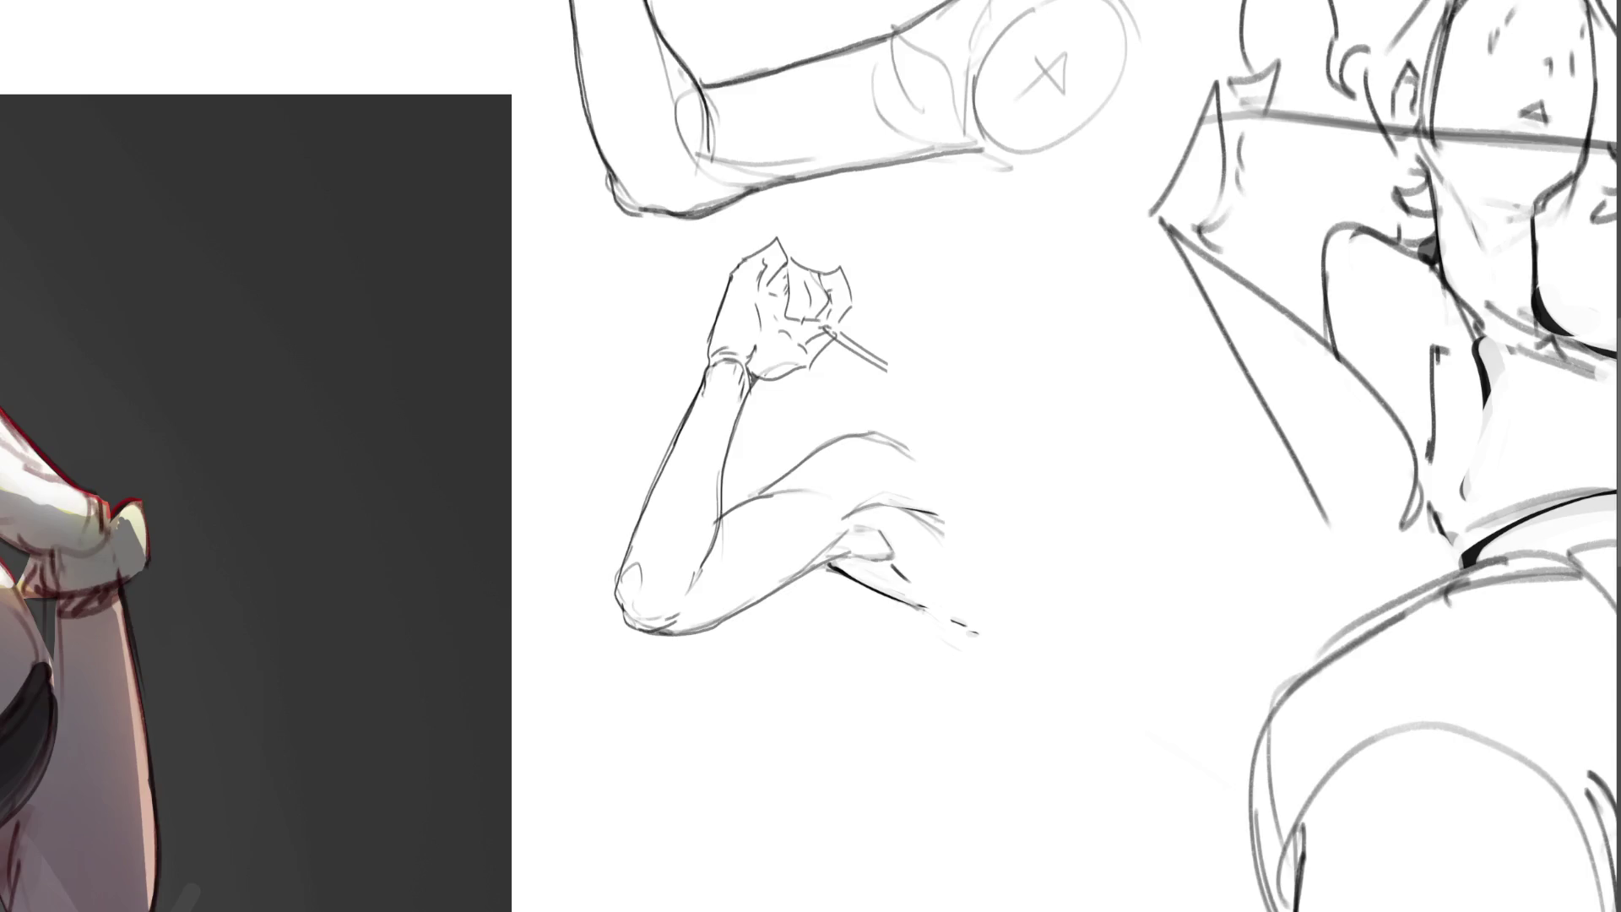
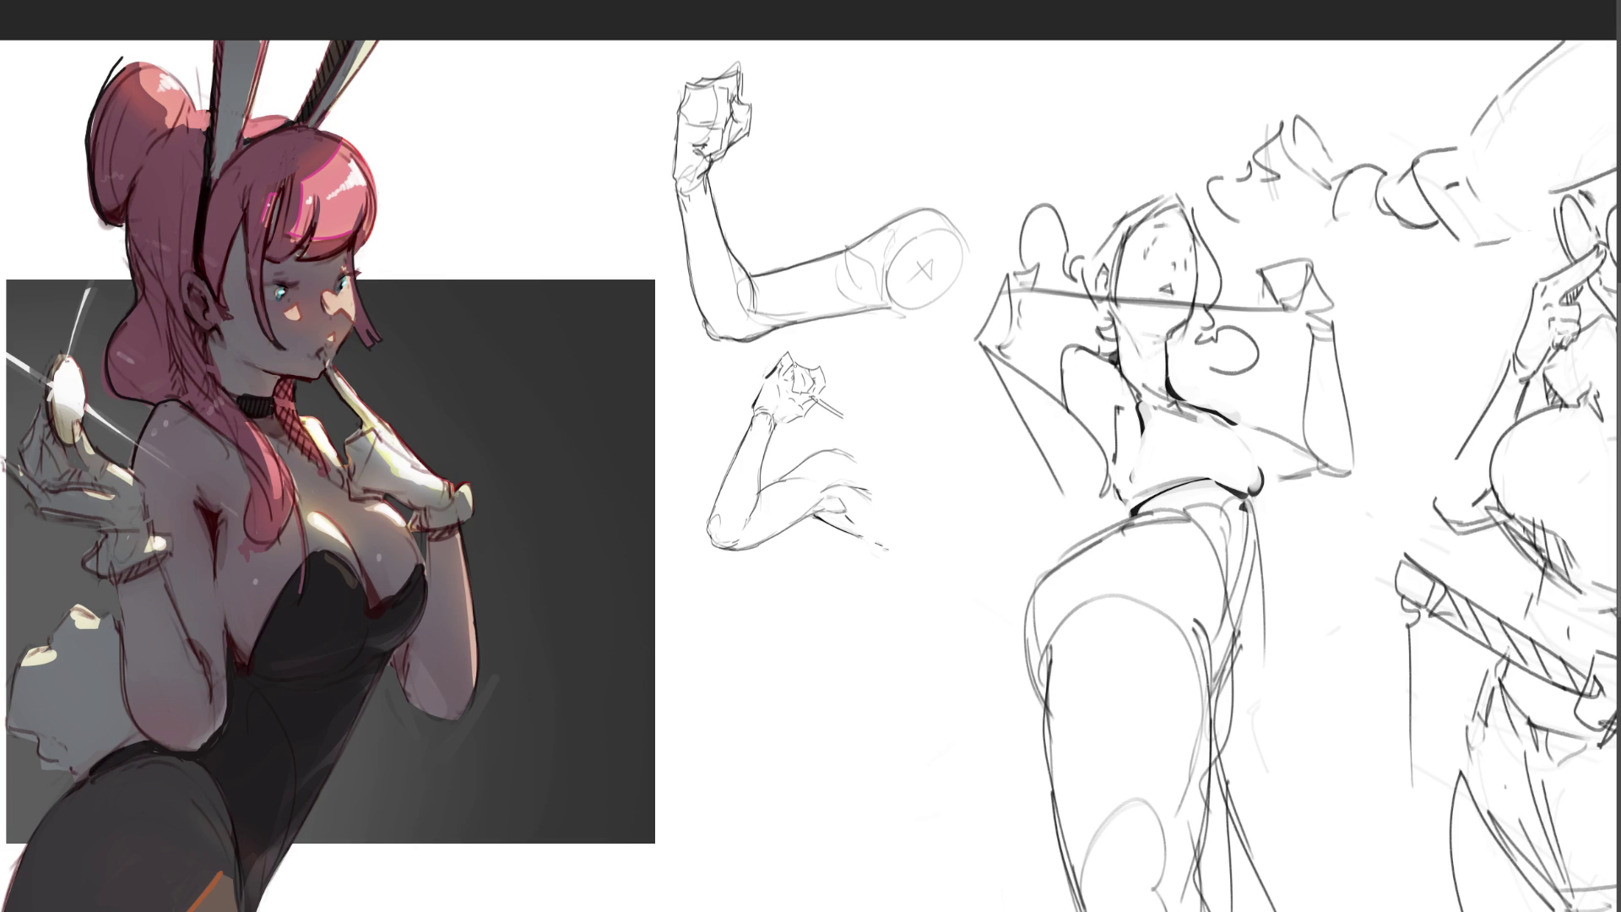
- Ink the small hand study's bottom and right edges, undoing a missed stroke
{"action": "left_click_drag", "start_coordinate": [779, 366], "coordinate": [783, 381]}
{"action": "left_click_drag", "start_coordinate": [819, 404], "coordinate": [783, 422]}
{"action": "key", "text": "ctrl+z"}
{"action": "left_click_drag", "start_coordinate": [822, 367], "coordinate": [825, 390]}
- Ink both edges of the small sketch's forearm, erasing part of the line
{"action": "left_click_drag", "start_coordinate": [769, 446], "coordinate": [754, 509]}
{"action": "left_click_drag", "start_coordinate": [776, 422], "coordinate": [766, 464]}
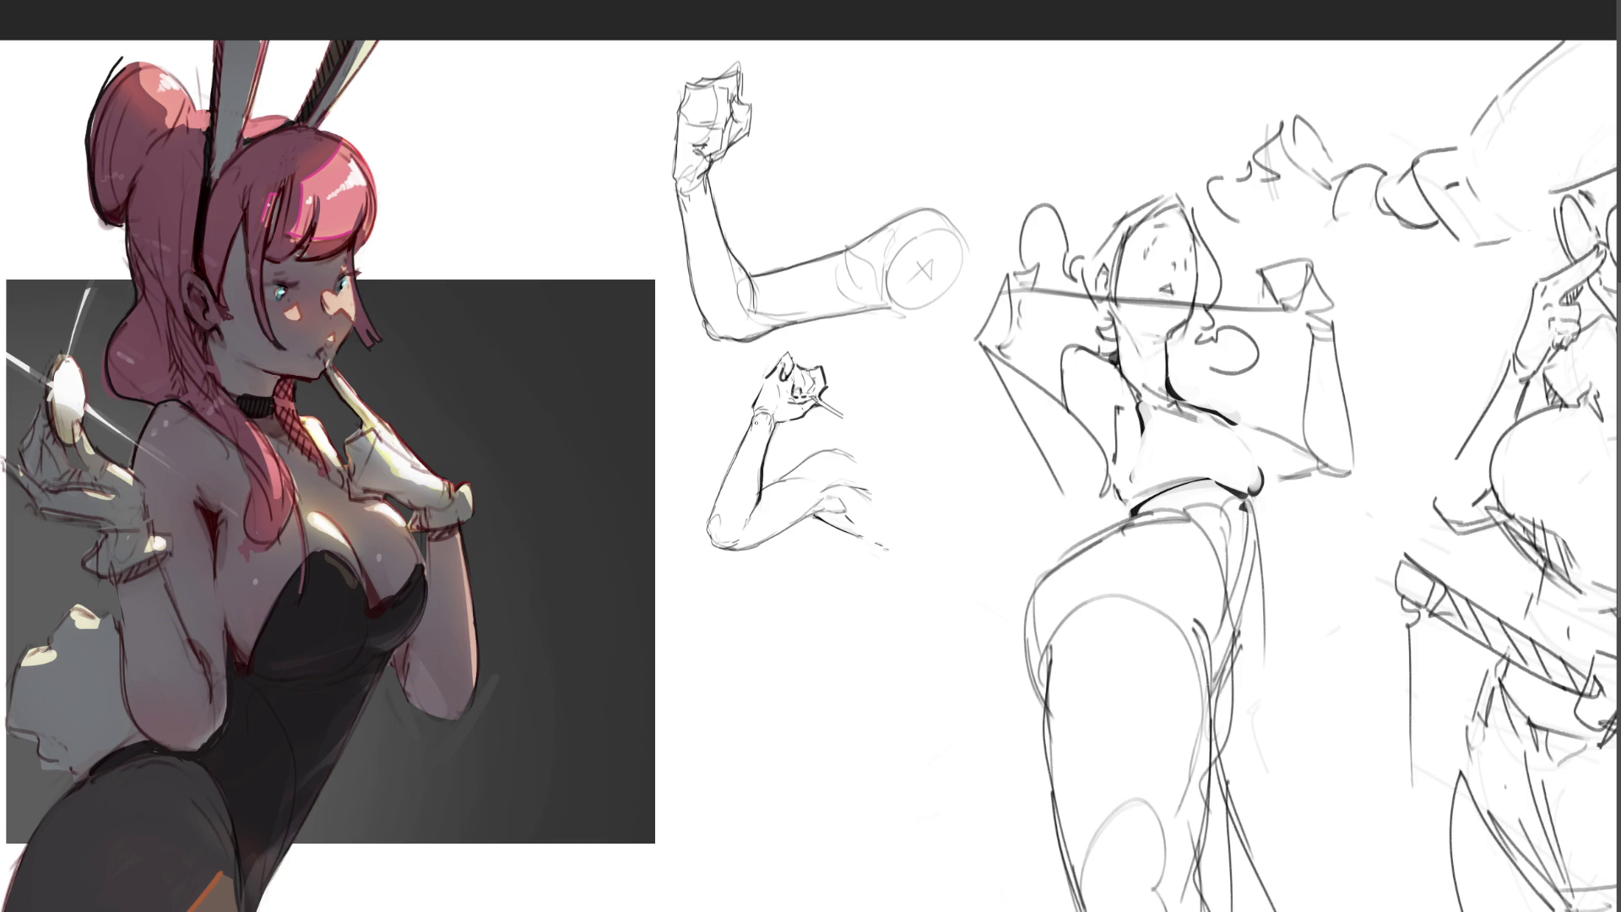
{"action": "left_click_drag", "start_coordinate": [750, 424], "coordinate": [710, 516]}
- Ink the sketched hand's fingers and the middle figure's waistline
{"action": "left_click_drag", "start_coordinate": [855, 490], "coordinate": [890, 508]}
{"action": "left_click_drag", "start_coordinate": [854, 456], "coordinate": [908, 462]}
{"action": "mouse_move", "coordinate": [1145, 498]}
{"action": "left_mouse_down"}
{"action": "mouse_move", "coordinate": [1210, 486]}
{"action": "mouse_move", "coordinate": [1206, 523]}
{"action": "left_mouse_up"}
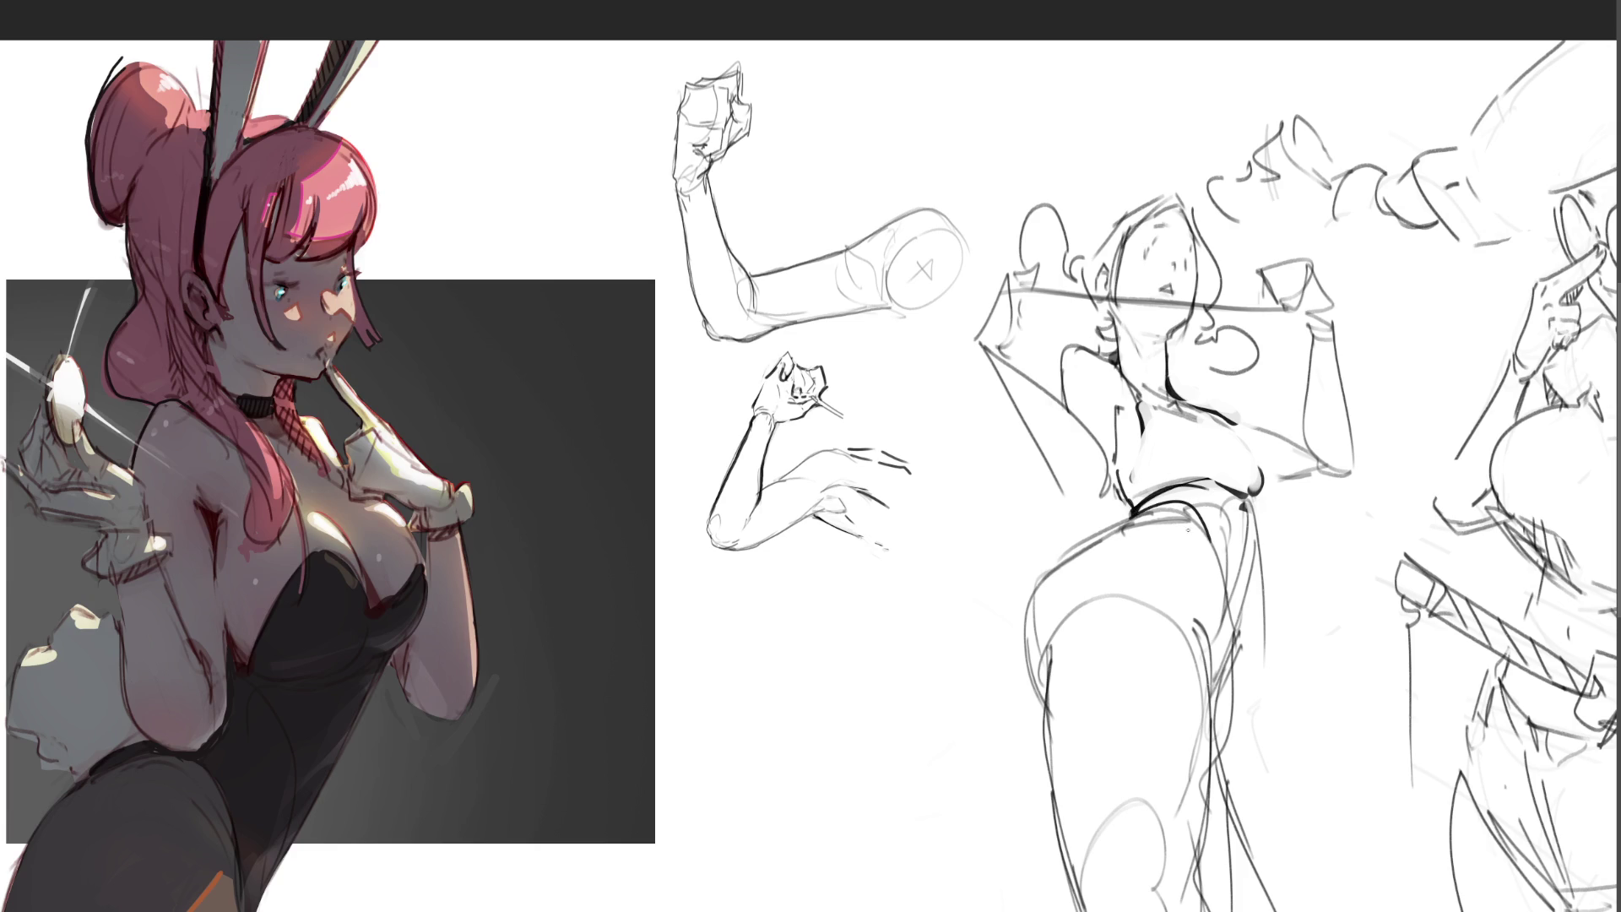
- Ink the middle figure's hip and right leg edge, undoing misplaced strokes
{"action": "mouse_move", "coordinate": [1083, 558]}
{"action": "left_mouse_down"}
{"action": "mouse_move", "coordinate": [1186, 525]}
{"action": "mouse_move", "coordinate": [1212, 606]}
{"action": "left_mouse_up"}
{"action": "left_click_drag", "start_coordinate": [1203, 517], "coordinate": [1223, 619]}
{"action": "left_click_drag", "start_coordinate": [1242, 496], "coordinate": [1241, 564]}
{"action": "left_click_drag", "start_coordinate": [1247, 502], "coordinate": [1211, 657]}
{"action": "mouse_move", "coordinate": [1205, 517]}
{"action": "left_mouse_down"}
{"action": "mouse_move", "coordinate": [1229, 547]}
{"action": "mouse_move", "coordinate": [1200, 686]}
{"action": "left_mouse_up"}
{"action": "left_click_drag", "start_coordinate": [1248, 569], "coordinate": [1199, 764]}
{"action": "key", "text": "ctrl+z"}
{"action": "left_click_drag", "start_coordinate": [1251, 522], "coordinate": [1188, 764]}
{"action": "key", "text": "ctrl+z"}
{"action": "mouse_move", "coordinate": [1238, 572]}
{"action": "left_mouse_down"}
{"action": "mouse_move", "coordinate": [1193, 748]}
{"action": "mouse_move", "coordinate": [1224, 643]}
{"action": "mouse_move", "coordinate": [1213, 742]}
{"action": "left_mouse_up"}
{"action": "key", "text": "ctrl+z"}
- Finish the hip and left leg contours, then erase the middle figure's face, arms and torso
{"action": "mouse_move", "coordinate": [1211, 618]}
{"action": "left_mouse_down"}
{"action": "mouse_move", "coordinate": [1195, 650]}
{"action": "mouse_move", "coordinate": [1209, 704]}
{"action": "left_mouse_up"}
{"action": "left_click_drag", "start_coordinate": [1223, 643], "coordinate": [1206, 720]}
{"action": "left_click_drag", "start_coordinate": [1187, 627], "coordinate": [1207, 720]}
{"action": "left_click_drag", "start_coordinate": [1169, 593], "coordinate": [1207, 670]}
{"action": "mouse_move", "coordinate": [1098, 543]}
{"action": "left_mouse_down"}
{"action": "mouse_move", "coordinate": [1025, 629]}
{"action": "mouse_move", "coordinate": [1048, 717]}
{"action": "left_mouse_up"}
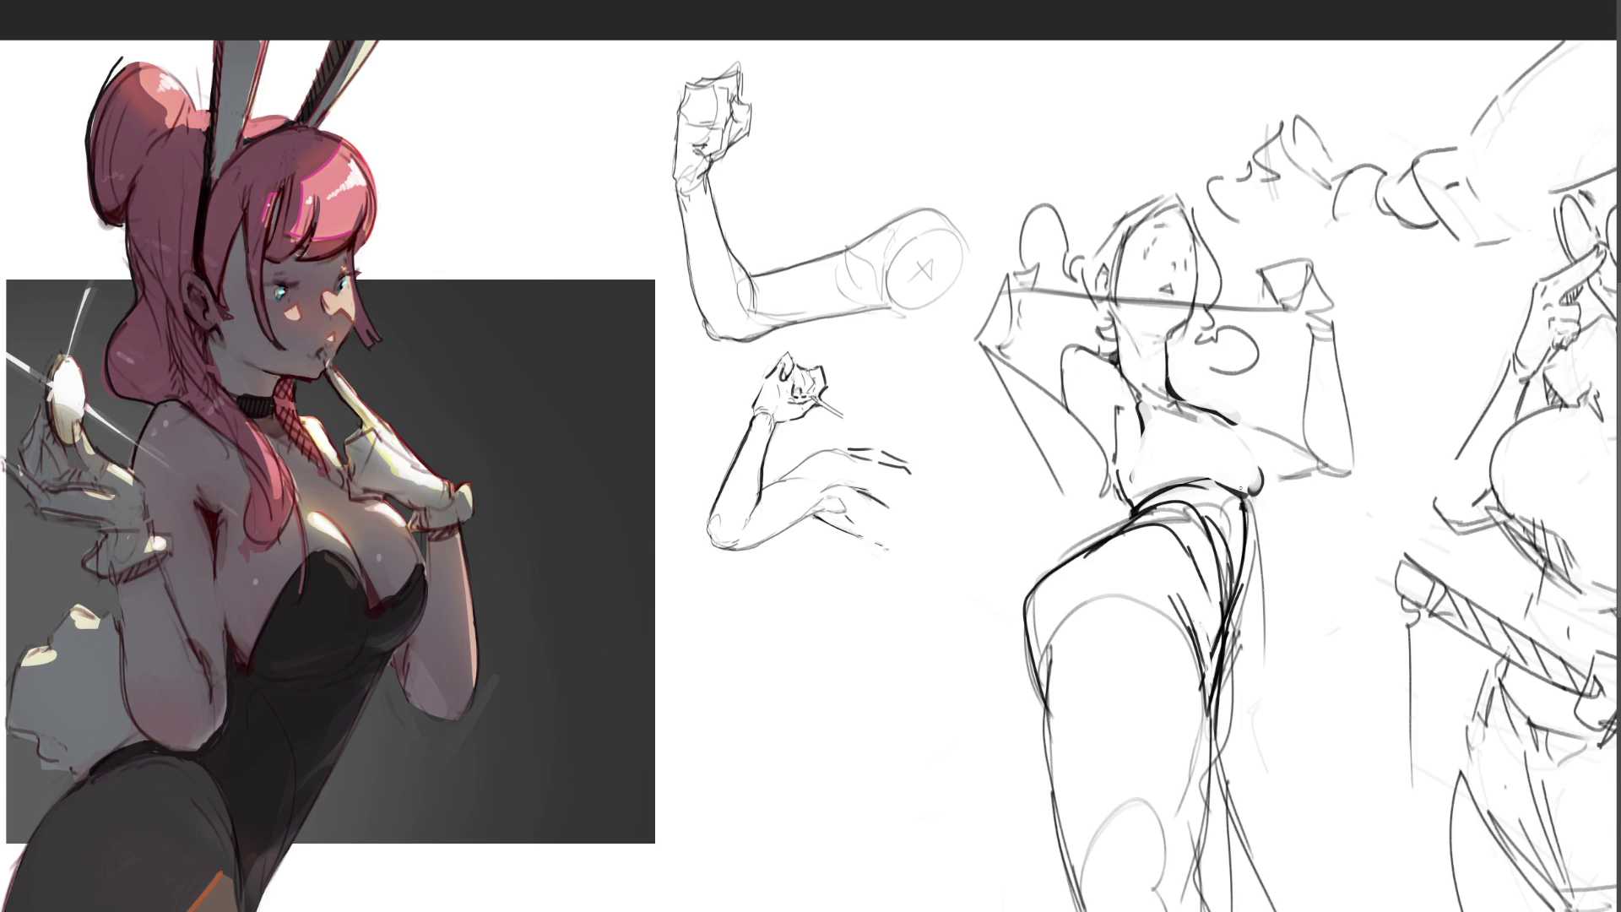
{"action": "left_click_drag", "start_coordinate": [1047, 661], "coordinate": [1069, 908]}
{"action": "left_click_drag", "start_coordinate": [1228, 587], "coordinate": [1202, 674]}
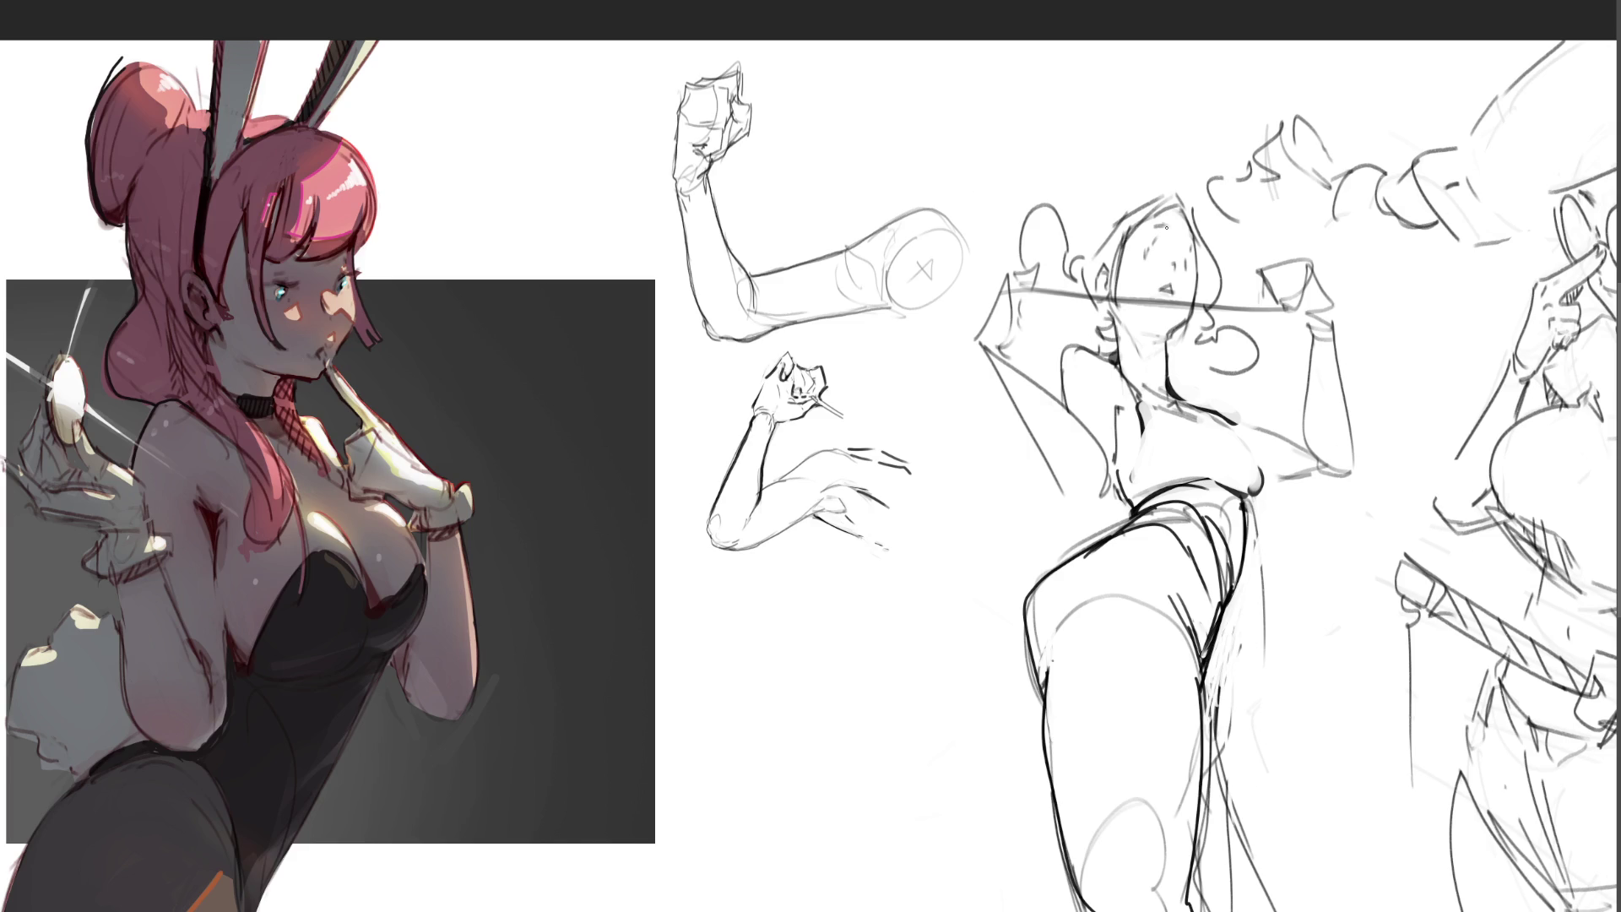
{"action": "left_click_drag", "start_coordinate": [1170, 229], "coordinate": [1181, 240]}
{"action": "mouse_move", "coordinate": [1411, 332]}
{"action": "left_mouse_down"}
{"action": "mouse_move", "coordinate": [1201, 509]}
{"action": "mouse_move", "coordinate": [1284, 351]}
{"action": "mouse_move", "coordinate": [1050, 803]}
{"action": "mouse_move", "coordinate": [868, 622]}
{"action": "mouse_move", "coordinate": [651, 76]}
{"action": "mouse_move", "coordinate": [1073, 829]}
{"action": "left_mouse_up"}
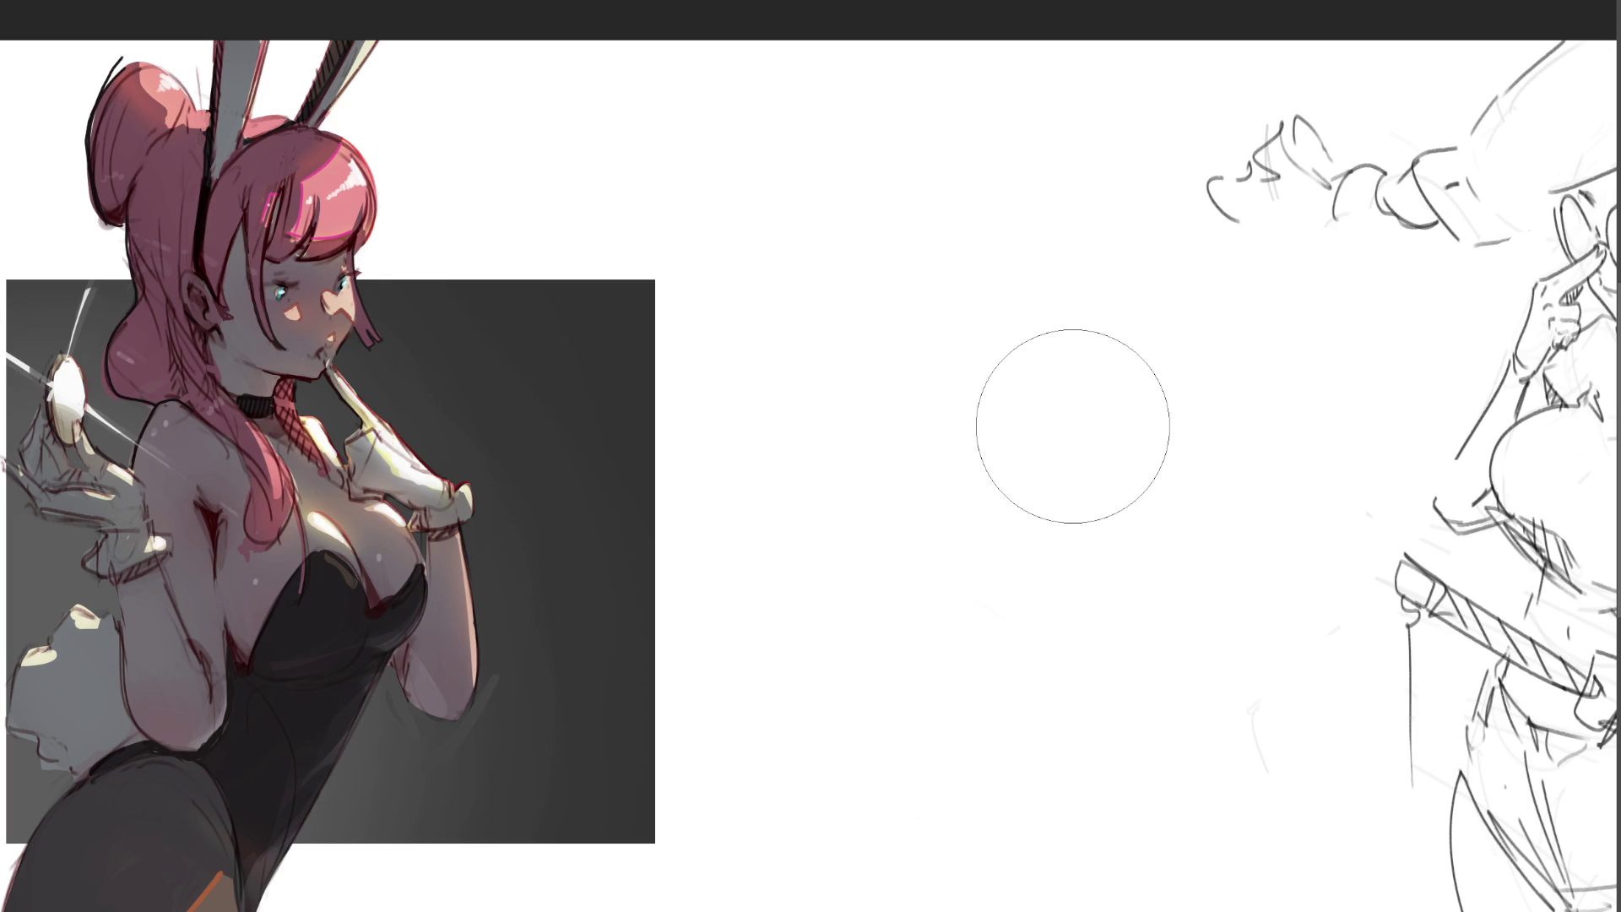
- Transform the sunglasses bunny sketch, sliding it right into the blank centre of the page
{"action": "key", "text": "ctrl+0"}
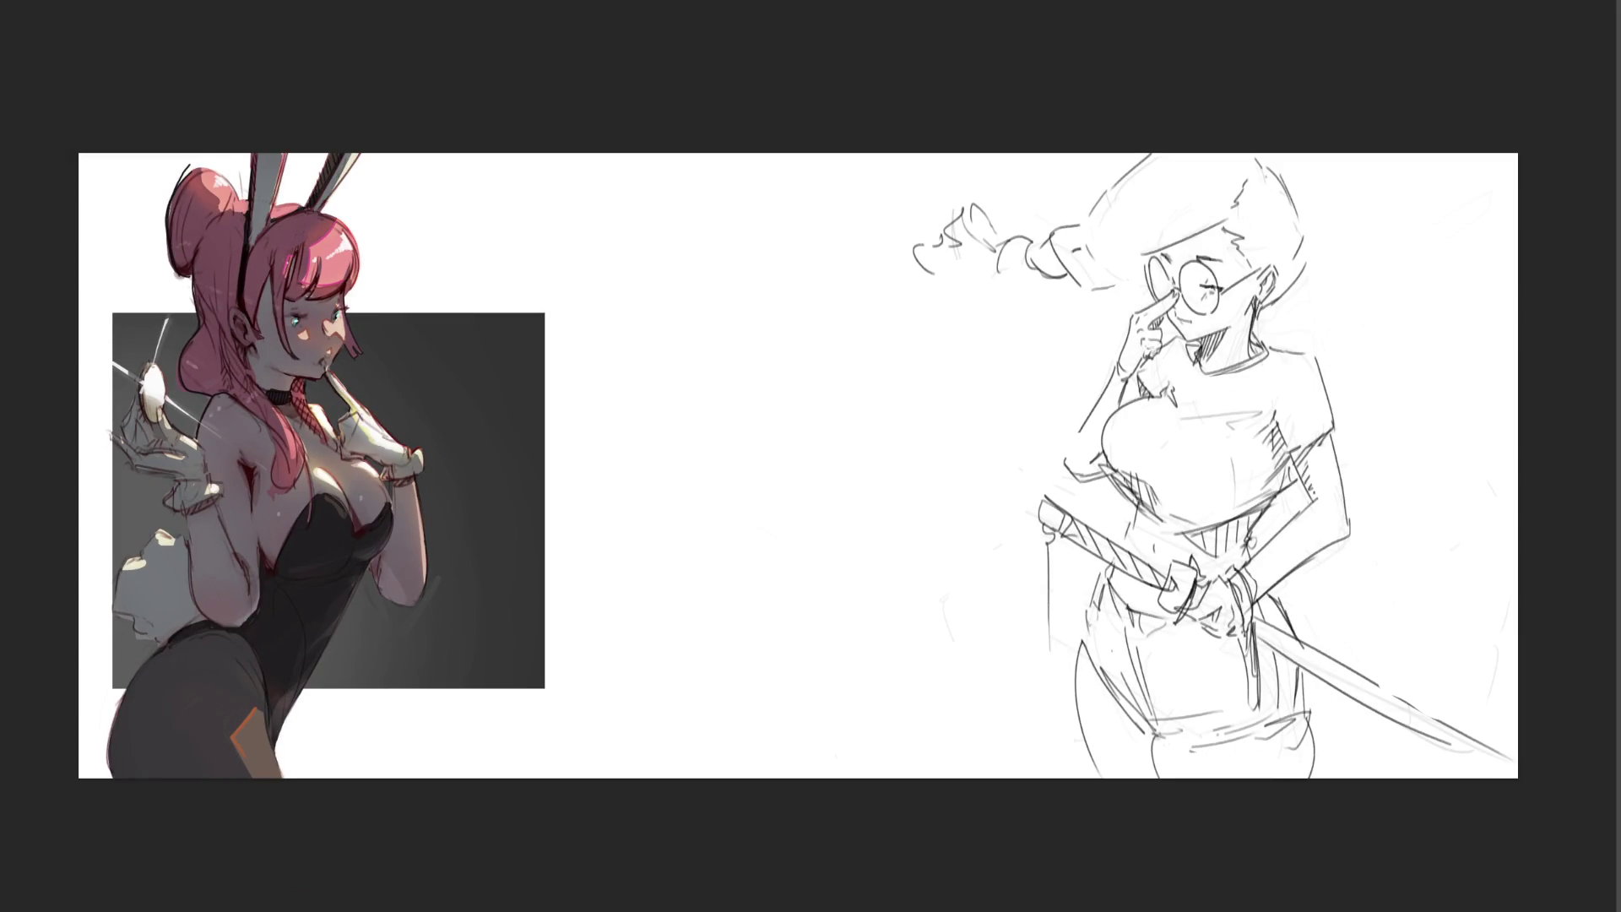
{"action": "key", "text": "ctrl+plus"}
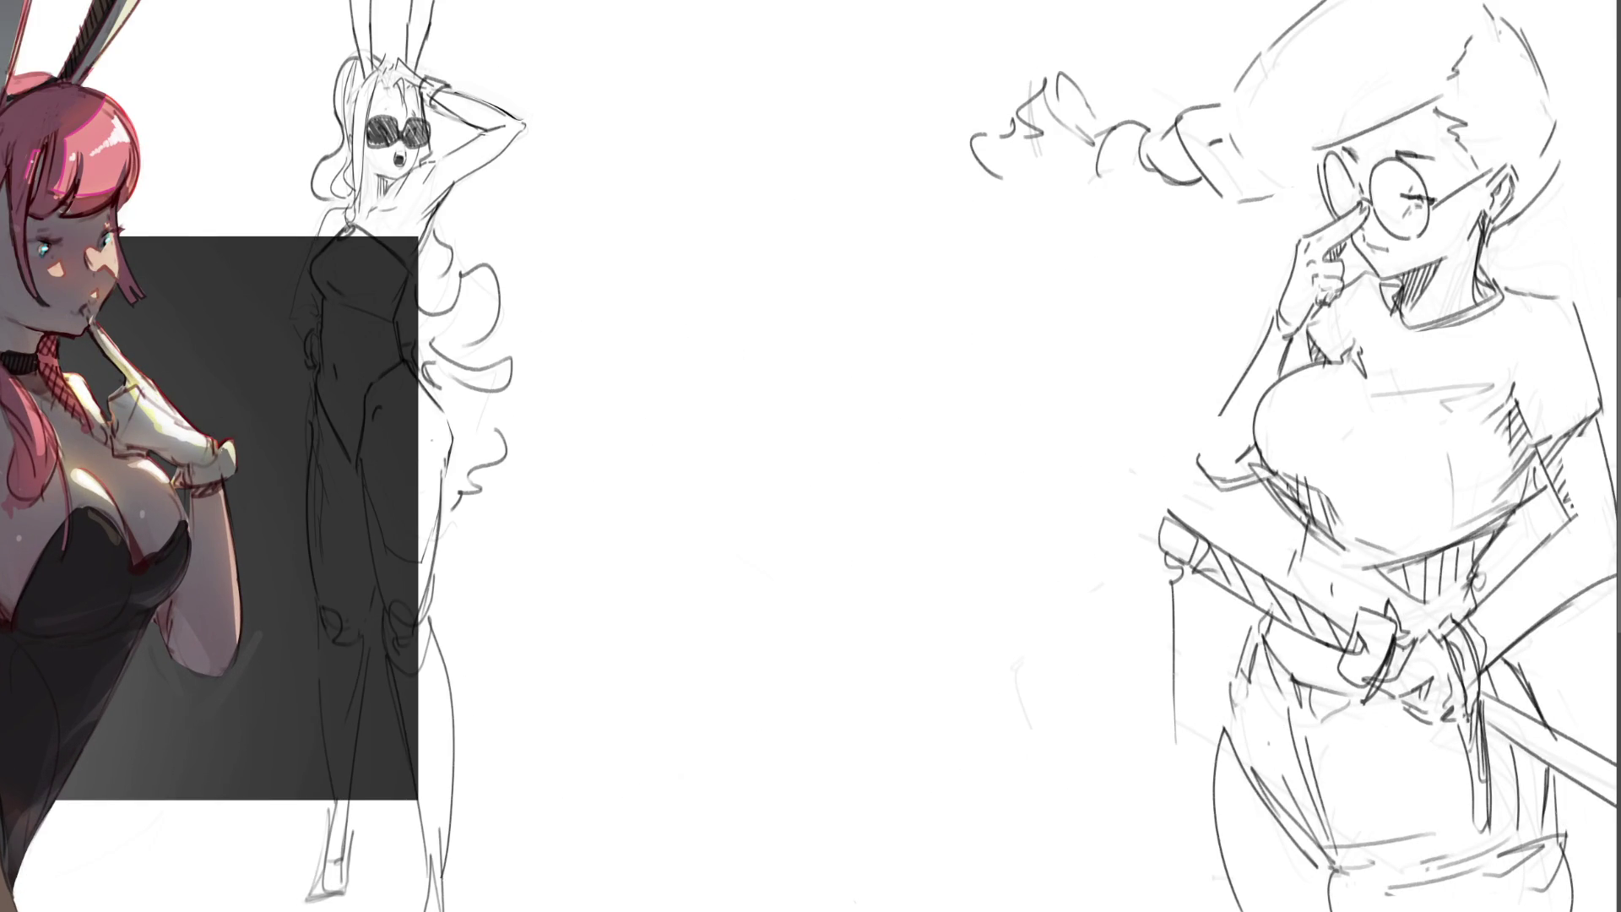
{"action": "key", "text": "ctrl+t"}
{"action": "left_click_drag", "start_coordinate": [505, 363], "coordinate": [828, 356]}
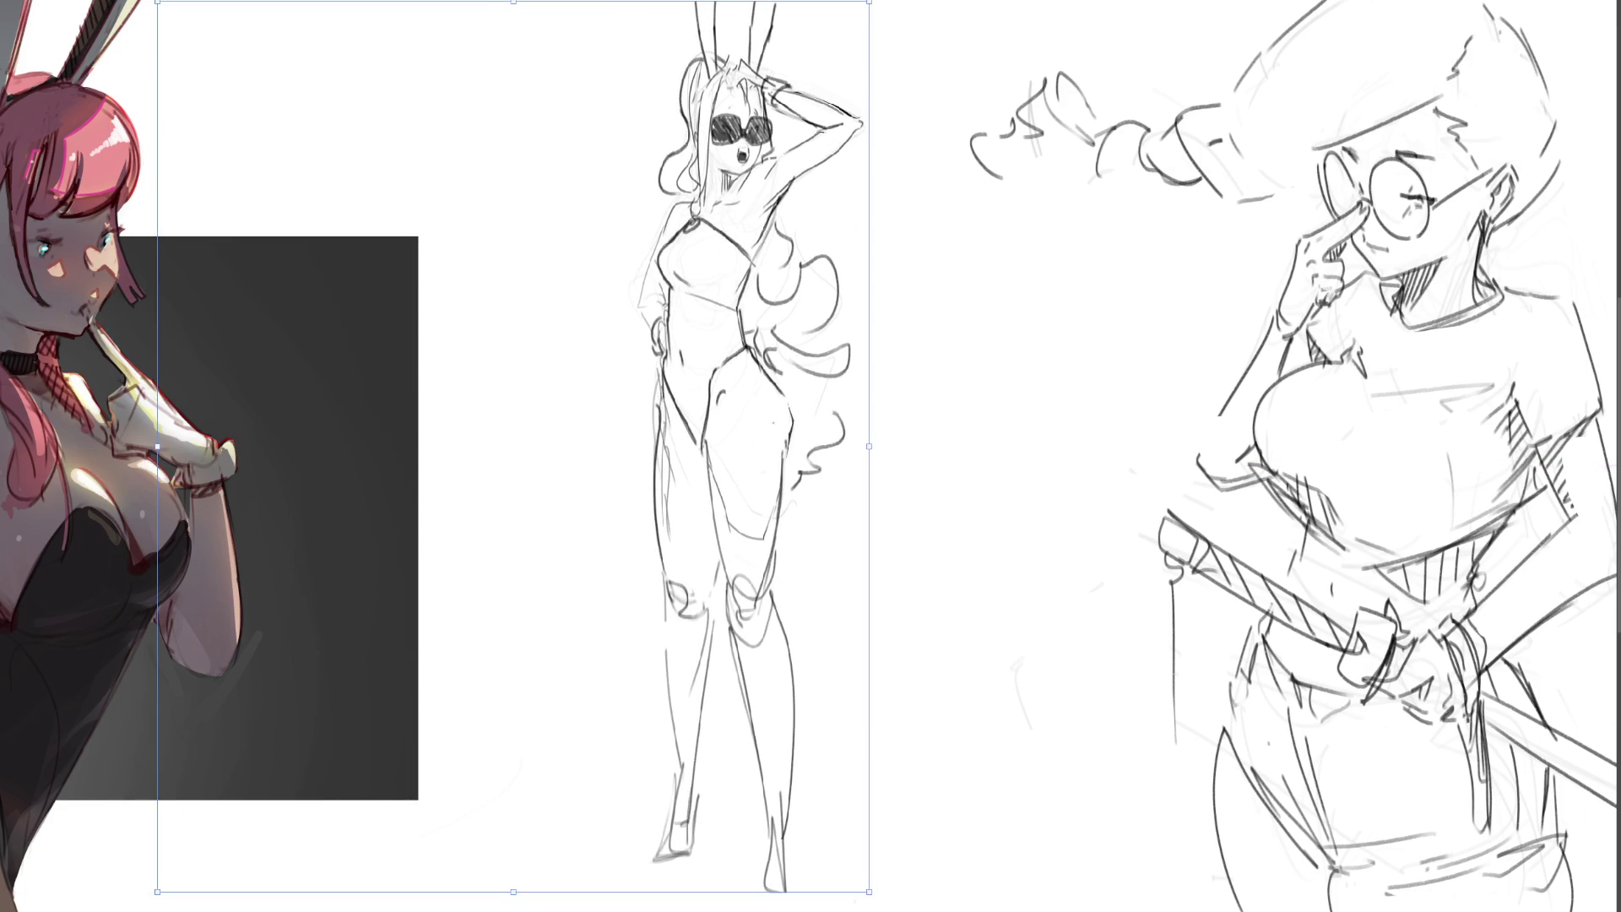
{"action": "key", "text": "Return"}
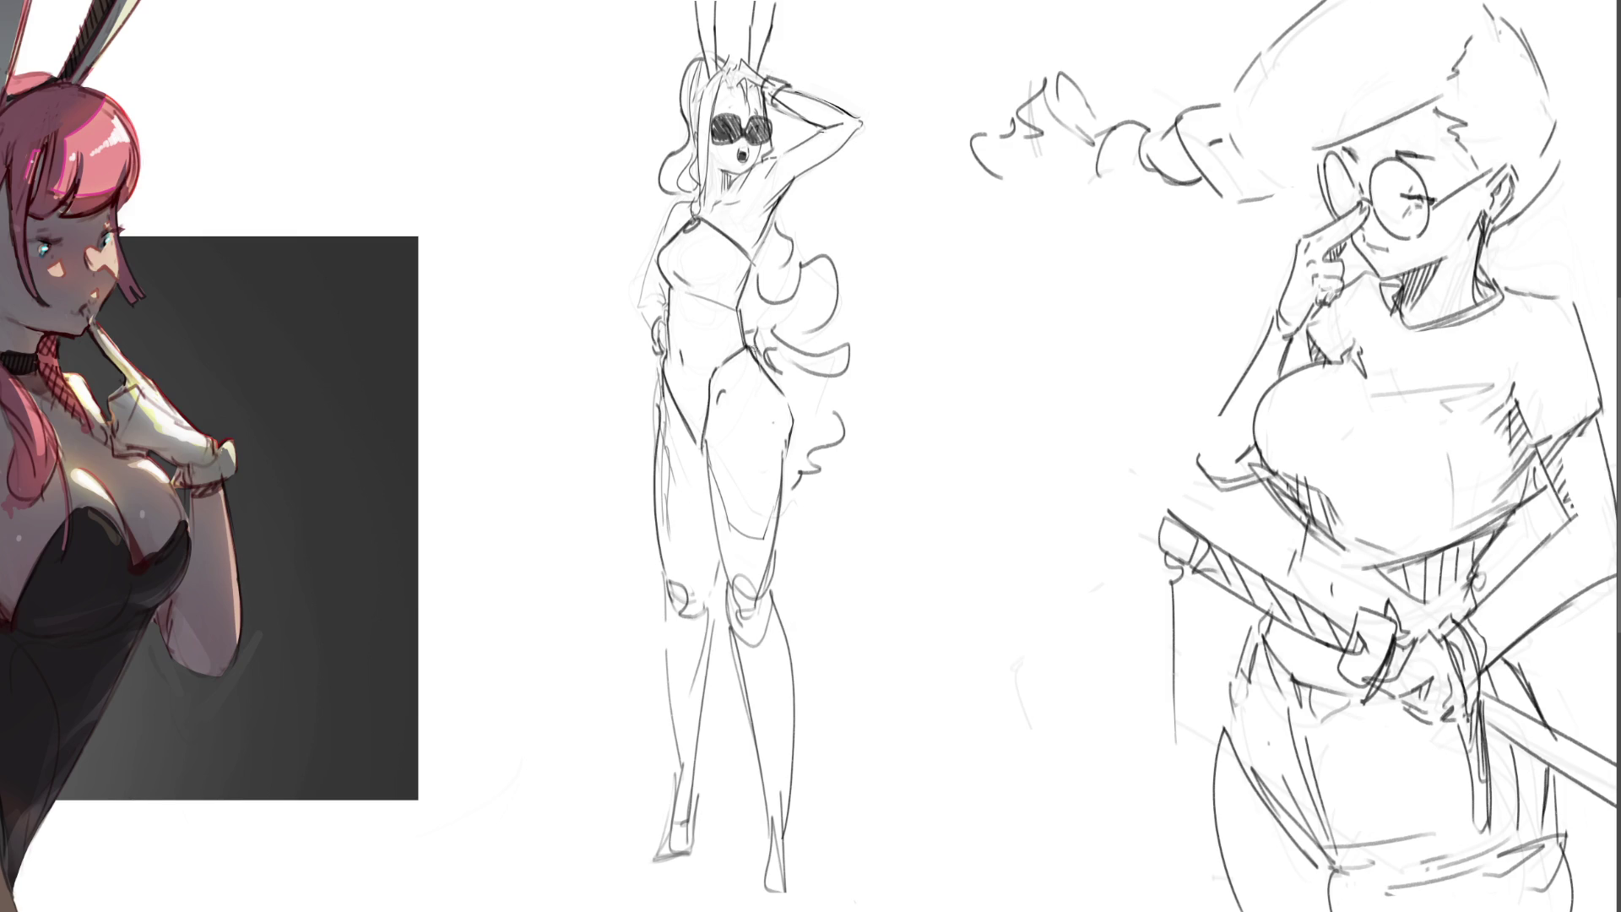
- Ink bold lines down the bunny's legs, tapering with the eraser and undoing misses
{"action": "left_click_drag", "start_coordinate": [764, 373], "coordinate": [791, 434]}
{"action": "key", "text": "ctrl+z"}
{"action": "key", "text": "ctrl+z"}
{"action": "key", "text": "ctrl+z"}
{"action": "key", "text": "ctrl+z"}
{"action": "key", "text": "ctrl+z"}
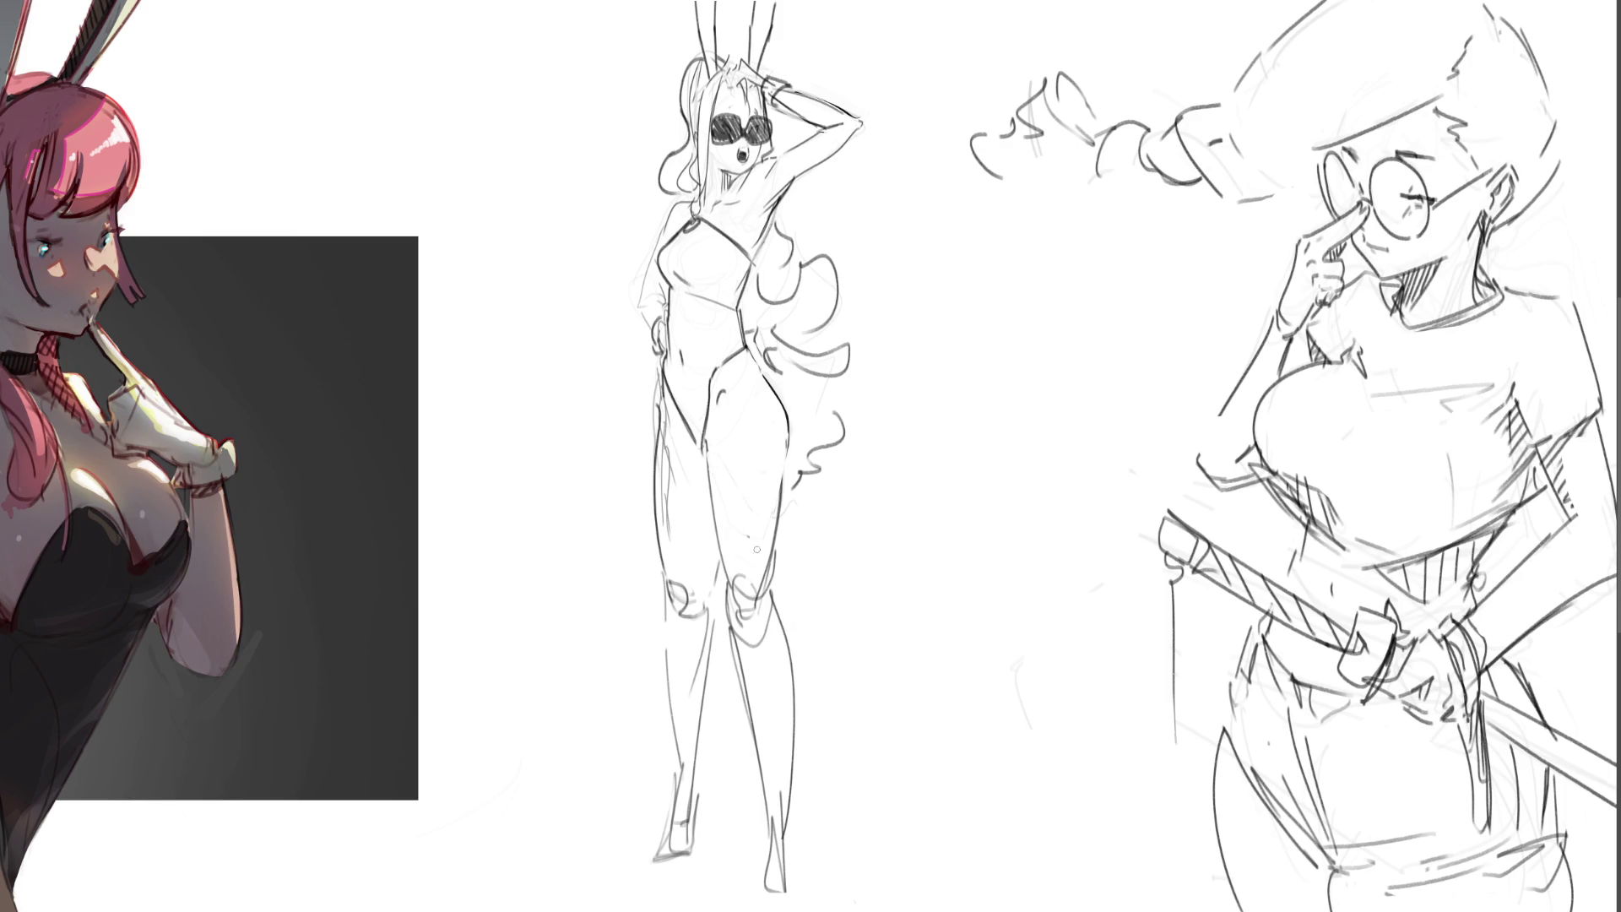
{"action": "key", "text": "ctrl+z"}
{"action": "key", "text": "ctrl+z"}
{"action": "key", "text": "ctrl+z"}
{"action": "left_click_drag", "start_coordinate": [773, 554], "coordinate": [795, 728]}
{"action": "left_click_drag", "start_coordinate": [777, 554], "coordinate": [795, 722]}
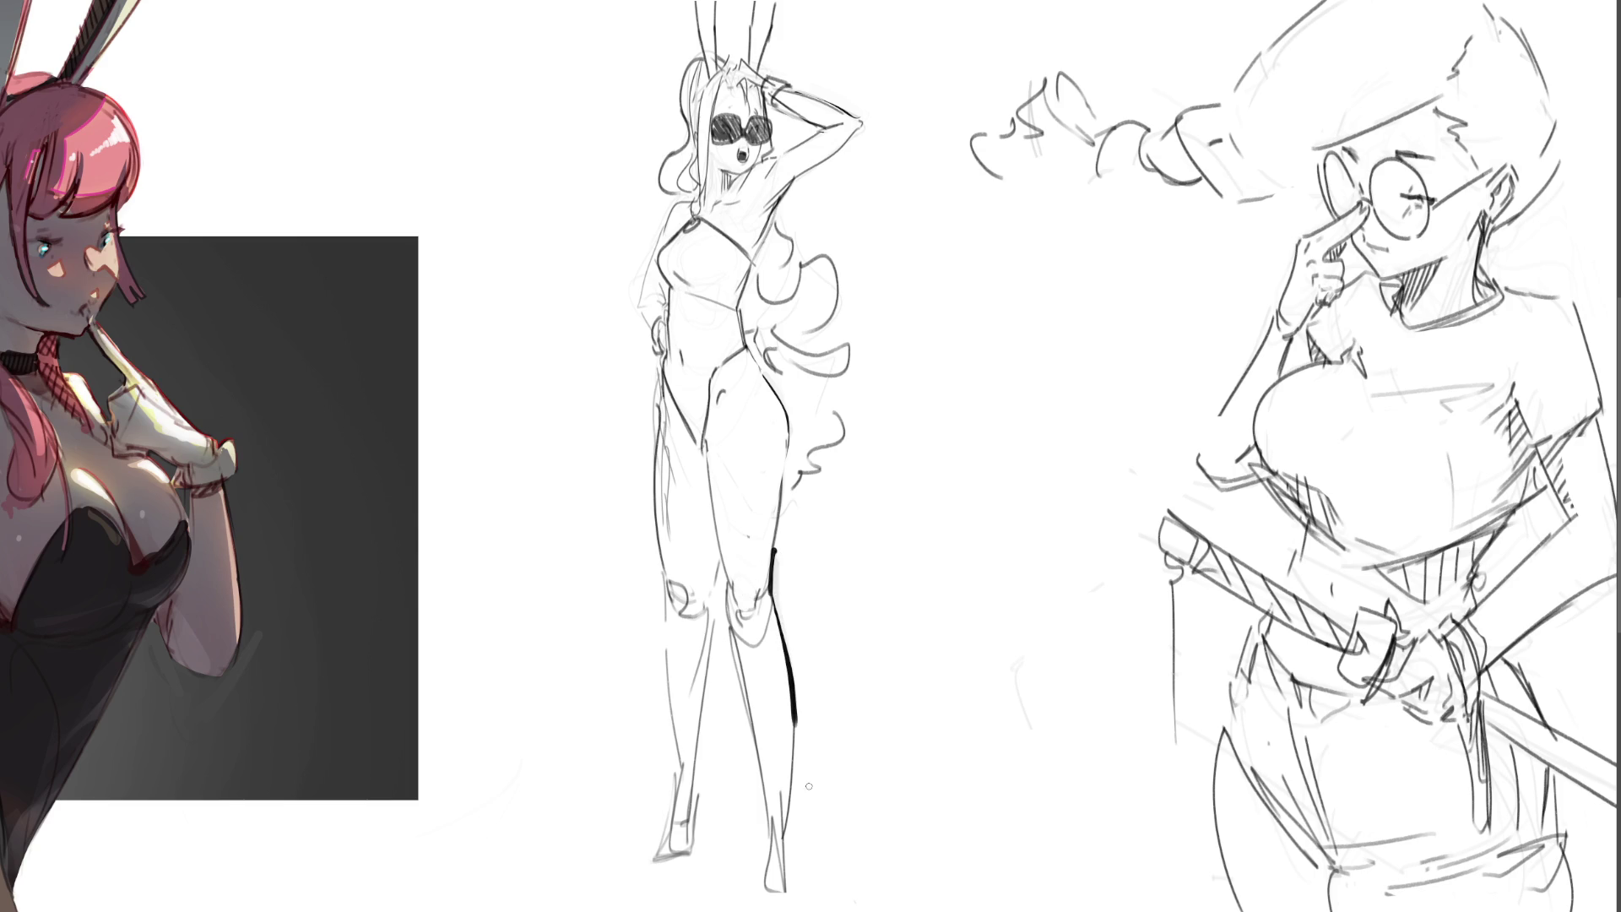
{"action": "left_click_drag", "start_coordinate": [720, 581], "coordinate": [774, 851]}
{"action": "left_click_drag", "start_coordinate": [727, 642], "coordinate": [789, 831]}
{"action": "left_click_drag", "start_coordinate": [801, 713], "coordinate": [793, 809]}
{"action": "left_click_drag", "start_coordinate": [796, 671], "coordinate": [787, 815]}
{"action": "left_click_drag", "start_coordinate": [795, 696], "coordinate": [772, 909]}
{"action": "left_click_drag", "start_coordinate": [786, 817], "coordinate": [809, 905]}
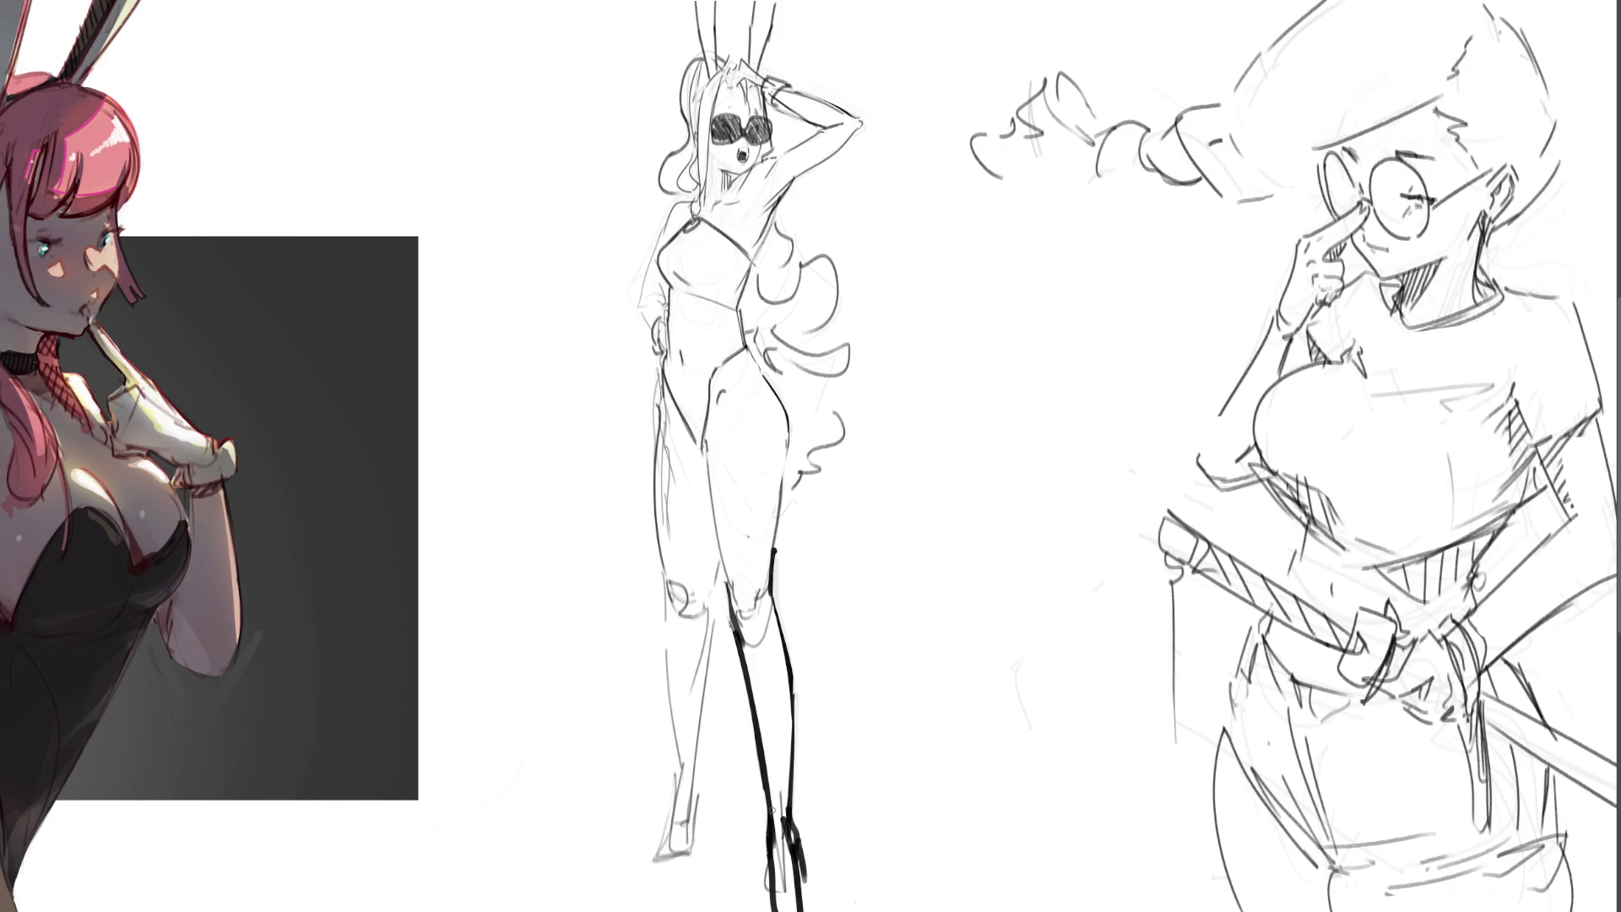
{"action": "key", "text": "ctrl+z"}
{"action": "key", "text": "ctrl+z"}
{"action": "key", "text": "ctrl+z"}
{"action": "key", "text": "ctrl+z"}
{"action": "key", "text": "ctrl+z"}
{"action": "key", "text": "ctrl+z"}
{"action": "key", "text": "ctrl+z"}
{"action": "key", "text": "ctrl+z"}
{"action": "key", "text": "ctrl+z"}
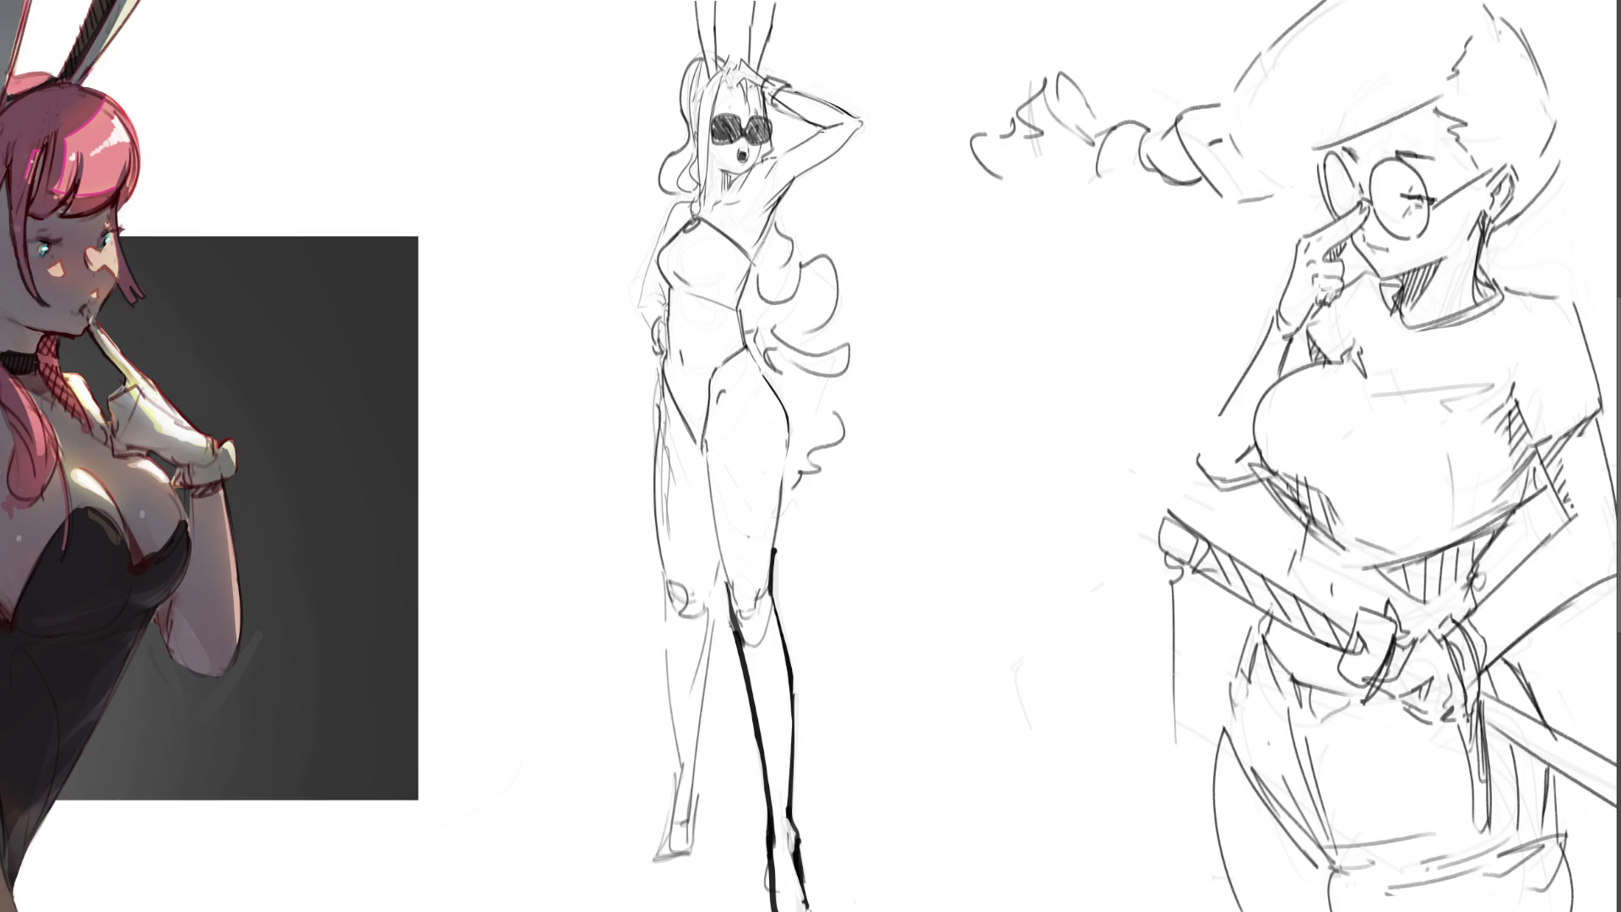
- Fill in a solid black right shoe under the foot
{"action": "left_click_drag", "start_coordinate": [778, 909], "coordinate": [807, 907]}
{"action": "left_click_drag", "start_coordinate": [802, 908], "coordinate": [817, 907]}
{"action": "key", "text": "ctrl+z"}
{"action": "key", "text": "ctrl+z"}
{"action": "key", "text": "ctrl+z"}
{"action": "left_click_drag", "start_coordinate": [775, 904], "coordinate": [804, 910]}
- Ink bold lines down the left leg and hook them into the boot's edge and toe
{"action": "left_click_drag", "start_coordinate": [662, 589], "coordinate": [691, 773]}
{"action": "left_click_drag", "start_coordinate": [717, 562], "coordinate": [699, 805]}
{"action": "left_click_drag", "start_coordinate": [661, 587], "coordinate": [672, 748]}
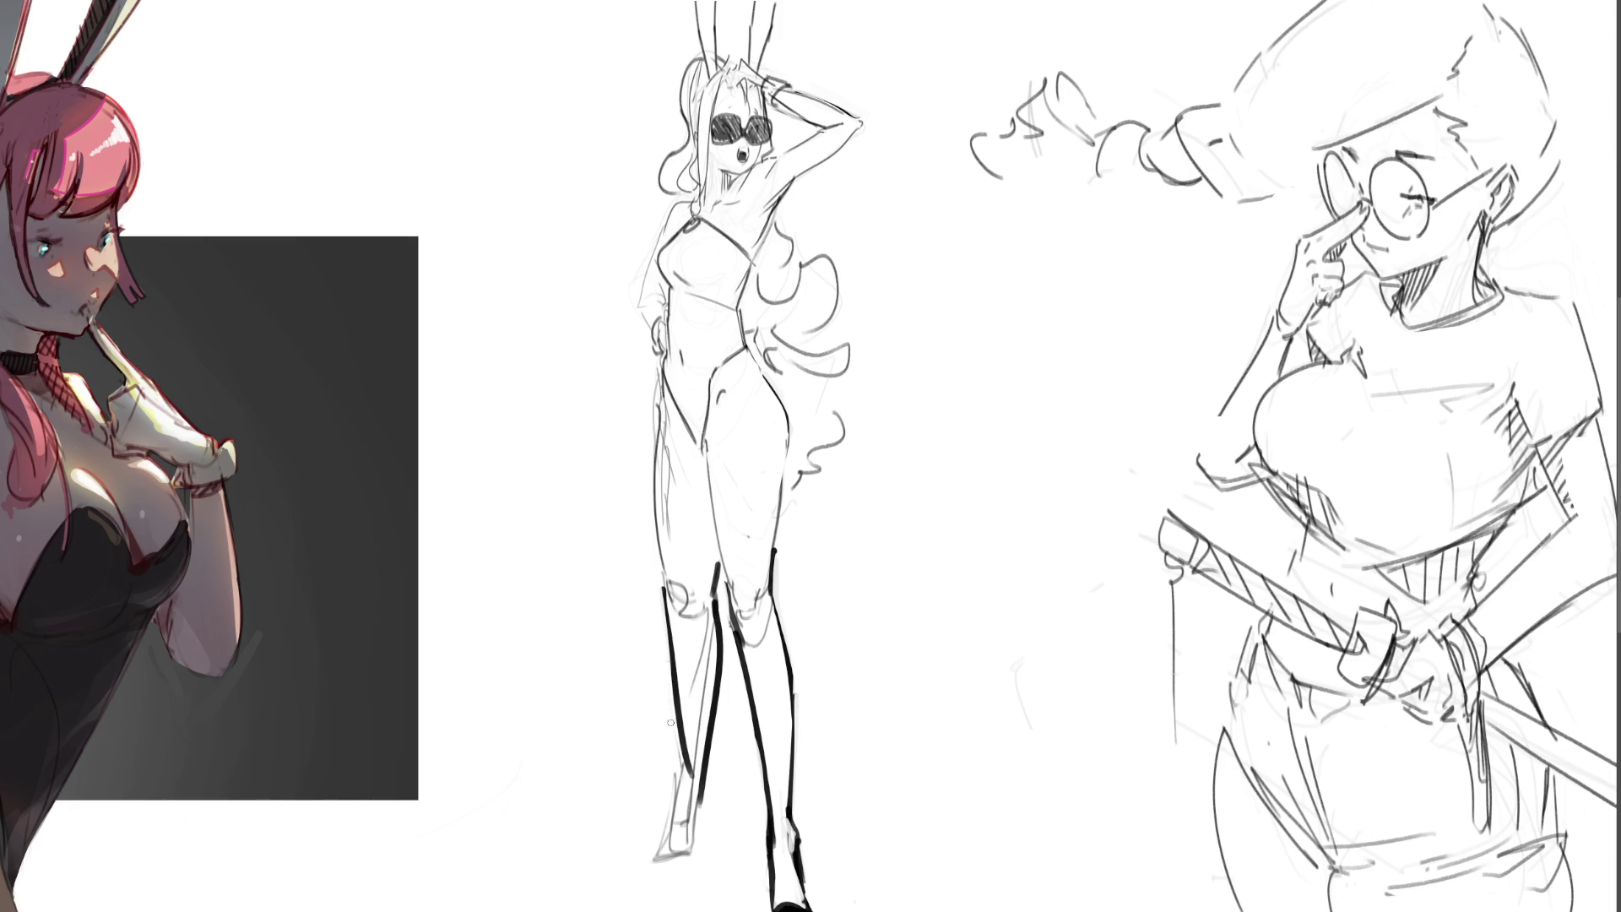
{"action": "left_click_drag", "start_coordinate": [674, 620], "coordinate": [693, 822]}
{"action": "left_click_drag", "start_coordinate": [707, 748], "coordinate": [699, 802]}
{"action": "mouse_move", "coordinate": [668, 728]}
{"action": "left_mouse_down"}
{"action": "mouse_move", "coordinate": [680, 798]}
{"action": "mouse_move", "coordinate": [715, 800]}
{"action": "mouse_move", "coordinate": [705, 844]}
{"action": "left_mouse_up"}
{"action": "mouse_move", "coordinate": [681, 789]}
{"action": "left_mouse_down"}
{"action": "mouse_move", "coordinate": [687, 848]}
{"action": "mouse_move", "coordinate": [638, 861]}
{"action": "mouse_move", "coordinate": [694, 851]}
{"action": "mouse_move", "coordinate": [633, 868]}
{"action": "mouse_move", "coordinate": [676, 866]}
{"action": "mouse_move", "coordinate": [694, 833]}
{"action": "left_mouse_up"}
{"action": "left_click_drag", "start_coordinate": [696, 734], "coordinate": [686, 812]}
- Lighten the left boot's inner strokes, reshape the right shoe tip, and mark an X over the left shoe
{"action": "mouse_move", "coordinate": [700, 642]}
{"action": "left_mouse_down"}
{"action": "mouse_move", "coordinate": [703, 743]}
{"action": "mouse_move", "coordinate": [702, 709]}
{"action": "left_mouse_up"}
{"action": "left_click_drag", "start_coordinate": [685, 756], "coordinate": [682, 821]}
{"action": "left_click_drag", "start_coordinate": [697, 675], "coordinate": [694, 688]}
{"action": "mouse_move", "coordinate": [692, 777]}
{"action": "left_mouse_down"}
{"action": "mouse_move", "coordinate": [695, 821]}
{"action": "mouse_move", "coordinate": [702, 766]}
{"action": "mouse_move", "coordinate": [718, 837]}
{"action": "mouse_move", "coordinate": [688, 863]}
{"action": "mouse_move", "coordinate": [666, 856]}
{"action": "mouse_move", "coordinate": [733, 844]}
{"action": "mouse_move", "coordinate": [658, 858]}
{"action": "mouse_move", "coordinate": [726, 844]}
{"action": "left_mouse_up"}
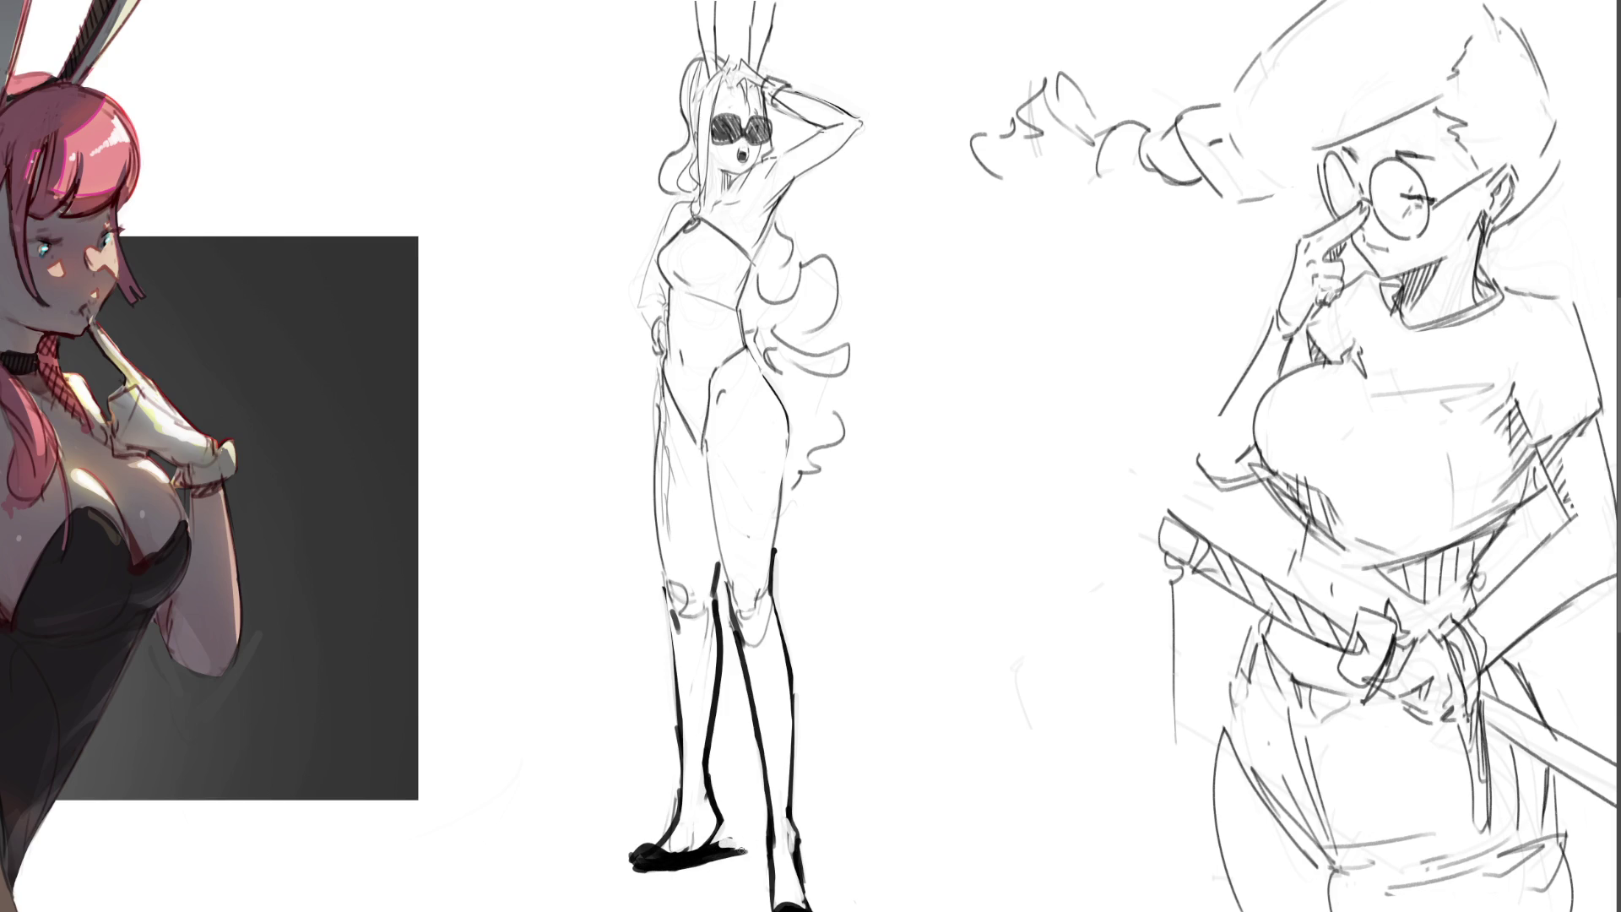
{"action": "mouse_move", "coordinate": [710, 778]}
{"action": "left_mouse_down"}
{"action": "mouse_move", "coordinate": [724, 818]}
{"action": "mouse_move", "coordinate": [654, 845]}
{"action": "mouse_move", "coordinate": [676, 857]}
{"action": "mouse_move", "coordinate": [643, 839]}
{"action": "left_mouse_up"}
{"action": "left_click_drag", "start_coordinate": [768, 907], "coordinate": [818, 910]}
{"action": "left_click_drag", "start_coordinate": [623, 776], "coordinate": [743, 877]}
{"action": "left_click_drag", "start_coordinate": [738, 758], "coordinate": [655, 910]}
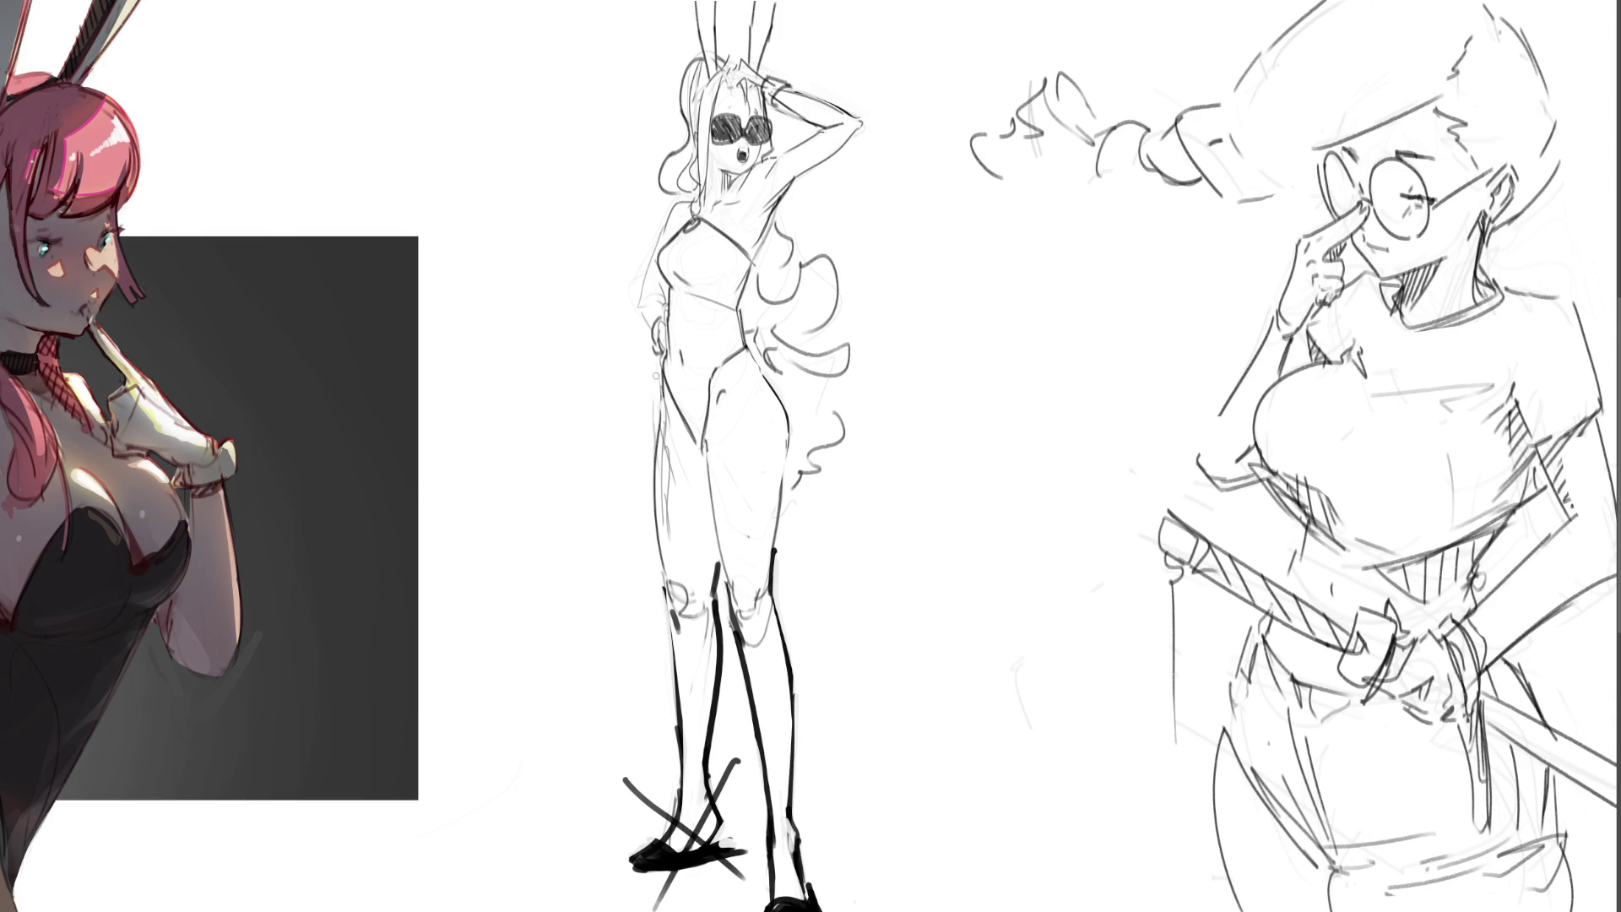
- Ink the thigh up to the hip and the raised arm's underside and wrist
{"action": "left_click_drag", "start_coordinate": [653, 435], "coordinate": [668, 568]}
{"action": "key", "text": "ctrl+z"}
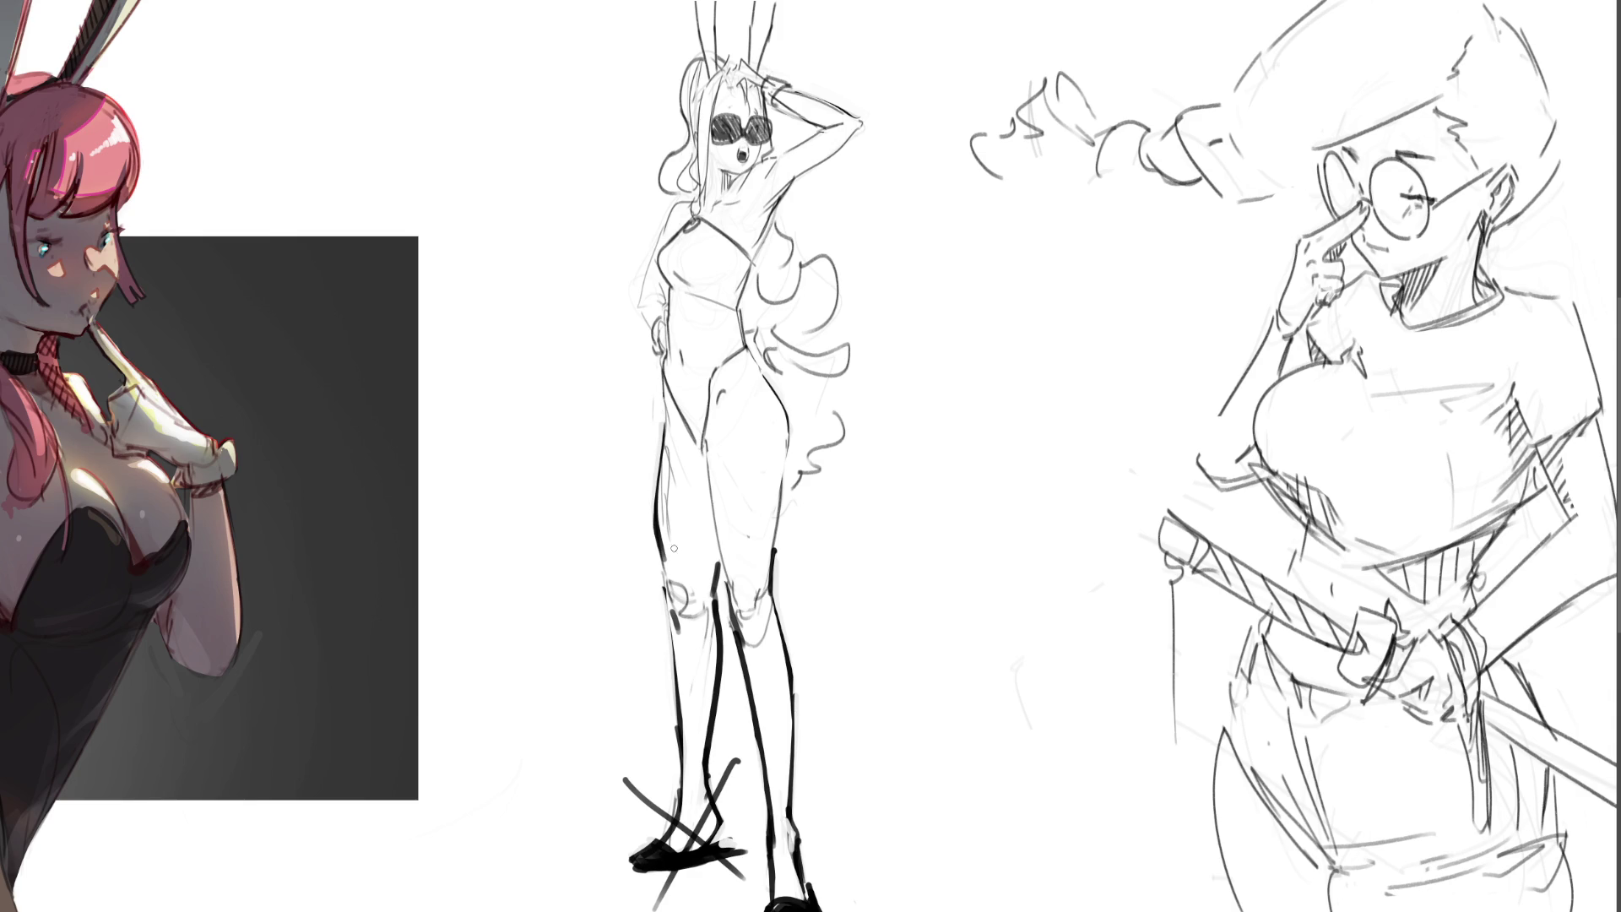
{"action": "left_click_drag", "start_coordinate": [670, 397], "coordinate": [663, 422]}
{"action": "mouse_move", "coordinate": [652, 292]}
{"action": "left_mouse_down"}
{"action": "mouse_move", "coordinate": [666, 298]}
{"action": "mouse_move", "coordinate": [654, 341]}
{"action": "mouse_move", "coordinate": [659, 249]}
{"action": "mouse_move", "coordinate": [675, 203]}
{"action": "mouse_move", "coordinate": [702, 187]}
{"action": "left_mouse_up"}
{"action": "key", "text": "ctrl+z"}
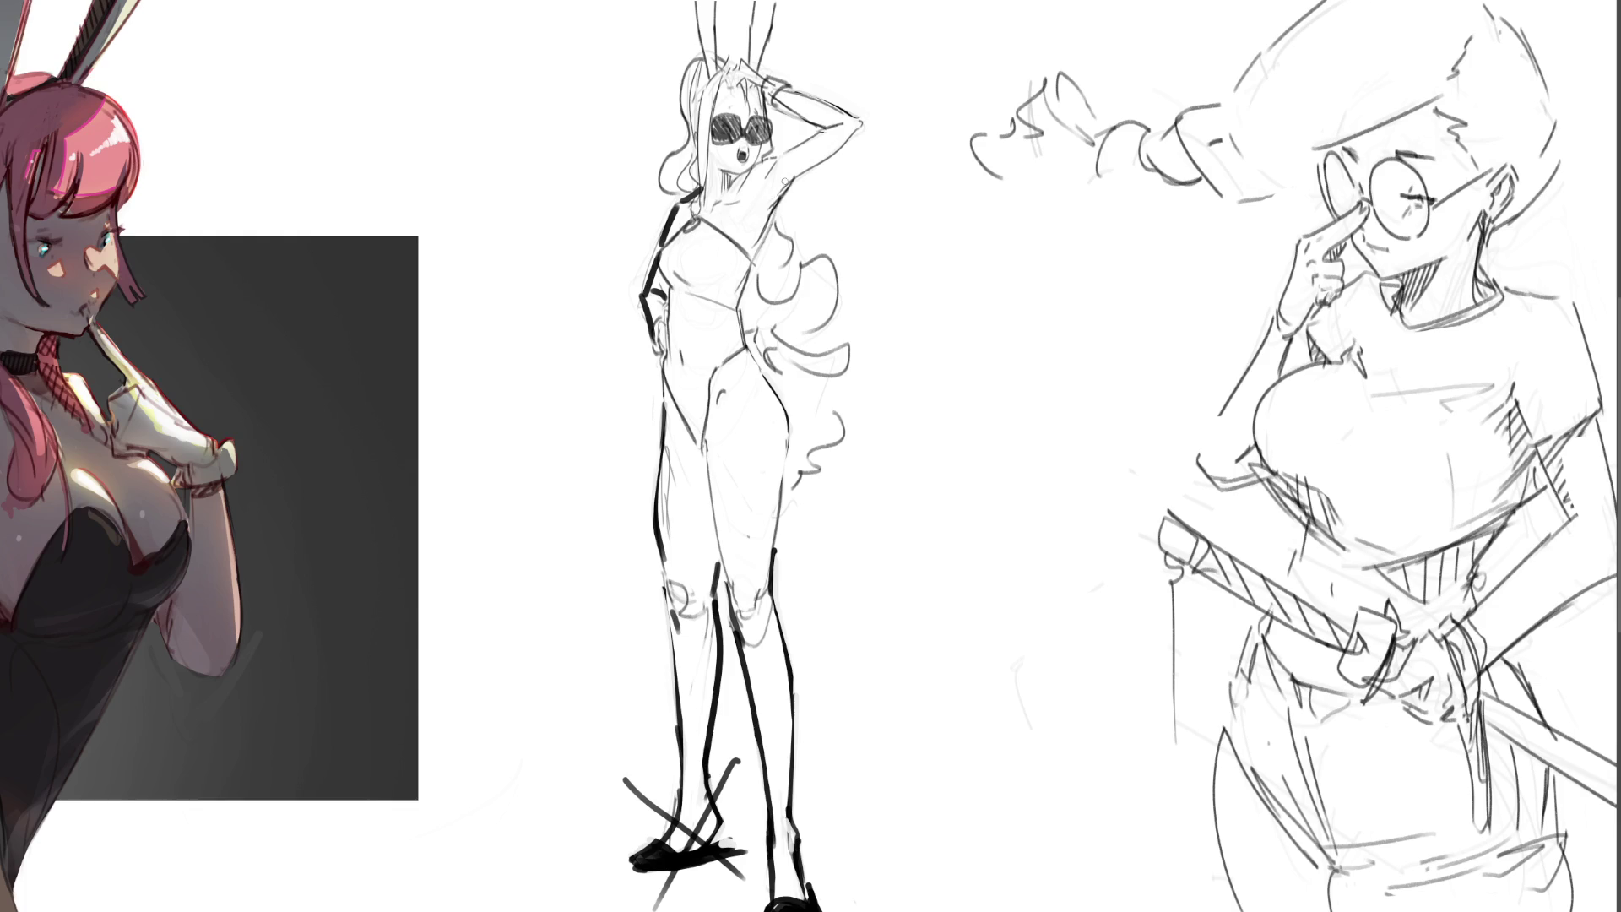
{"action": "mouse_move", "coordinate": [754, 262]}
{"action": "left_mouse_down"}
{"action": "mouse_move", "coordinate": [788, 197]}
{"action": "mouse_move", "coordinate": [867, 125]}
{"action": "left_mouse_up"}
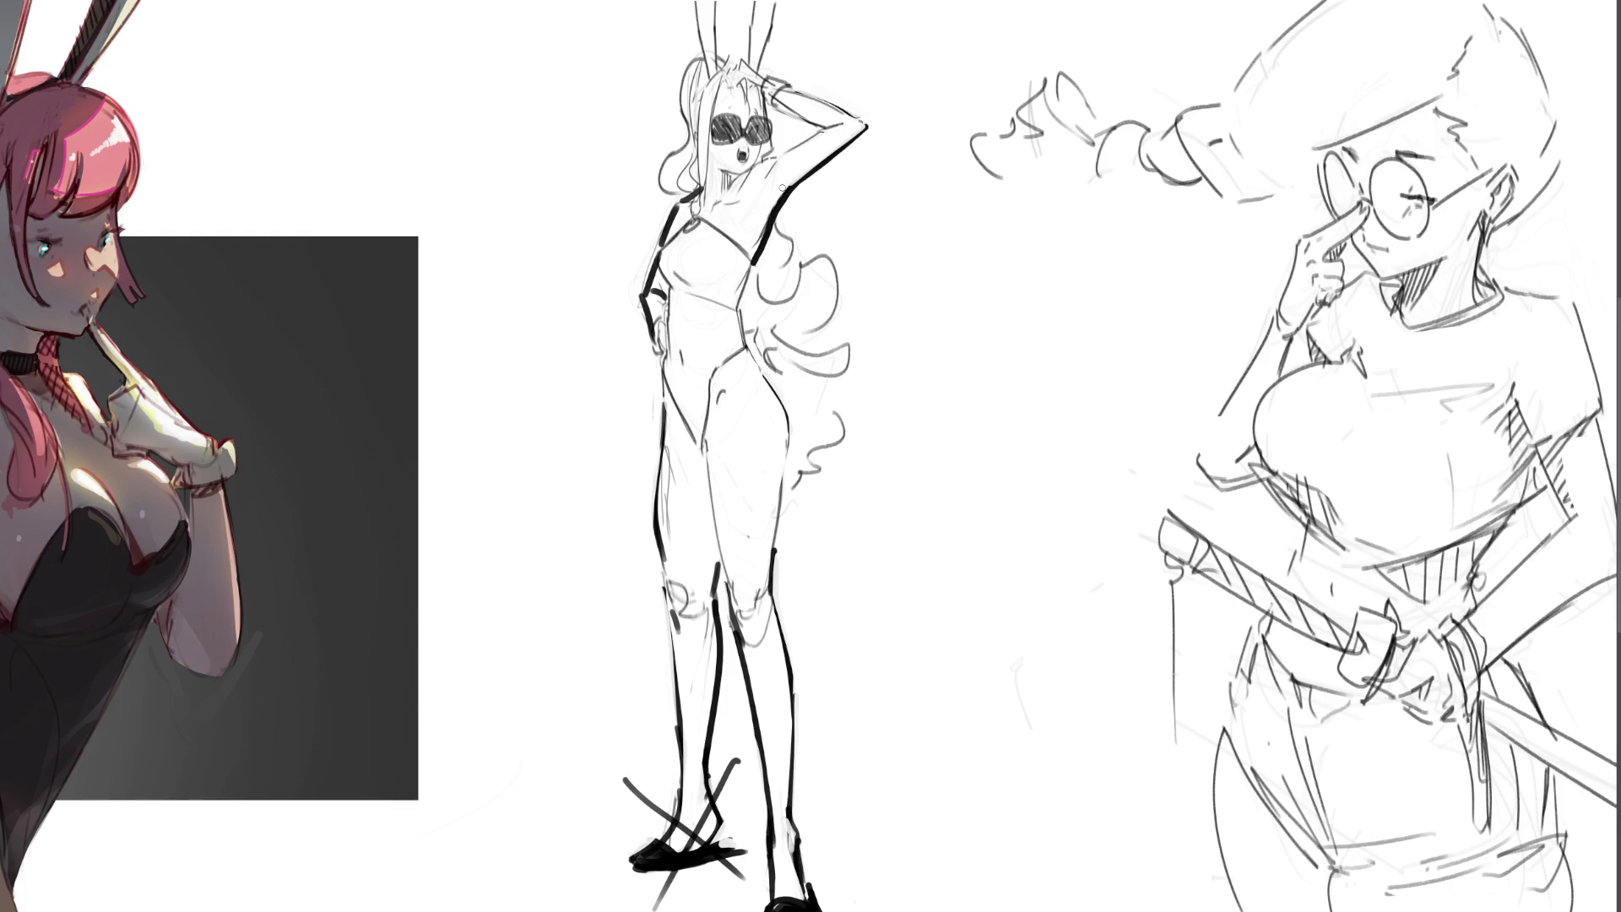
{"action": "key", "text": "ctrl+z"}
{"action": "key", "text": "ctrl+z"}
{"action": "left_click_drag", "start_coordinate": [770, 108], "coordinate": [778, 98]}
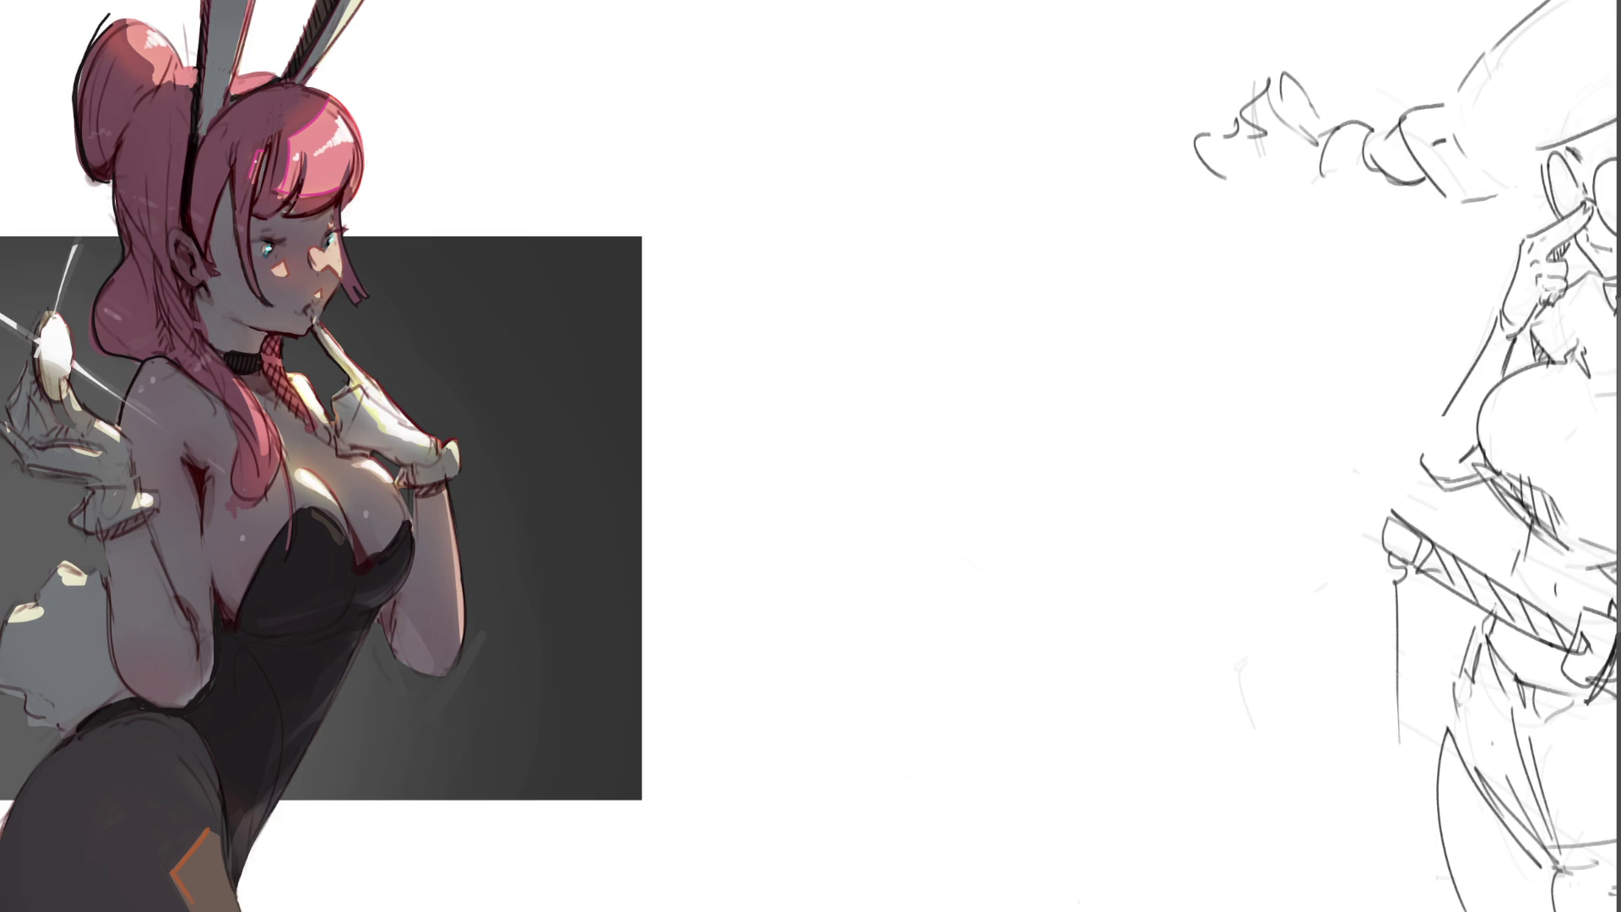
- Sketch the new head's outline, ear, face side, jaw curl and neck
{"action": "mouse_move", "coordinate": [892, 58]}
{"action": "left_mouse_down"}
{"action": "mouse_move", "coordinate": [838, 175]}
{"action": "mouse_move", "coordinate": [946, 43]}
{"action": "mouse_move", "coordinate": [981, 145]}
{"action": "mouse_move", "coordinate": [874, 84]}
{"action": "mouse_move", "coordinate": [853, 134]}
{"action": "left_mouse_up"}
{"action": "left_click_drag", "start_coordinate": [846, 166], "coordinate": [856, 191]}
{"action": "mouse_move", "coordinate": [939, 63]}
{"action": "left_mouse_down"}
{"action": "mouse_move", "coordinate": [1003, 0]}
{"action": "mouse_move", "coordinate": [962, 71]}
{"action": "mouse_move", "coordinate": [998, 178]}
{"action": "left_mouse_up"}
{"action": "mouse_move", "coordinate": [864, 156]}
{"action": "left_mouse_down"}
{"action": "mouse_move", "coordinate": [878, 205]}
{"action": "mouse_move", "coordinate": [939, 93]}
{"action": "left_mouse_up"}
{"action": "mouse_move", "coordinate": [978, 151]}
{"action": "left_mouse_down"}
{"action": "mouse_move", "coordinate": [984, 199]}
{"action": "mouse_move", "coordinate": [966, 227]}
{"action": "left_mouse_up"}
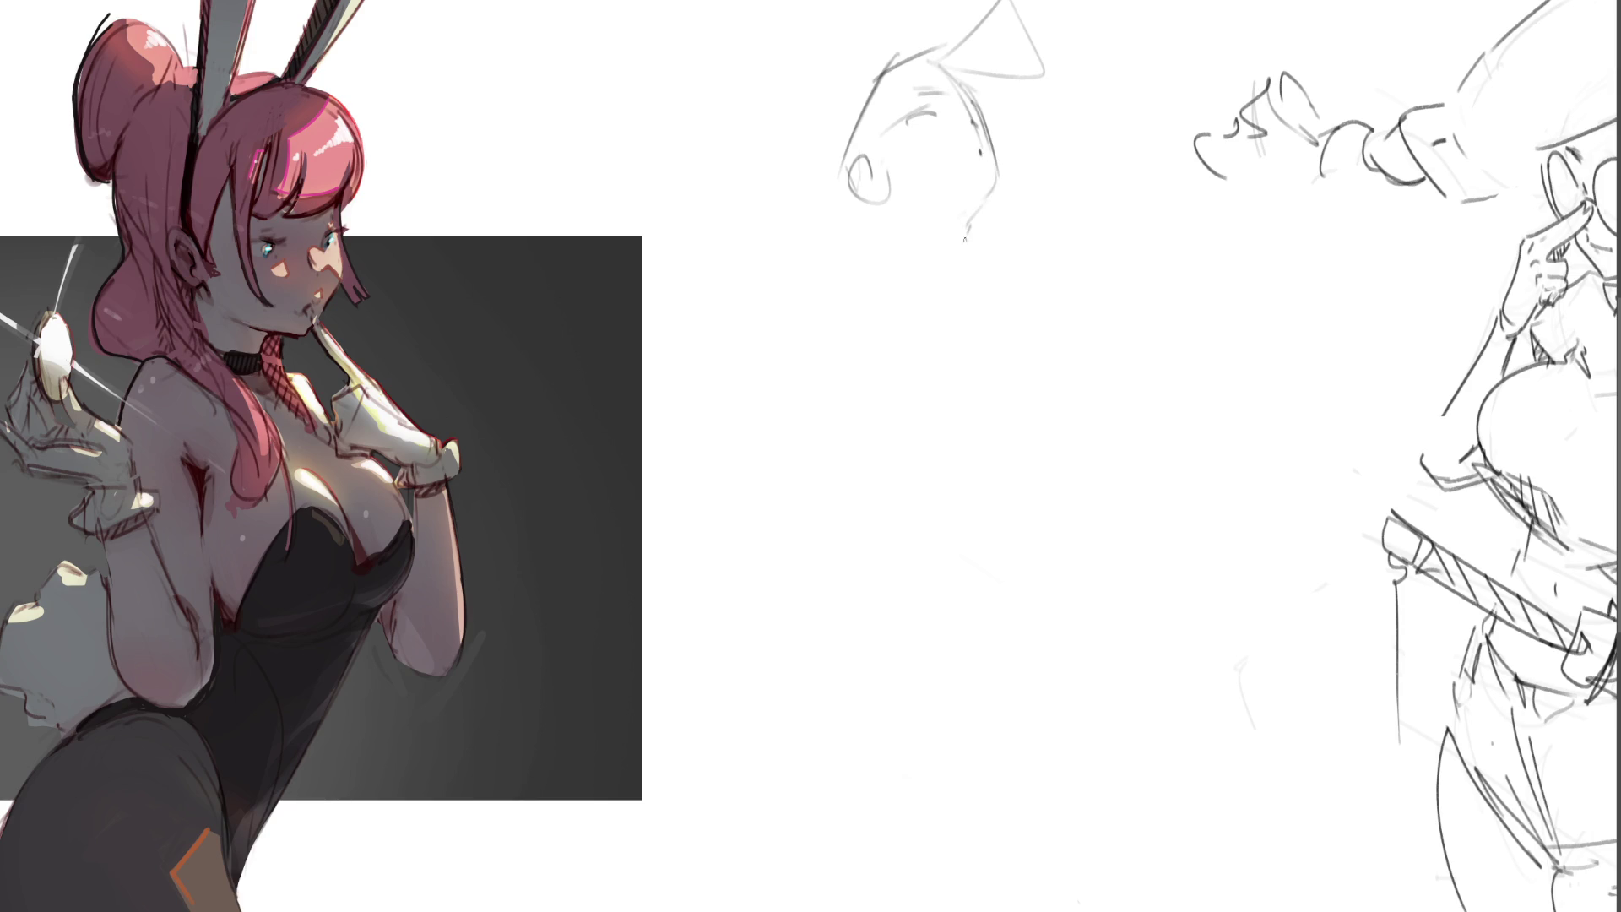
{"action": "left_click_drag", "start_coordinate": [893, 181], "coordinate": [894, 192]}
{"action": "left_click_drag", "start_coordinate": [872, 126], "coordinate": [867, 156]}
{"action": "mouse_move", "coordinate": [905, 54]}
{"action": "left_mouse_down"}
{"action": "mouse_move", "coordinate": [869, 118]}
{"action": "mouse_move", "coordinate": [941, 54]}
{"action": "mouse_move", "coordinate": [835, 145]}
{"action": "mouse_move", "coordinate": [878, 211]}
{"action": "mouse_move", "coordinate": [866, 233]}
{"action": "mouse_move", "coordinate": [886, 240]}
{"action": "mouse_move", "coordinate": [803, 252]}
{"action": "left_mouse_up"}
{"action": "mouse_move", "coordinate": [880, 207]}
{"action": "left_mouse_down"}
{"action": "mouse_move", "coordinate": [928, 276]}
{"action": "mouse_move", "coordinate": [972, 268]}
{"action": "mouse_move", "coordinate": [919, 242]}
{"action": "mouse_move", "coordinate": [968, 278]}
{"action": "mouse_move", "coordinate": [977, 265]}
{"action": "mouse_move", "coordinate": [981, 296]}
{"action": "left_mouse_up"}
{"action": "mouse_move", "coordinate": [915, 246]}
{"action": "left_mouse_down"}
{"action": "mouse_move", "coordinate": [962, 298]}
{"action": "mouse_move", "coordinate": [990, 294]}
{"action": "left_mouse_up"}
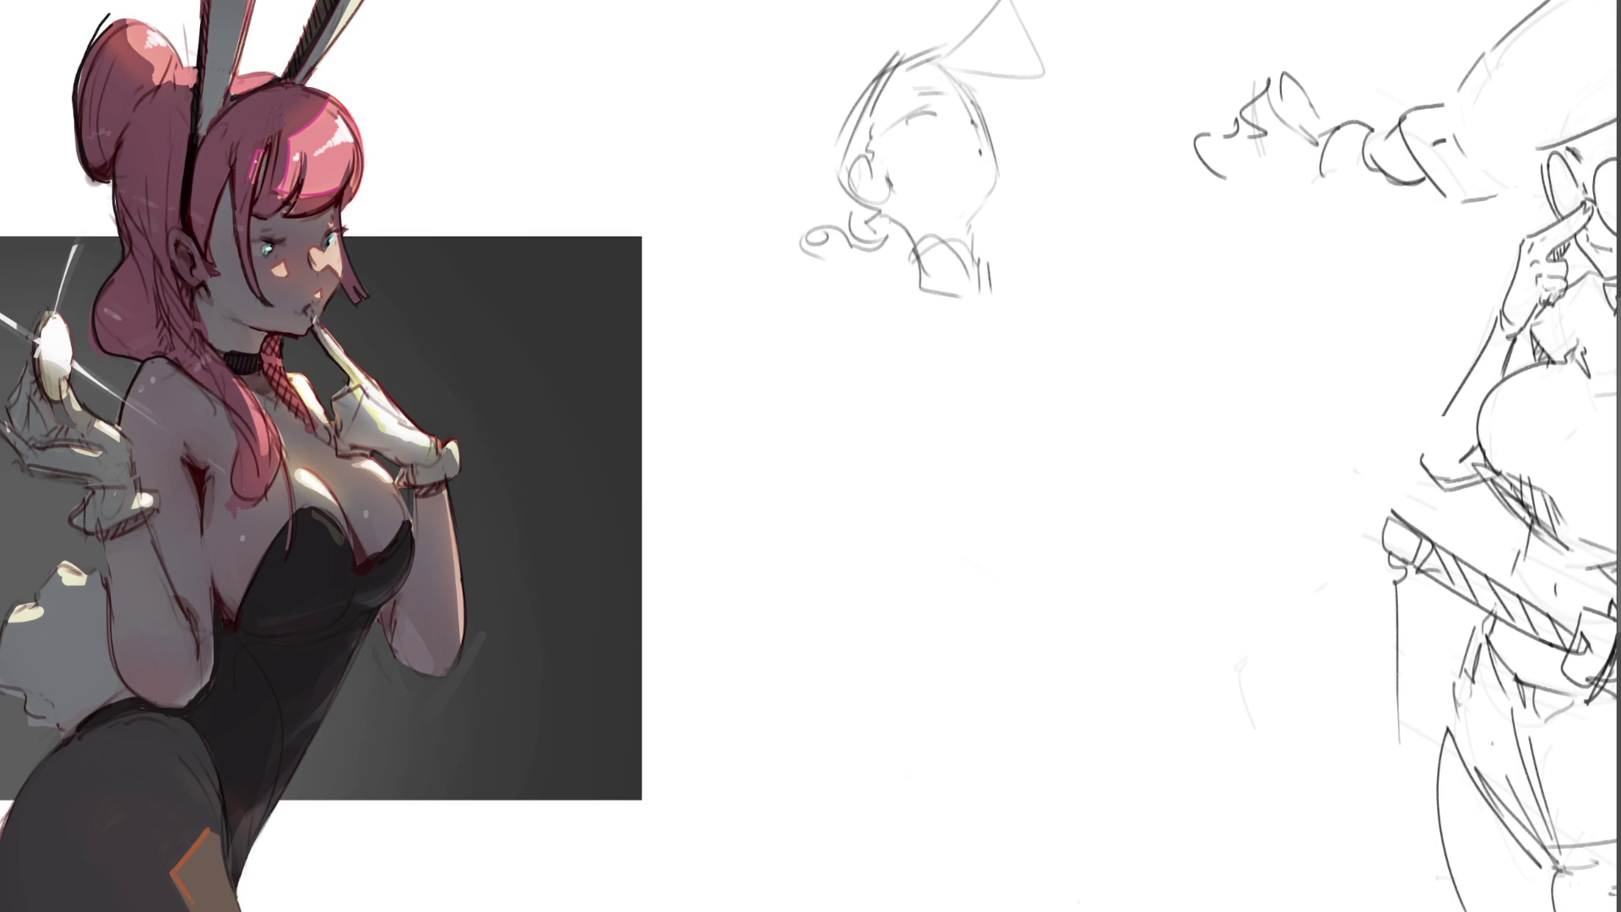
- Sketch the cap above the head and curly hair on both sides
{"action": "mouse_move", "coordinate": [864, 38]}
{"action": "left_mouse_down"}
{"action": "mouse_move", "coordinate": [900, 48]}
{"action": "mouse_move", "coordinate": [853, 76]}
{"action": "mouse_move", "coordinate": [892, 6]}
{"action": "left_mouse_up"}
{"action": "mouse_move", "coordinate": [901, 5]}
{"action": "left_mouse_down"}
{"action": "mouse_move", "coordinate": [929, 48]}
{"action": "mouse_move", "coordinate": [943, 41]}
{"action": "mouse_move", "coordinate": [822, 118]}
{"action": "mouse_move", "coordinate": [844, 233]}
{"action": "left_mouse_up"}
{"action": "mouse_move", "coordinate": [882, 224]}
{"action": "left_mouse_down"}
{"action": "mouse_move", "coordinate": [863, 262]}
{"action": "mouse_move", "coordinate": [888, 261]}
{"action": "left_mouse_up"}
{"action": "mouse_move", "coordinate": [900, 249]}
{"action": "left_mouse_down"}
{"action": "mouse_move", "coordinate": [894, 287]}
{"action": "mouse_move", "coordinate": [818, 346]}
{"action": "mouse_move", "coordinate": [758, 356]}
{"action": "mouse_move", "coordinate": [705, 319]}
{"action": "mouse_move", "coordinate": [743, 285]}
{"action": "mouse_move", "coordinate": [711, 299]}
{"action": "mouse_move", "coordinate": [719, 229]}
{"action": "mouse_move", "coordinate": [794, 257]}
{"action": "mouse_move", "coordinate": [820, 233]}
{"action": "left_mouse_up"}
{"action": "mouse_move", "coordinate": [1004, 216]}
{"action": "left_mouse_down"}
{"action": "mouse_move", "coordinate": [1015, 228]}
{"action": "mouse_move", "coordinate": [1034, 203]}
{"action": "left_mouse_up"}
{"action": "left_click_drag", "start_coordinate": [1055, 196], "coordinate": [1063, 207]}
{"action": "mouse_move", "coordinate": [1082, 138]}
{"action": "left_mouse_down"}
{"action": "mouse_move", "coordinate": [1095, 169]}
{"action": "mouse_move", "coordinate": [1076, 219]}
{"action": "mouse_move", "coordinate": [1051, 223]}
{"action": "left_mouse_up"}
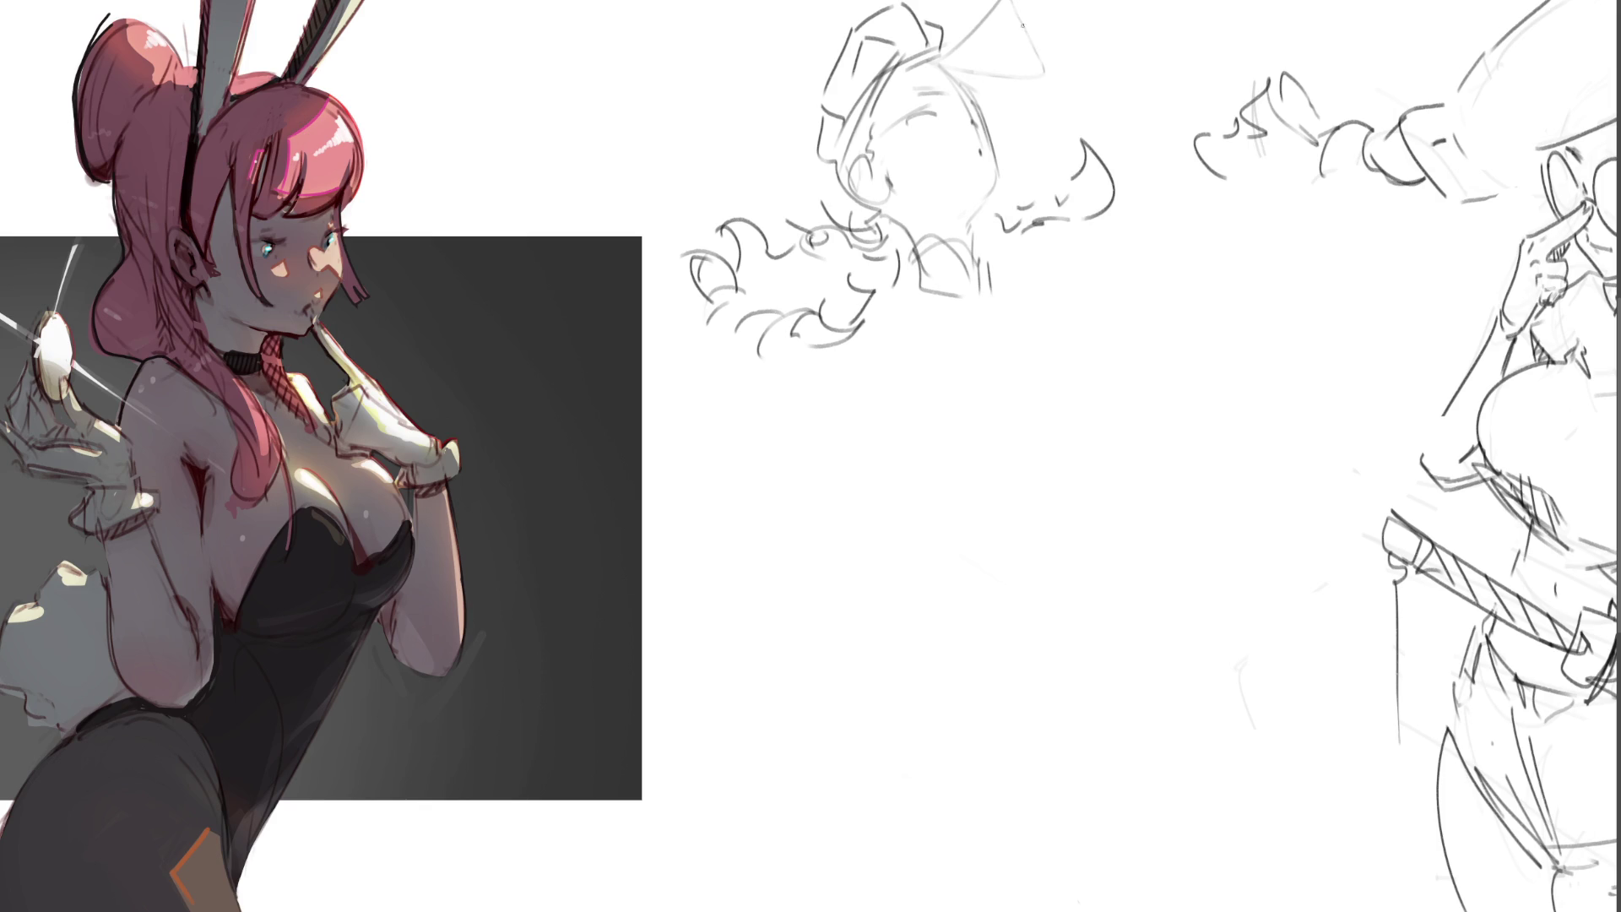
- Darken the cap lines and refine the ear, jaw and collar
{"action": "left_click_drag", "start_coordinate": [950, 48], "coordinate": [955, 66]}
{"action": "left_click_drag", "start_coordinate": [949, 57], "coordinate": [963, 80]}
{"action": "mouse_move", "coordinate": [914, 94]}
{"action": "left_mouse_down"}
{"action": "mouse_move", "coordinate": [950, 90]}
{"action": "mouse_move", "coordinate": [929, 113]}
{"action": "left_mouse_up"}
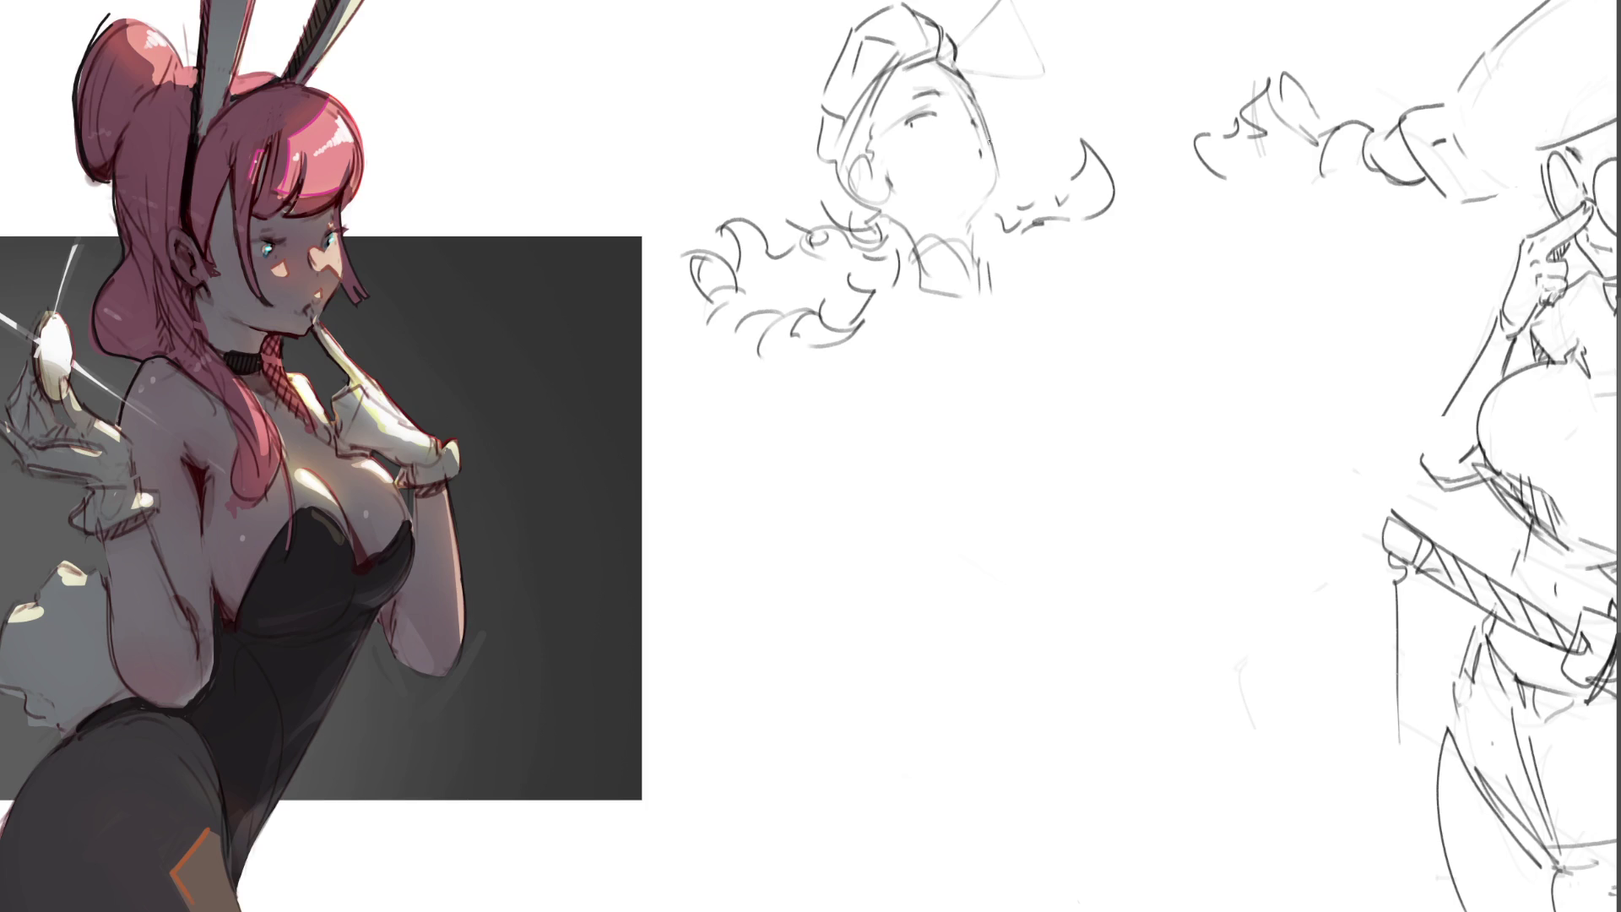
{"action": "mouse_move", "coordinate": [864, 165]}
{"action": "left_mouse_down"}
{"action": "mouse_move", "coordinate": [857, 190]}
{"action": "mouse_move", "coordinate": [882, 205]}
{"action": "mouse_move", "coordinate": [887, 184]}
{"action": "left_mouse_up"}
{"action": "mouse_move", "coordinate": [834, 161]}
{"action": "left_mouse_down"}
{"action": "mouse_move", "coordinate": [884, 226]}
{"action": "mouse_move", "coordinate": [887, 205]}
{"action": "mouse_move", "coordinate": [914, 264]}
{"action": "left_mouse_up"}
{"action": "left_click_drag", "start_coordinate": [1001, 173], "coordinate": [976, 260]}
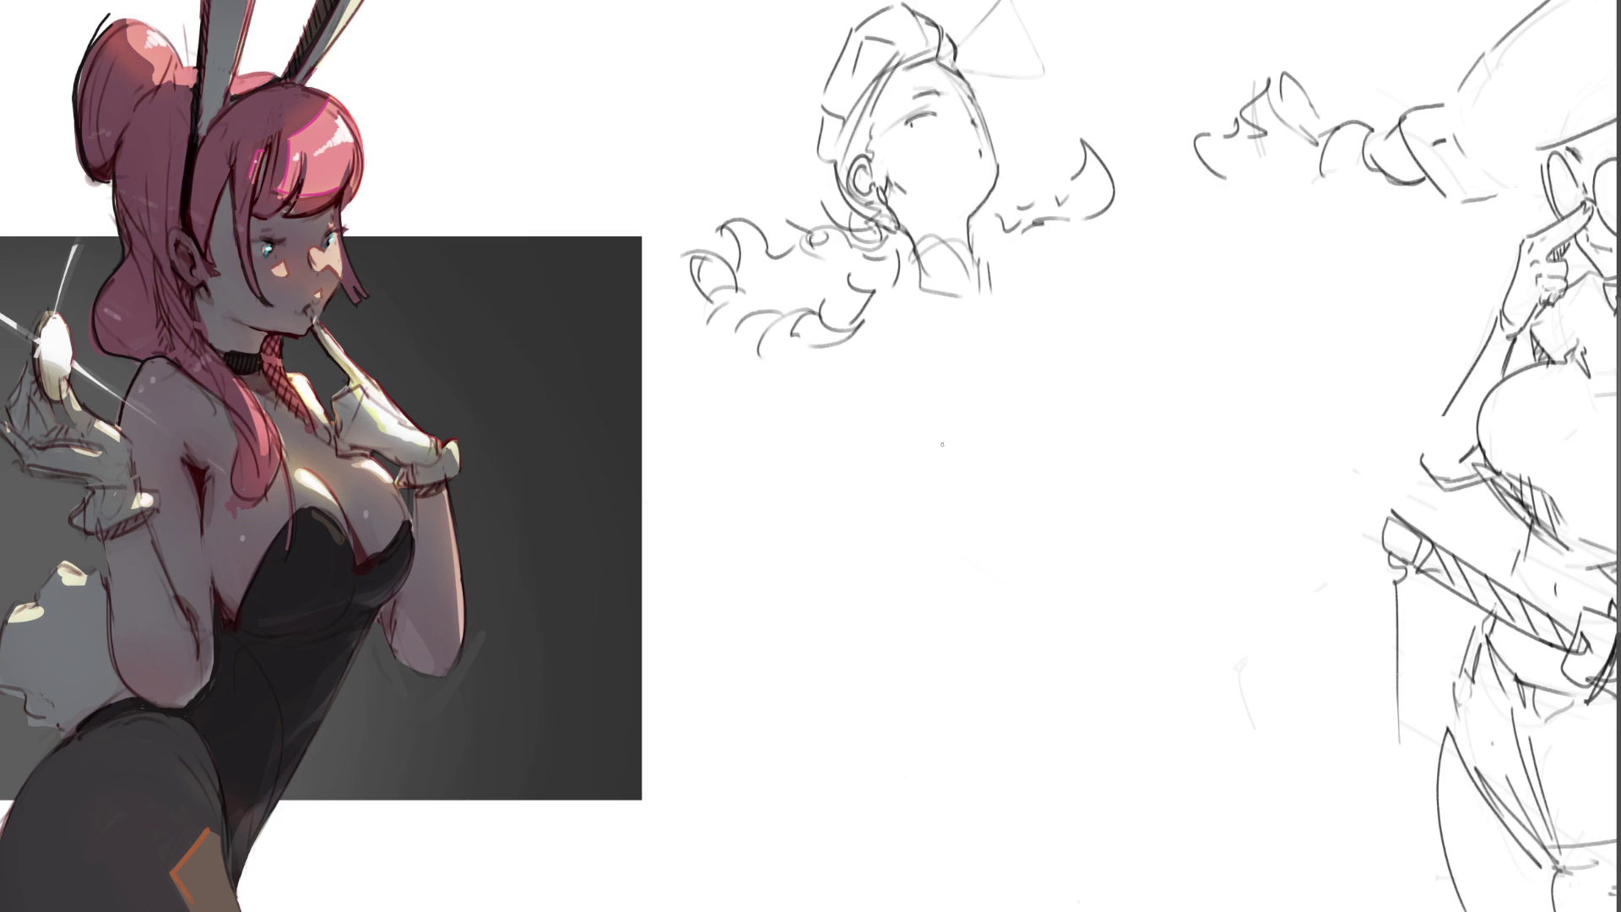
{"action": "mouse_move", "coordinate": [917, 249]}
{"action": "left_mouse_down"}
{"action": "mouse_move", "coordinate": [917, 281]}
{"action": "mouse_move", "coordinate": [946, 232]}
{"action": "mouse_move", "coordinate": [978, 281]}
{"action": "mouse_move", "coordinate": [981, 252]}
{"action": "mouse_move", "coordinate": [981, 290]}
{"action": "mouse_move", "coordinate": [912, 300]}
{"action": "left_mouse_up"}
{"action": "key", "text": "ctrl+z"}
- Sketch the gun's rounded body box, long handle and hatched curved magazine
{"action": "mouse_move", "coordinate": [895, 478]}
{"action": "left_mouse_down"}
{"action": "mouse_move", "coordinate": [909, 539]}
{"action": "mouse_move", "coordinate": [988, 460]}
{"action": "mouse_move", "coordinate": [1080, 519]}
{"action": "mouse_move", "coordinate": [909, 540]}
{"action": "mouse_move", "coordinate": [777, 494]}
{"action": "mouse_move", "coordinate": [716, 516]}
{"action": "mouse_move", "coordinate": [890, 493]}
{"action": "left_mouse_up"}
{"action": "mouse_move", "coordinate": [718, 495]}
{"action": "left_mouse_down"}
{"action": "mouse_move", "coordinate": [684, 494]}
{"action": "mouse_move", "coordinate": [711, 506]}
{"action": "mouse_move", "coordinate": [702, 466]}
{"action": "mouse_move", "coordinate": [707, 487]}
{"action": "left_mouse_up"}
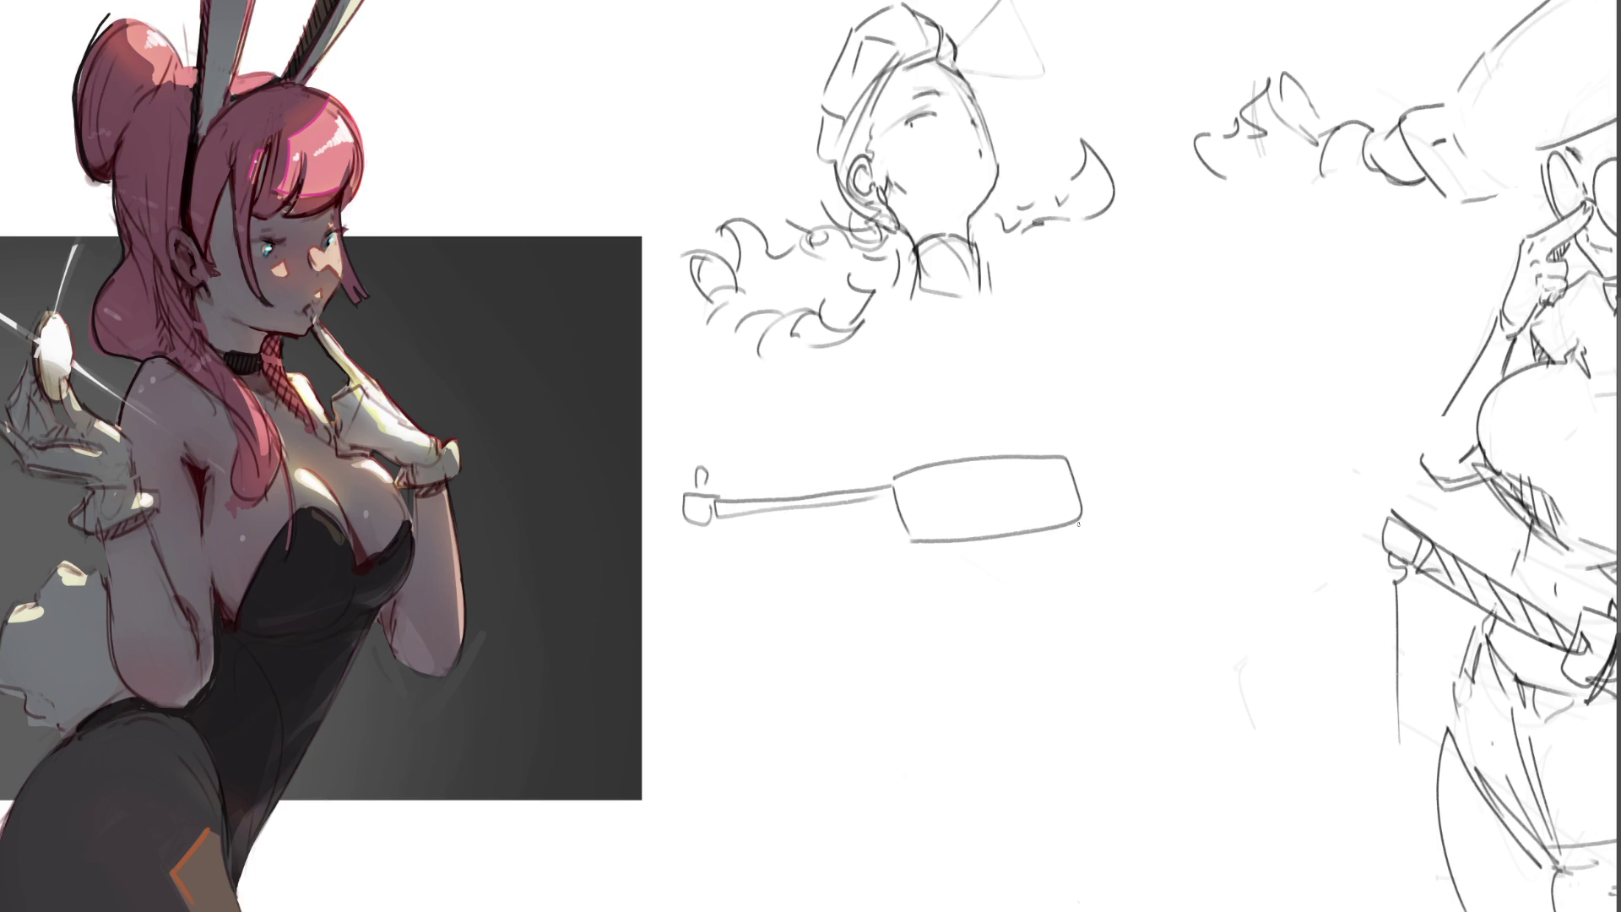
{"action": "mouse_move", "coordinate": [964, 537]}
{"action": "left_mouse_down"}
{"action": "mouse_move", "coordinate": [956, 601]}
{"action": "mouse_move", "coordinate": [1023, 632]}
{"action": "left_mouse_up"}
{"action": "mouse_move", "coordinate": [1043, 538]}
{"action": "left_mouse_down"}
{"action": "mouse_move", "coordinate": [1021, 629]}
{"action": "mouse_move", "coordinate": [1001, 624]}
{"action": "left_mouse_up"}
{"action": "left_click_drag", "start_coordinate": [962, 585], "coordinate": [1010, 576]}
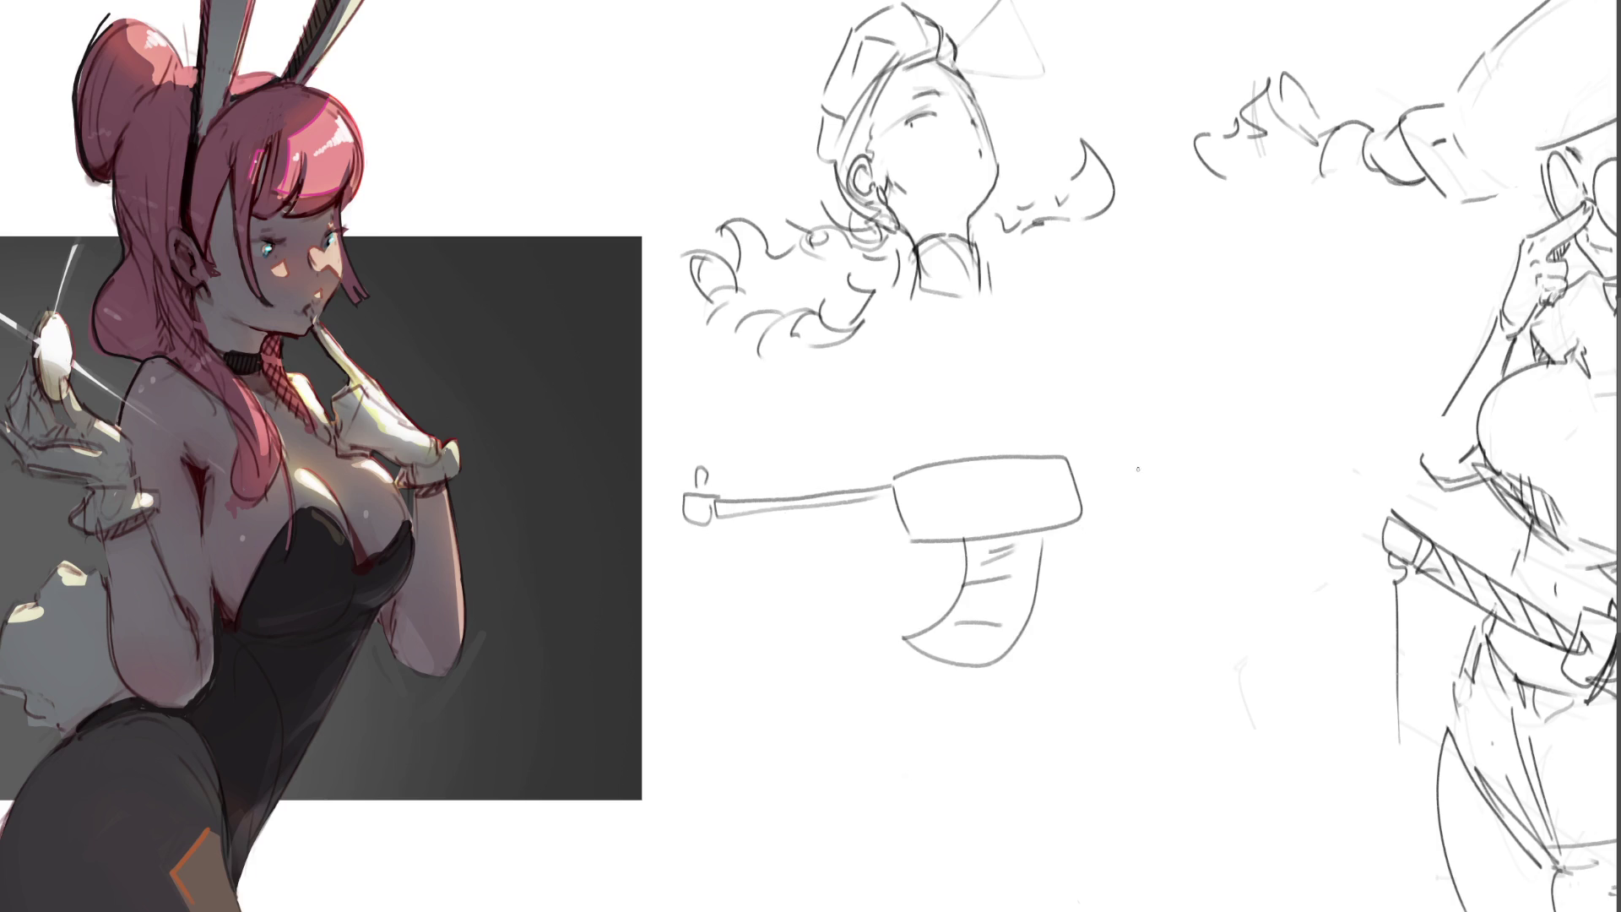
- Add a curly connector, pistol grip, barrel boxes and a capped post on top
{"action": "mouse_move", "coordinate": [1072, 457]}
{"action": "left_mouse_down"}
{"action": "mouse_move", "coordinate": [1092, 450]}
{"action": "mouse_move", "coordinate": [1153, 500]}
{"action": "mouse_move", "coordinate": [1160, 558]}
{"action": "mouse_move", "coordinate": [1213, 508]}
{"action": "mouse_move", "coordinate": [1191, 529]}
{"action": "left_mouse_up"}
{"action": "mouse_move", "coordinate": [1176, 512]}
{"action": "left_mouse_down"}
{"action": "mouse_move", "coordinate": [1173, 536]}
{"action": "mouse_move", "coordinate": [1204, 546]}
{"action": "mouse_move", "coordinate": [1238, 617]}
{"action": "left_mouse_up"}
{"action": "mouse_move", "coordinate": [1237, 517]}
{"action": "left_mouse_down"}
{"action": "mouse_move", "coordinate": [1266, 608]}
{"action": "mouse_move", "coordinate": [1253, 620]}
{"action": "left_mouse_up"}
{"action": "mouse_move", "coordinate": [1134, 436]}
{"action": "left_mouse_down"}
{"action": "mouse_move", "coordinate": [1132, 497]}
{"action": "mouse_move", "coordinate": [1258, 422]}
{"action": "left_mouse_up"}
{"action": "left_click_drag", "start_coordinate": [1249, 439], "coordinate": [1255, 503]}
{"action": "mouse_move", "coordinate": [1258, 422]}
{"action": "left_mouse_down"}
{"action": "mouse_move", "coordinate": [1355, 409]}
{"action": "mouse_move", "coordinate": [1313, 503]}
{"action": "left_mouse_up"}
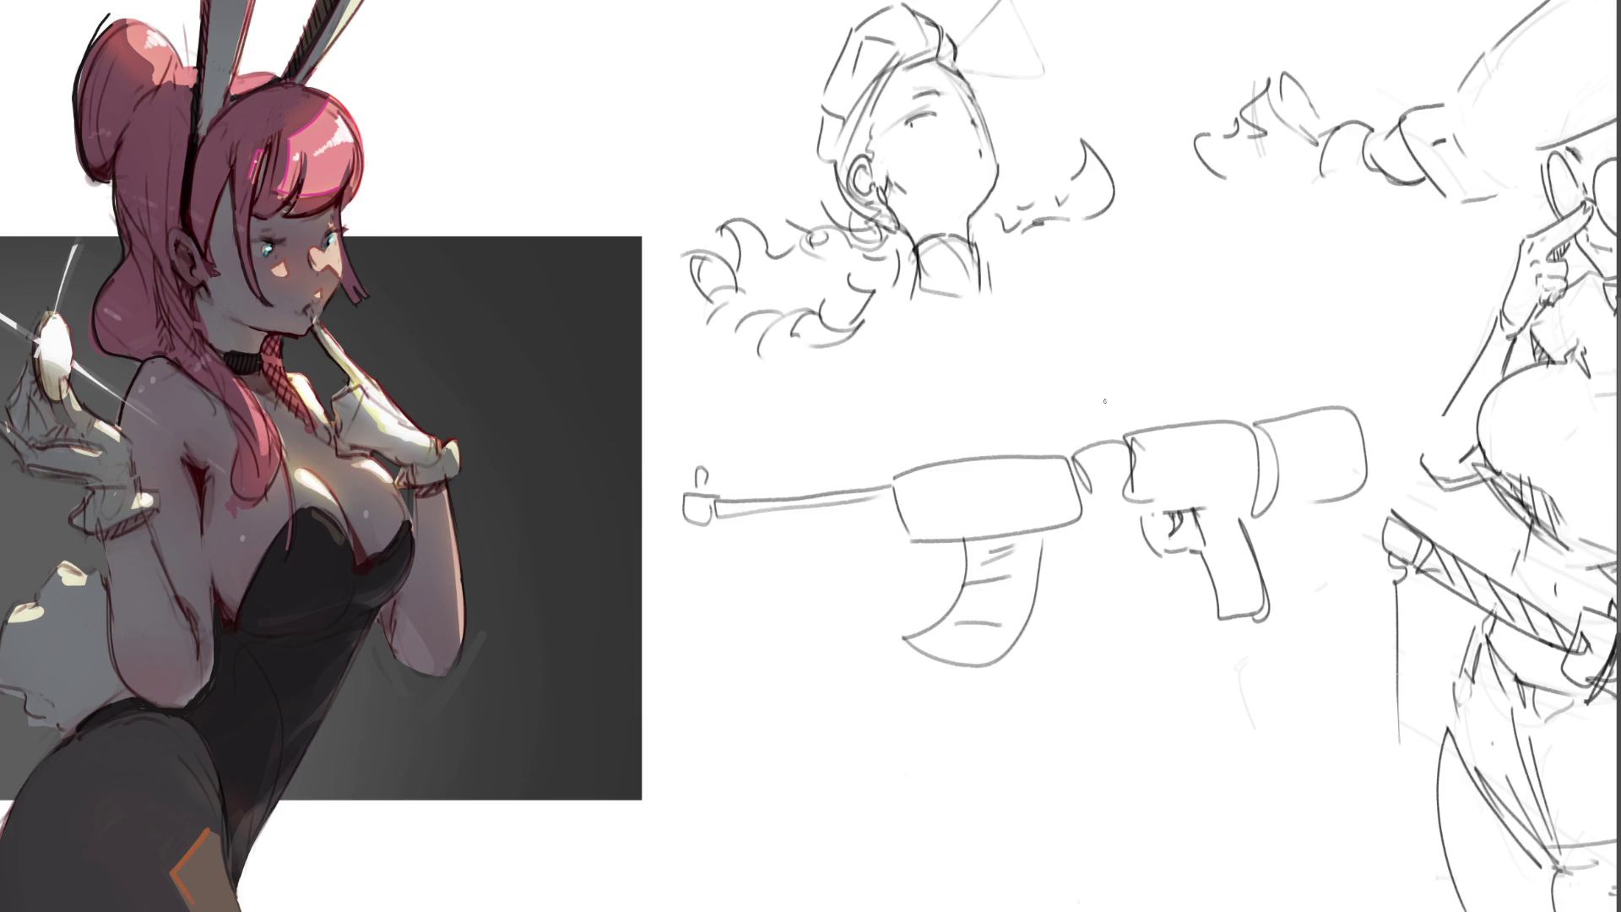
{"action": "mouse_move", "coordinate": [1160, 387]}
{"action": "left_mouse_down"}
{"action": "mouse_move", "coordinate": [1158, 417]}
{"action": "mouse_move", "coordinate": [1146, 382]}
{"action": "mouse_move", "coordinate": [1179, 387]}
{"action": "left_mouse_up"}
{"action": "mouse_move", "coordinate": [1357, 408]}
{"action": "left_mouse_down"}
{"action": "mouse_move", "coordinate": [1383, 446]}
{"action": "mouse_move", "coordinate": [1370, 485]}
{"action": "left_mouse_up"}
- Lasso the gun, scale it down beside the head, deselect, and mark below the face
{"action": "mouse_move", "coordinate": [1225, 349]}
{"action": "left_mouse_down"}
{"action": "mouse_move", "coordinate": [564, 407]}
{"action": "mouse_move", "coordinate": [1414, 268]}
{"action": "mouse_move", "coordinate": [1275, 271]}
{"action": "left_mouse_up"}
{"action": "key", "text": "ctrl+t"}
{"action": "left_click_drag", "start_coordinate": [1168, 276], "coordinate": [1165, 524]}
{"action": "mouse_move", "coordinate": [1137, 627]}
{"action": "left_mouse_down"}
{"action": "mouse_move", "coordinate": [1335, 357]}
{"action": "mouse_move", "coordinate": [1349, 290]}
{"action": "left_mouse_up"}
{"action": "key", "text": "Return"}
{"action": "key", "text": "ctrl+d"}
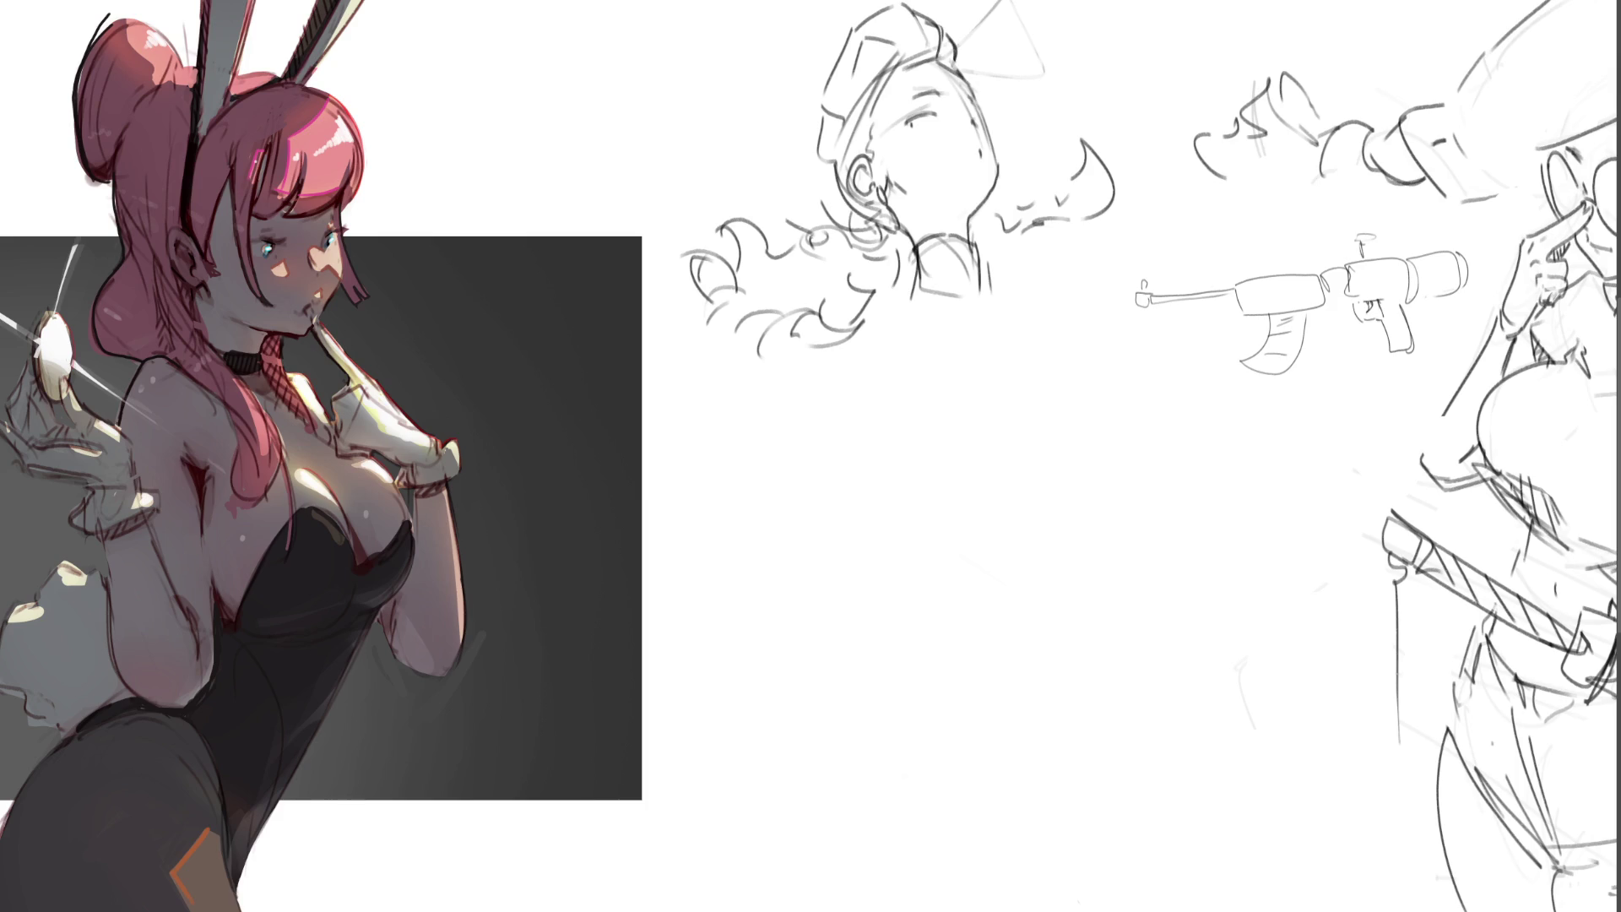
{"action": "mouse_move", "coordinate": [903, 285]}
{"action": "left_mouse_down"}
{"action": "mouse_move", "coordinate": [894, 294]}
{"action": "mouse_move", "coordinate": [973, 326]}
{"action": "left_mouse_up"}
- Sketch the open jacket edges from the collar, the right shoulder and curves below the hair
{"action": "left_click_drag", "start_coordinate": [998, 285], "coordinate": [992, 483]}
{"action": "left_click_drag", "start_coordinate": [972, 321], "coordinate": [990, 545]}
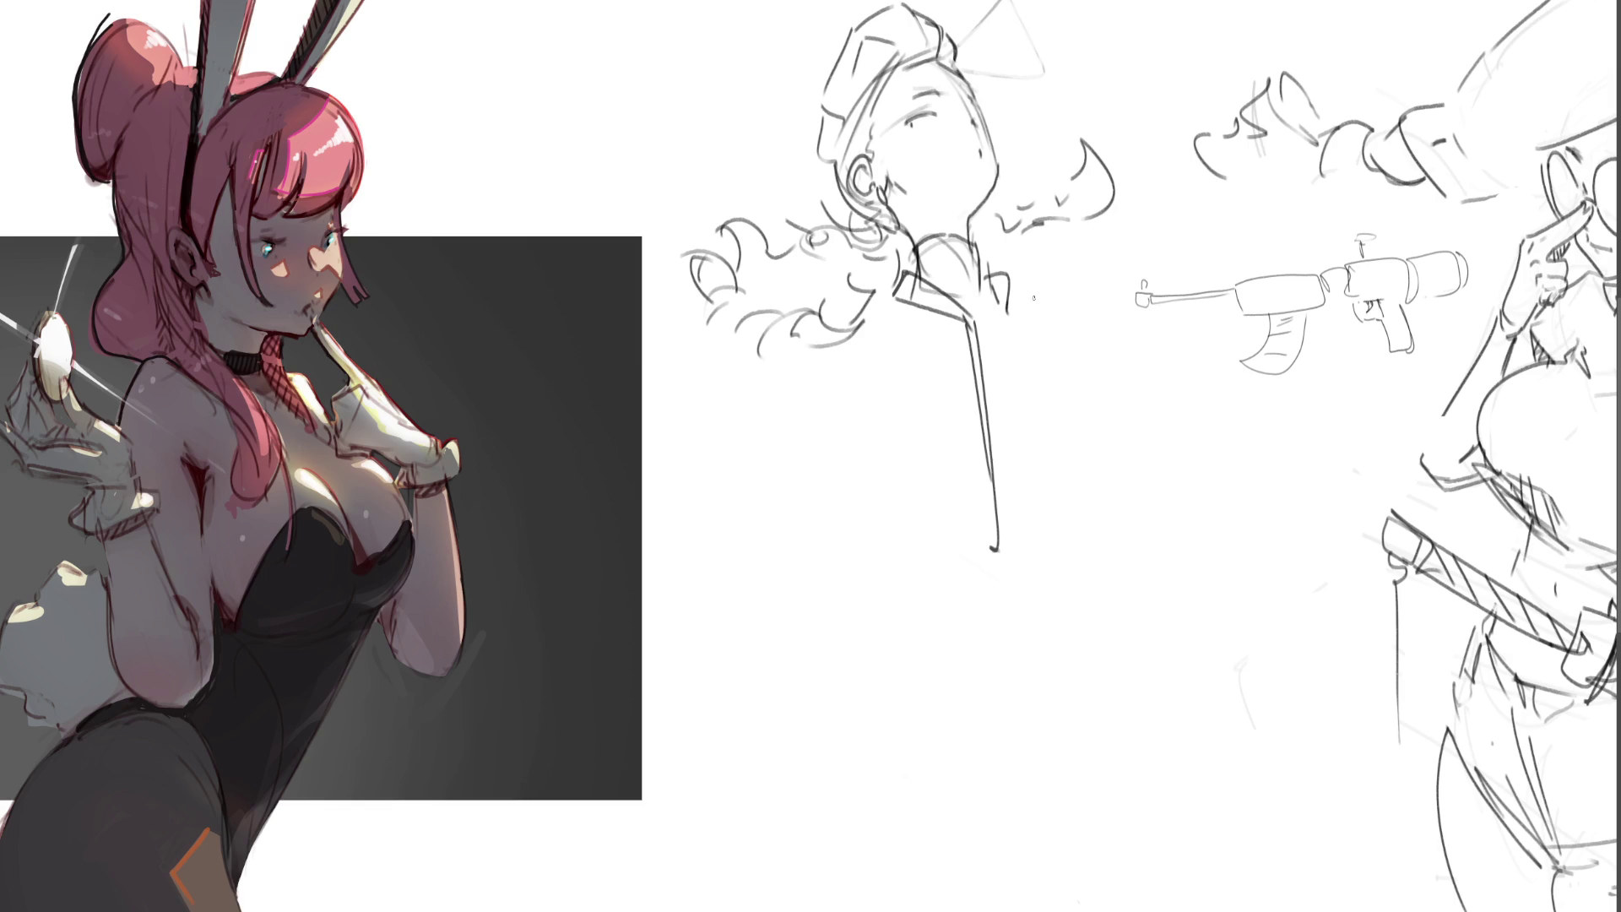
{"action": "mouse_move", "coordinate": [1011, 314]}
{"action": "left_mouse_down"}
{"action": "mouse_move", "coordinate": [1081, 368]}
{"action": "mouse_move", "coordinate": [1126, 511]}
{"action": "left_mouse_up"}
{"action": "left_click_drag", "start_coordinate": [1084, 375], "coordinate": [1132, 513]}
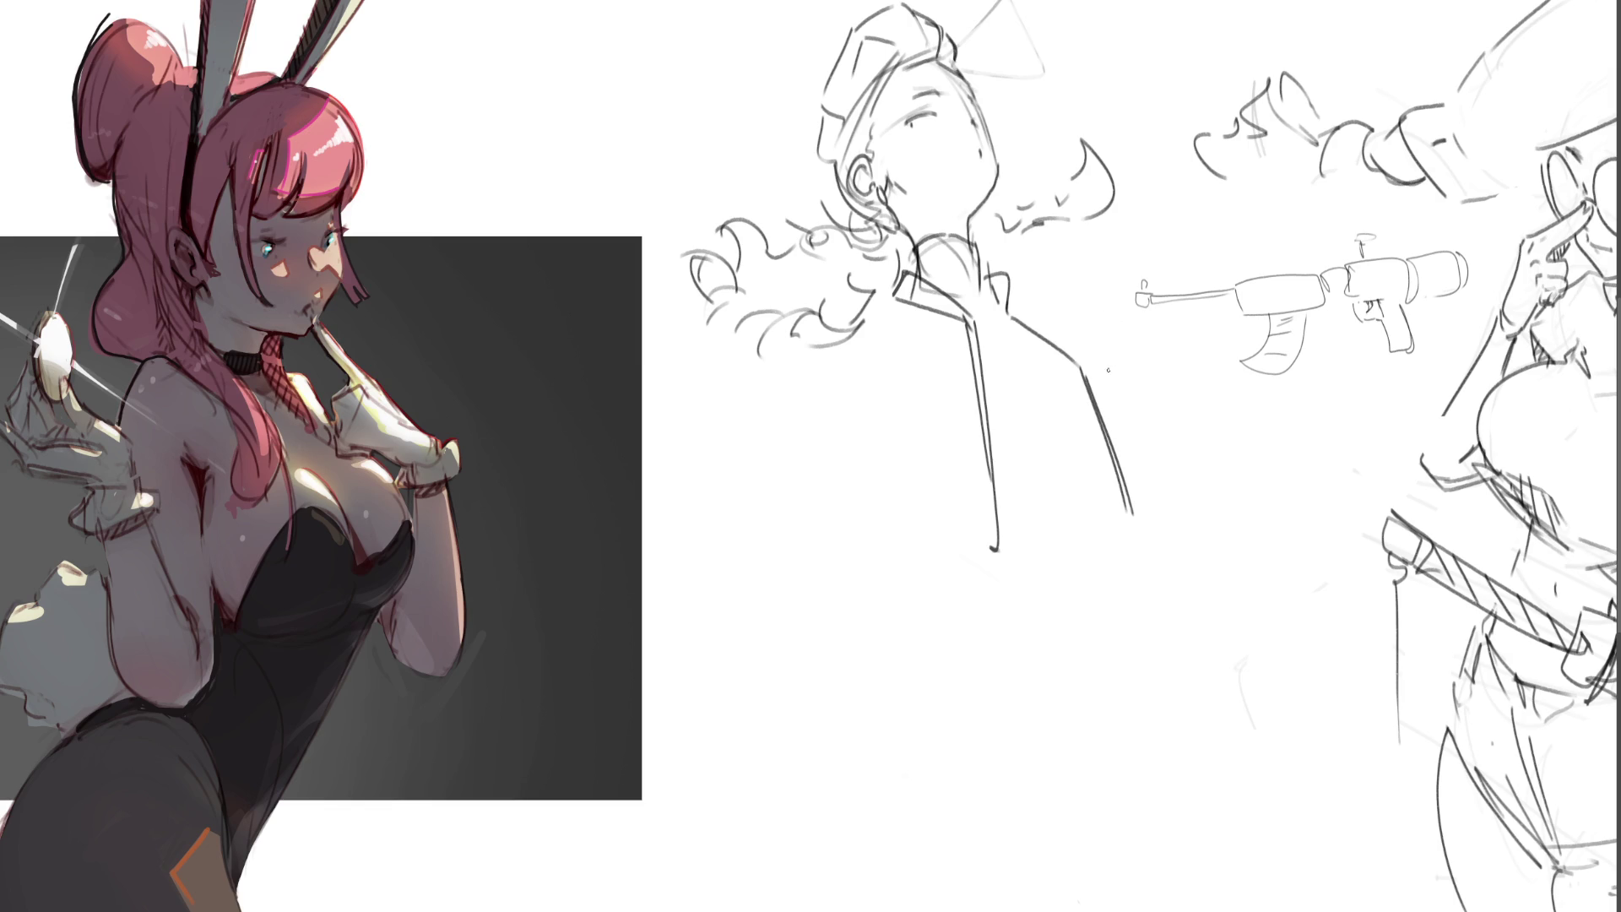
{"action": "left_click_drag", "start_coordinate": [994, 547], "coordinate": [877, 591]}
{"action": "left_click_drag", "start_coordinate": [1128, 511], "coordinate": [1155, 542]}
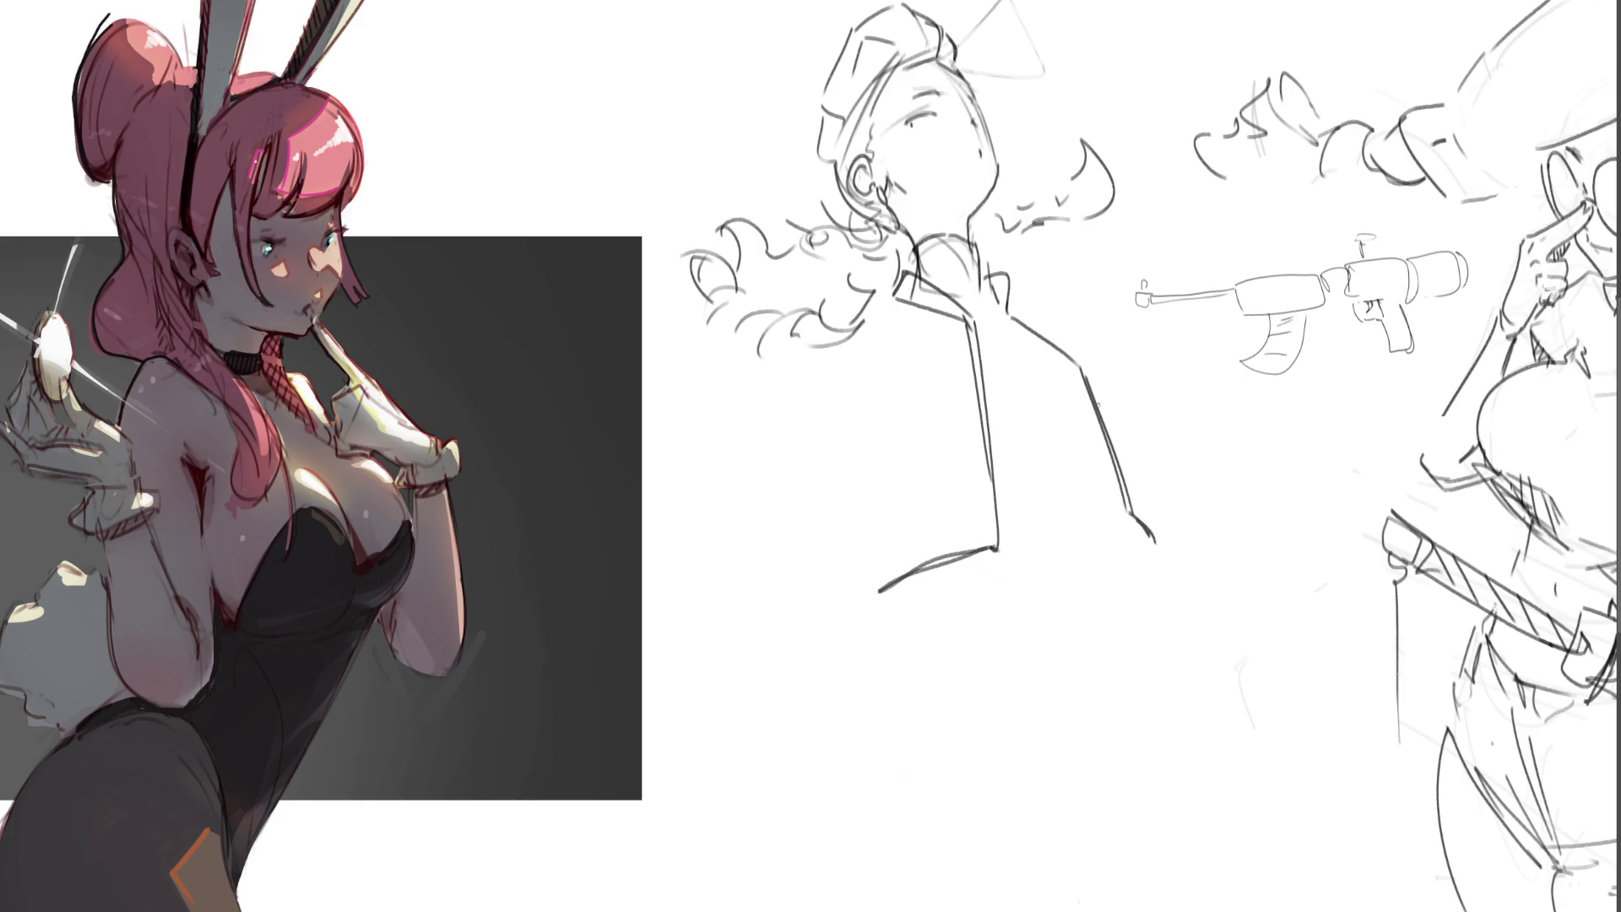
{"action": "mouse_move", "coordinate": [993, 483]}
{"action": "left_mouse_down"}
{"action": "mouse_move", "coordinate": [1068, 464]}
{"action": "mouse_move", "coordinate": [1091, 412]}
{"action": "left_mouse_up"}
{"action": "left_click_drag", "start_coordinate": [1010, 291], "coordinate": [1109, 382]}
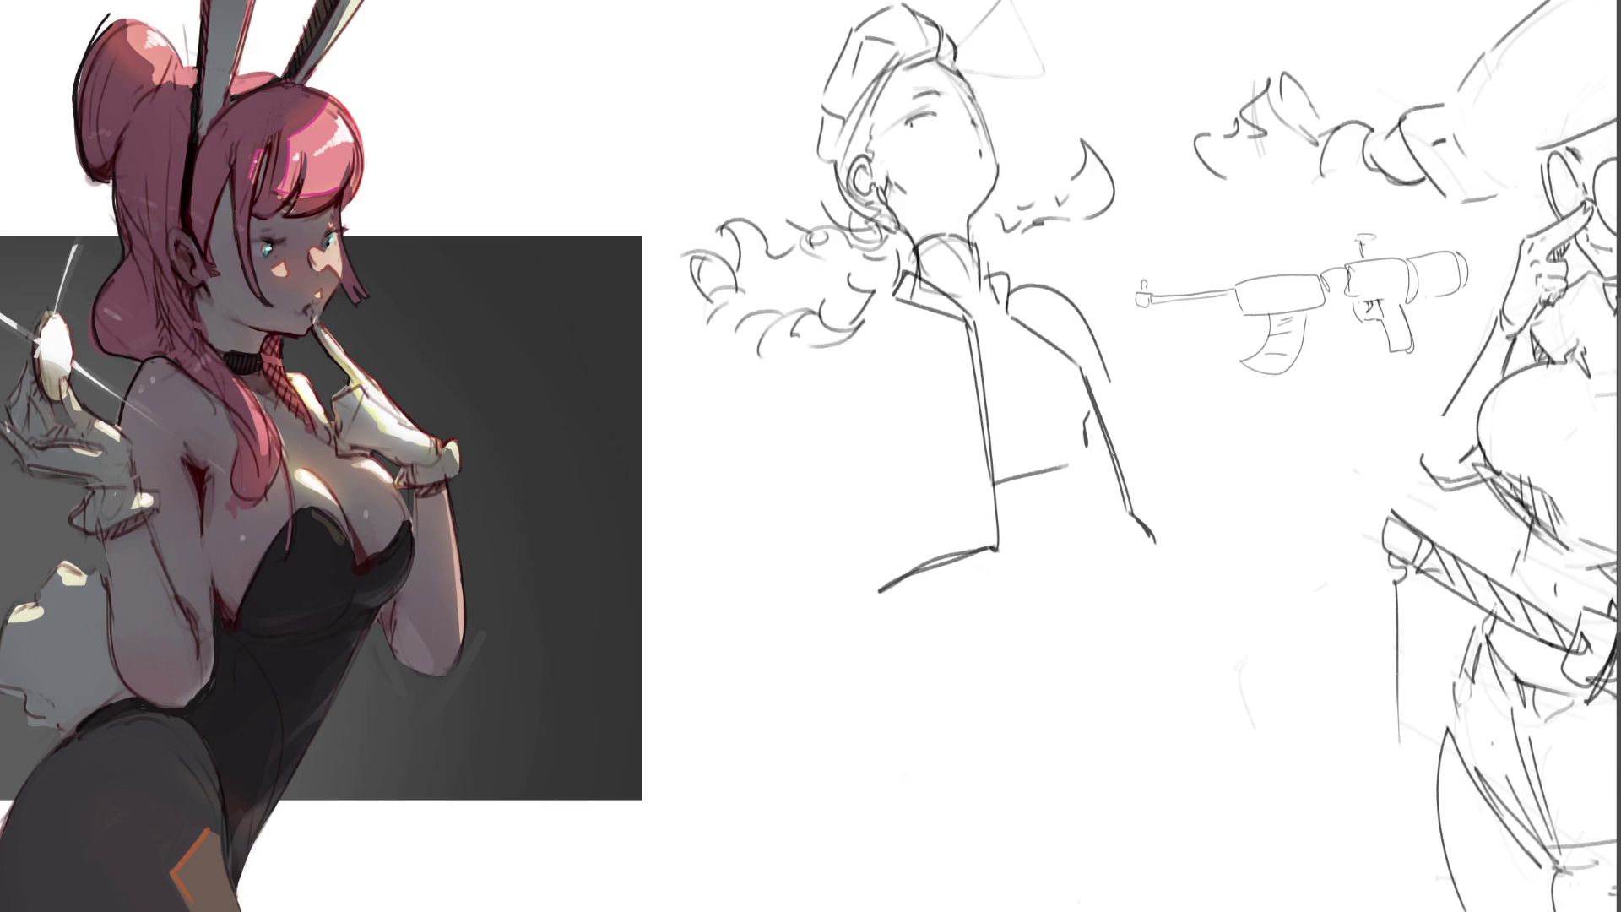
{"action": "left_click_drag", "start_coordinate": [886, 295], "coordinate": [790, 382]}
{"action": "mouse_move", "coordinate": [828, 305]}
{"action": "left_mouse_down"}
{"action": "mouse_move", "coordinate": [871, 423]}
{"action": "mouse_move", "coordinate": [854, 562]}
{"action": "left_mouse_up"}
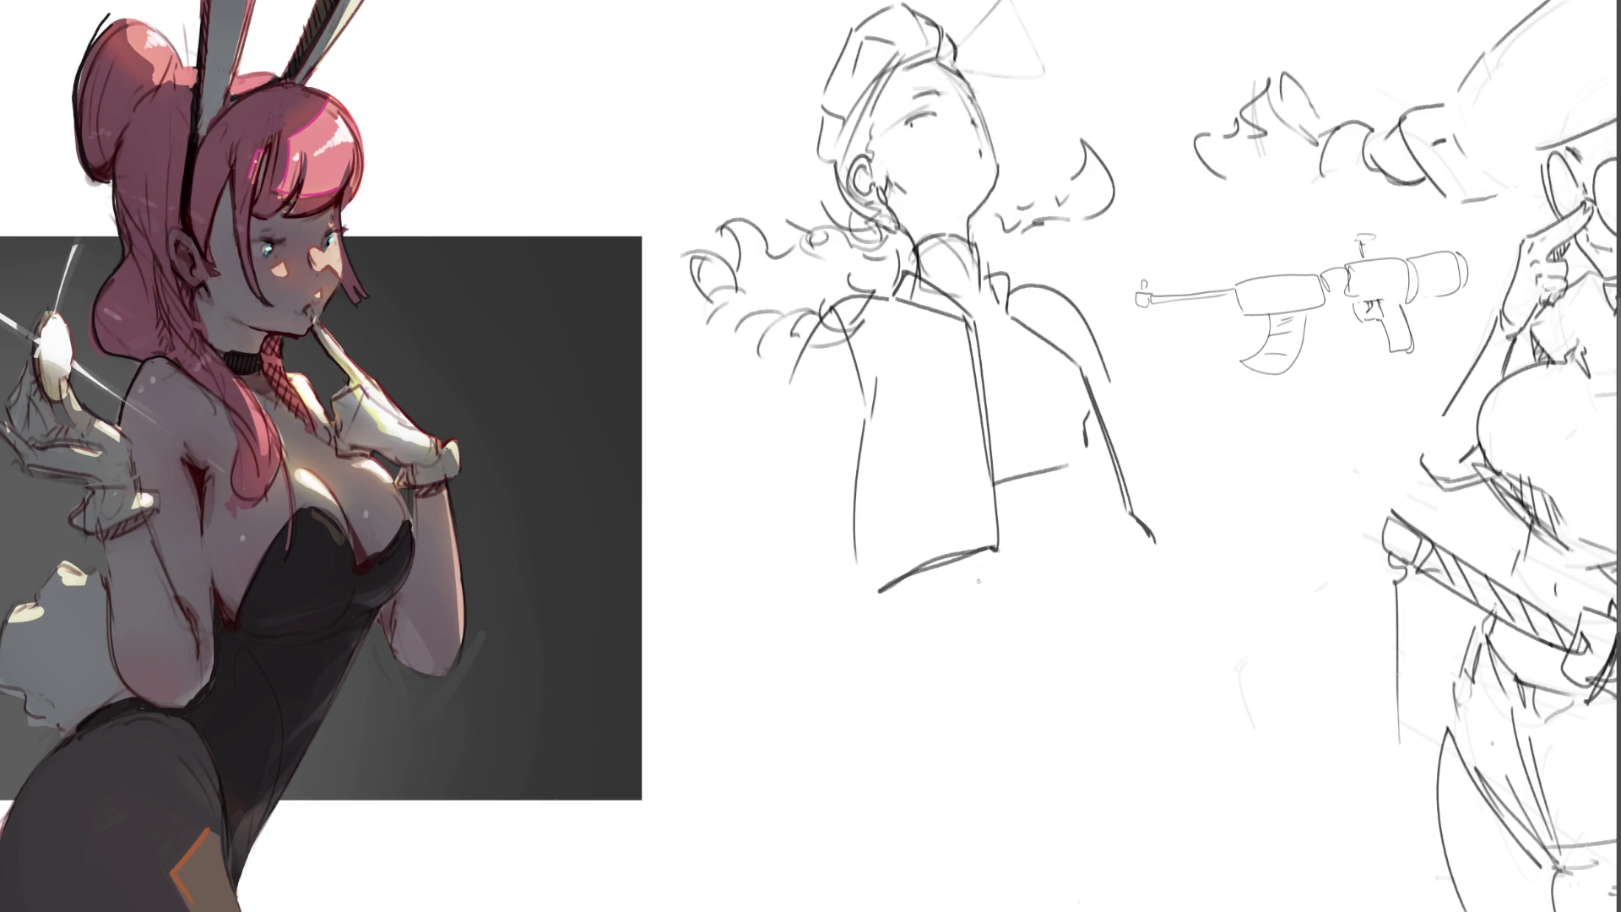
- Draw the jacket's side and bottom hem, then vertical leg lines beneath it
{"action": "left_click_drag", "start_coordinate": [998, 435], "coordinate": [1083, 408]}
{"action": "mouse_move", "coordinate": [1091, 457]}
{"action": "left_mouse_down"}
{"action": "mouse_move", "coordinate": [1083, 579]}
{"action": "mouse_move", "coordinate": [1049, 563]}
{"action": "left_mouse_up"}
{"action": "mouse_move", "coordinate": [954, 562]}
{"action": "left_mouse_down"}
{"action": "mouse_move", "coordinate": [1082, 581]}
{"action": "mouse_move", "coordinate": [1105, 659]}
{"action": "left_mouse_up"}
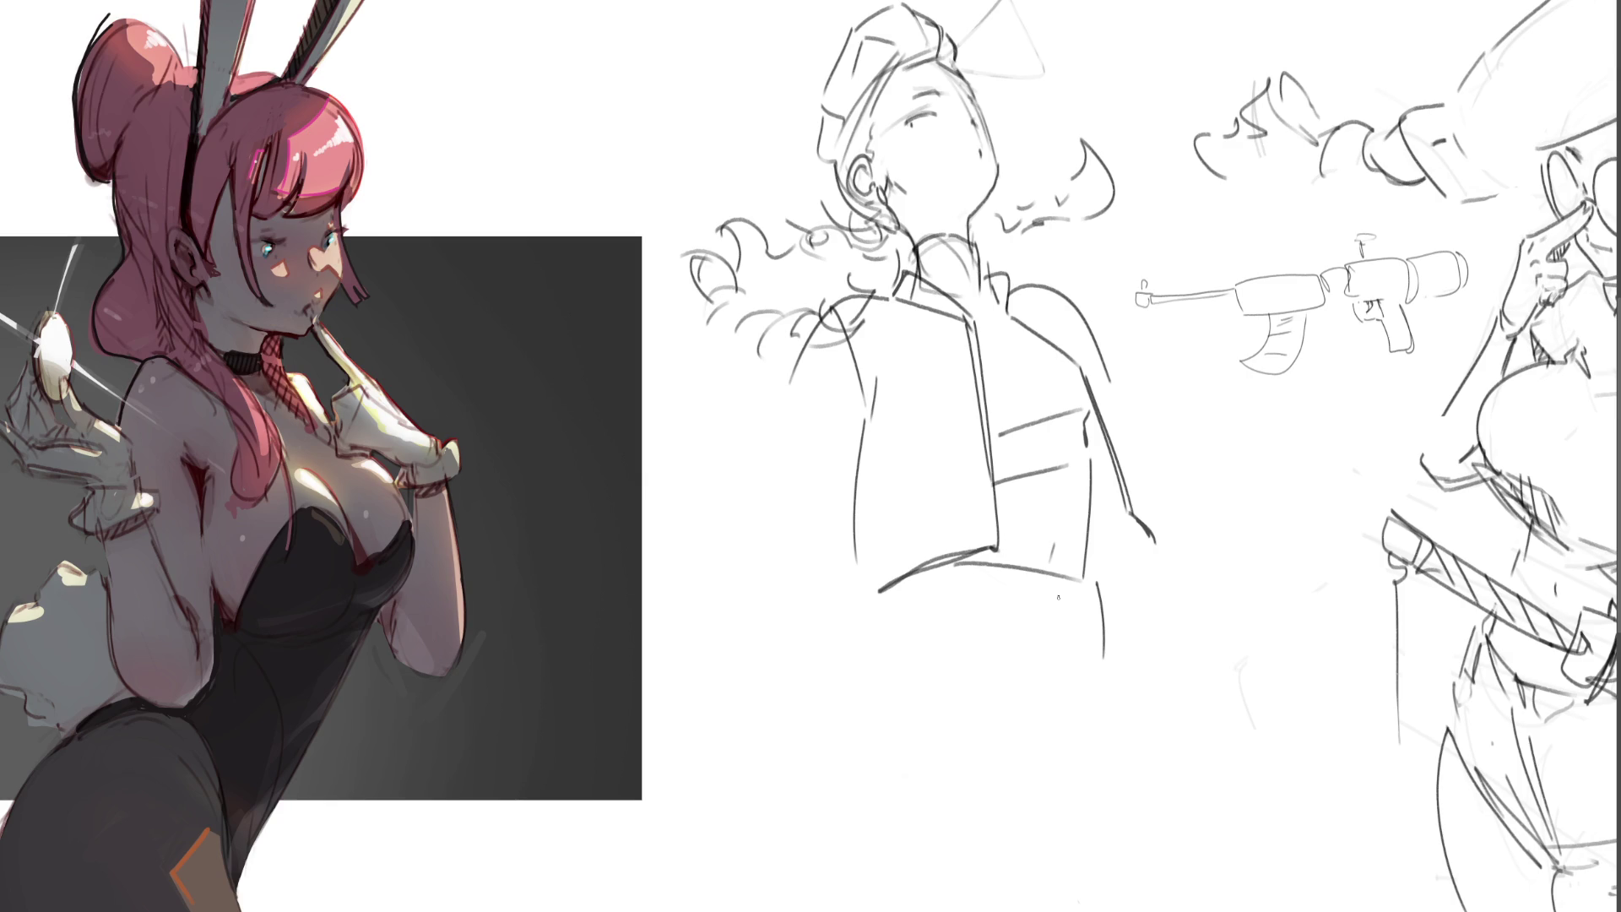
{"action": "left_click_drag", "start_coordinate": [1061, 580], "coordinate": [1067, 633]}
{"action": "left_click_drag", "start_coordinate": [1062, 628], "coordinate": [1070, 771]}
{"action": "left_click_drag", "start_coordinate": [863, 618], "coordinate": [1053, 627]}
- Sketch the shorts' waistband, sides, curved hem, pocket detail and turned-up right cuff
{"action": "key", "text": "ctrl+z"}
{"action": "left_click_drag", "start_coordinate": [885, 606], "coordinate": [1090, 633]}
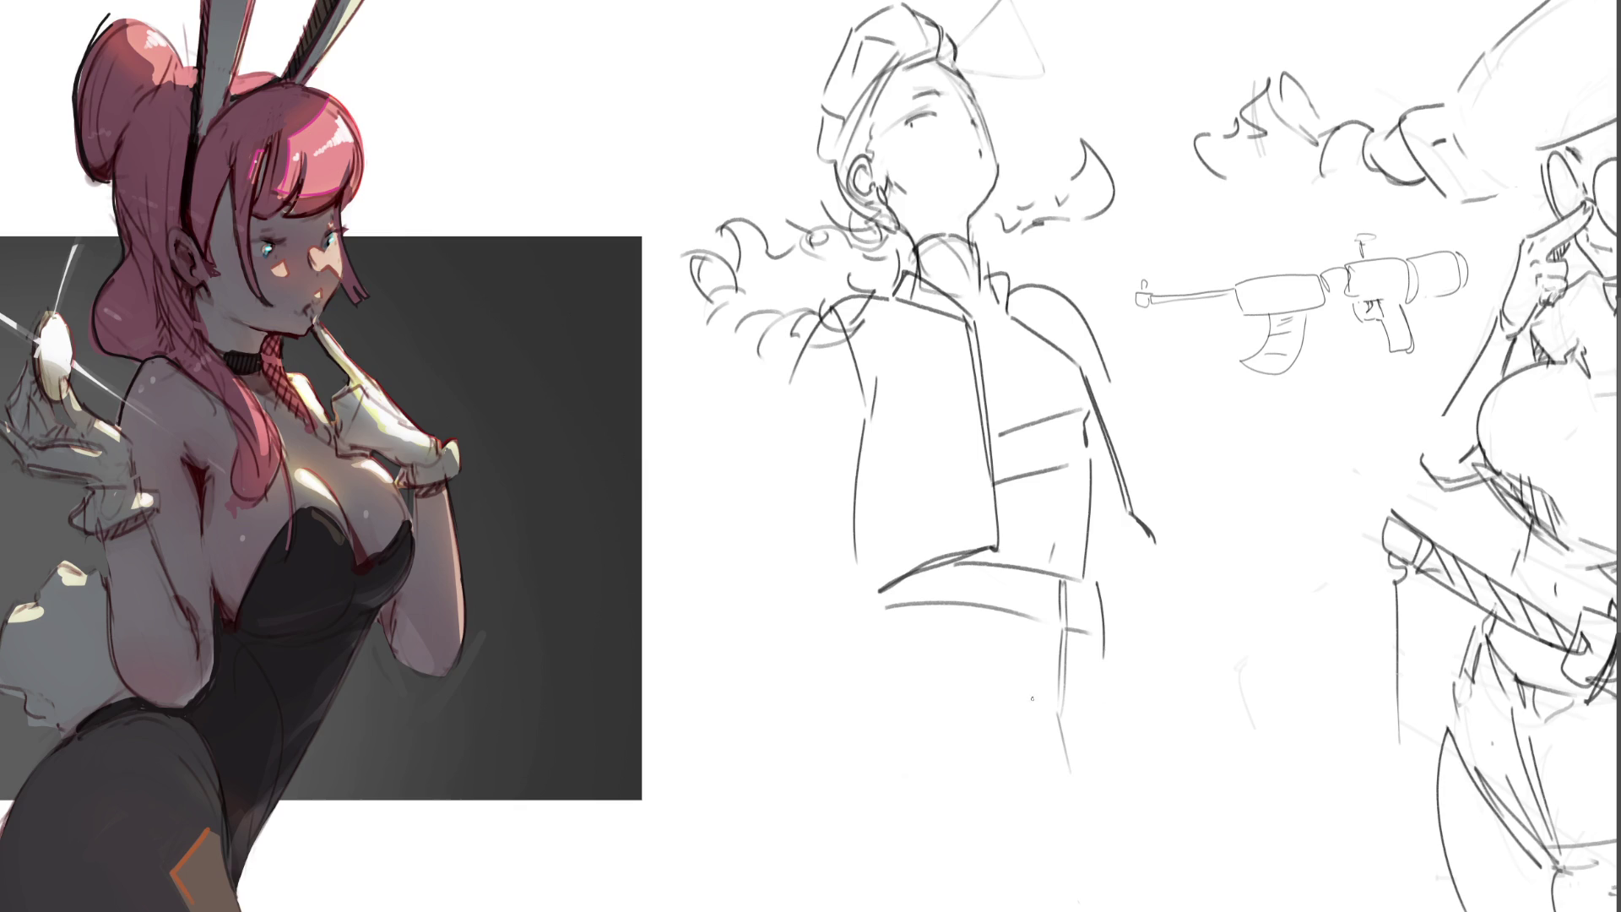
{"action": "mouse_move", "coordinate": [926, 636]}
{"action": "left_mouse_down"}
{"action": "mouse_move", "coordinate": [1012, 648]}
{"action": "mouse_move", "coordinate": [1020, 675]}
{"action": "mouse_move", "coordinate": [1106, 672]}
{"action": "mouse_move", "coordinate": [1097, 691]}
{"action": "mouse_move", "coordinate": [1112, 676]}
{"action": "left_mouse_up"}
{"action": "mouse_move", "coordinate": [890, 597]}
{"action": "left_mouse_down"}
{"action": "mouse_move", "coordinate": [820, 775]}
{"action": "mouse_move", "coordinate": [1060, 806]}
{"action": "left_mouse_up"}
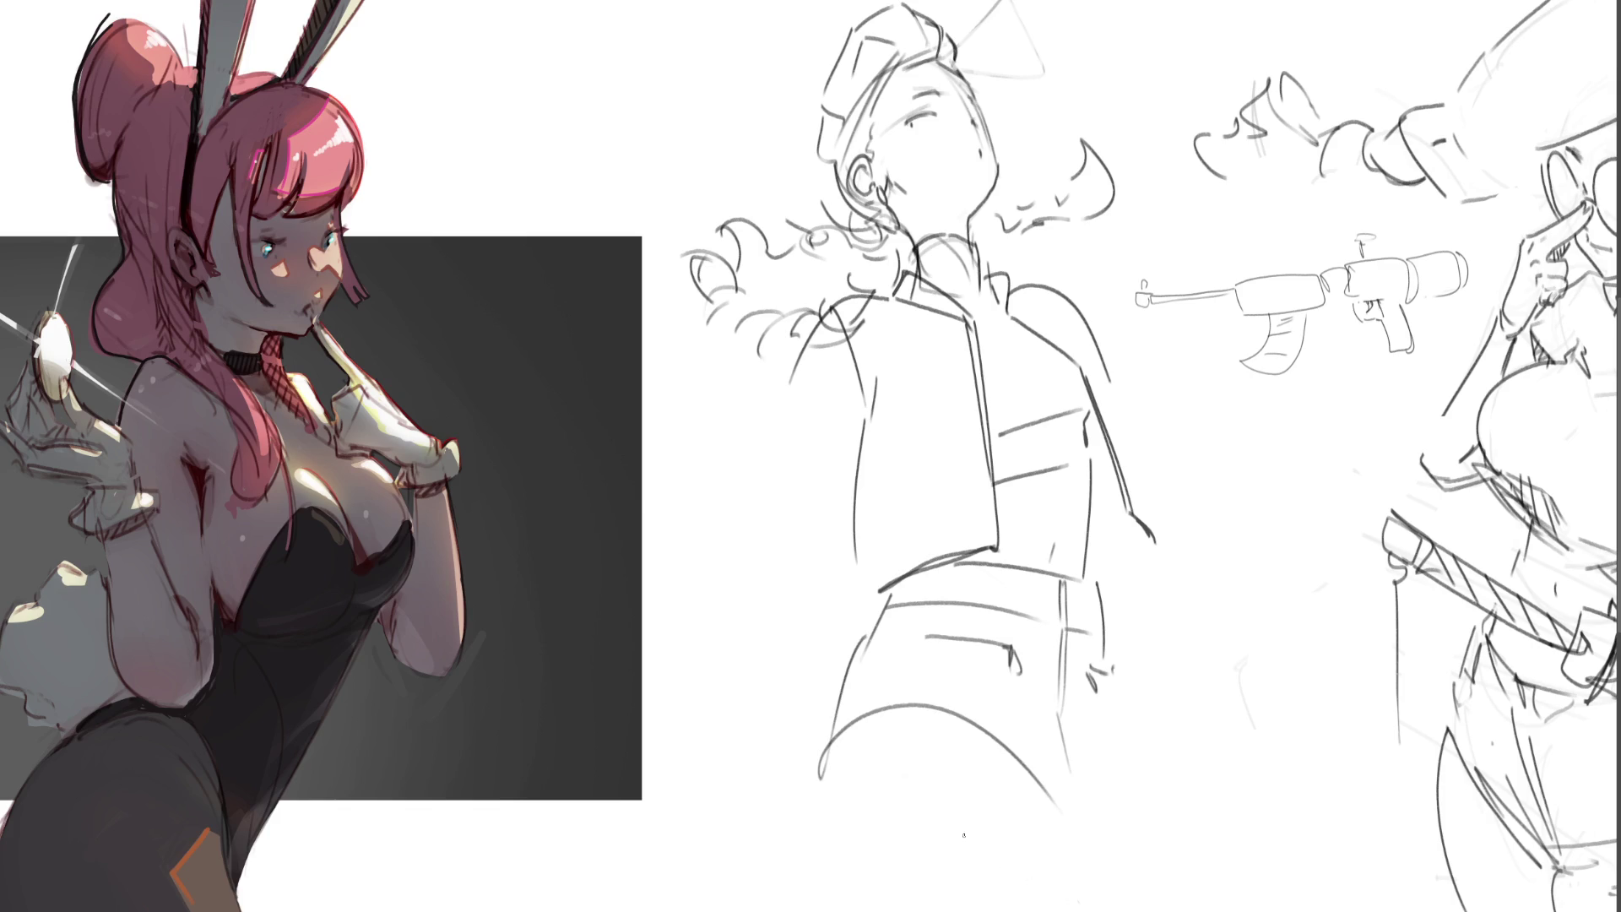
{"action": "left_click_drag", "start_coordinate": [818, 771], "coordinate": [1109, 796]}
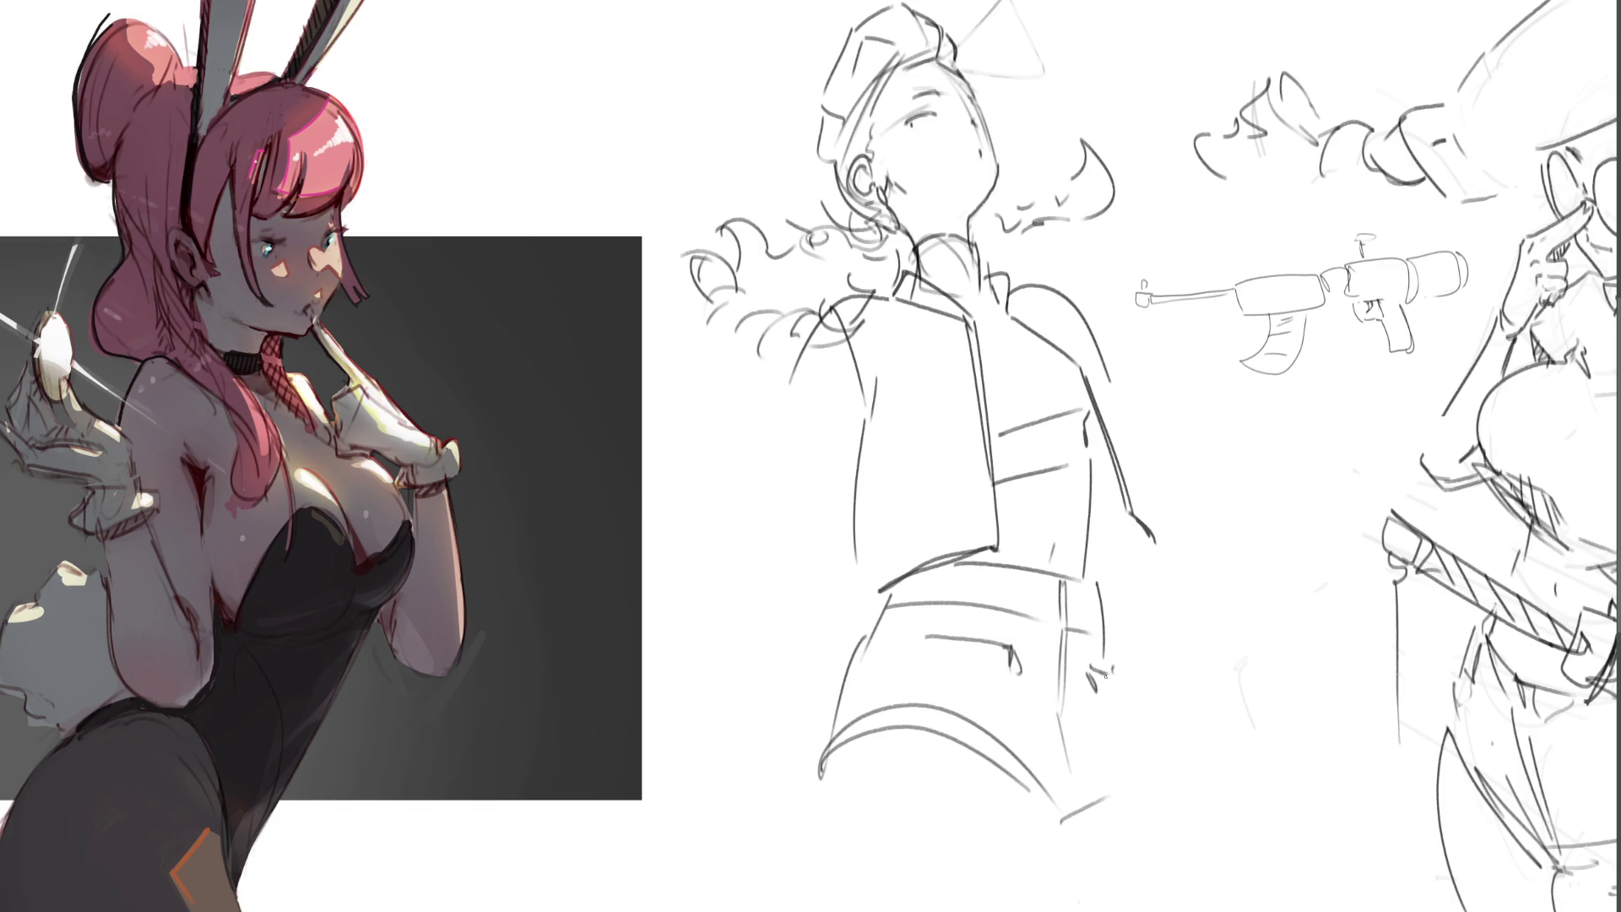
{"action": "left_click_drag", "start_coordinate": [1042, 754], "coordinate": [1057, 806]}
{"action": "left_click_drag", "start_coordinate": [1128, 660], "coordinate": [1178, 765]}
{"action": "left_click_drag", "start_coordinate": [1102, 807], "coordinate": [1131, 817]}
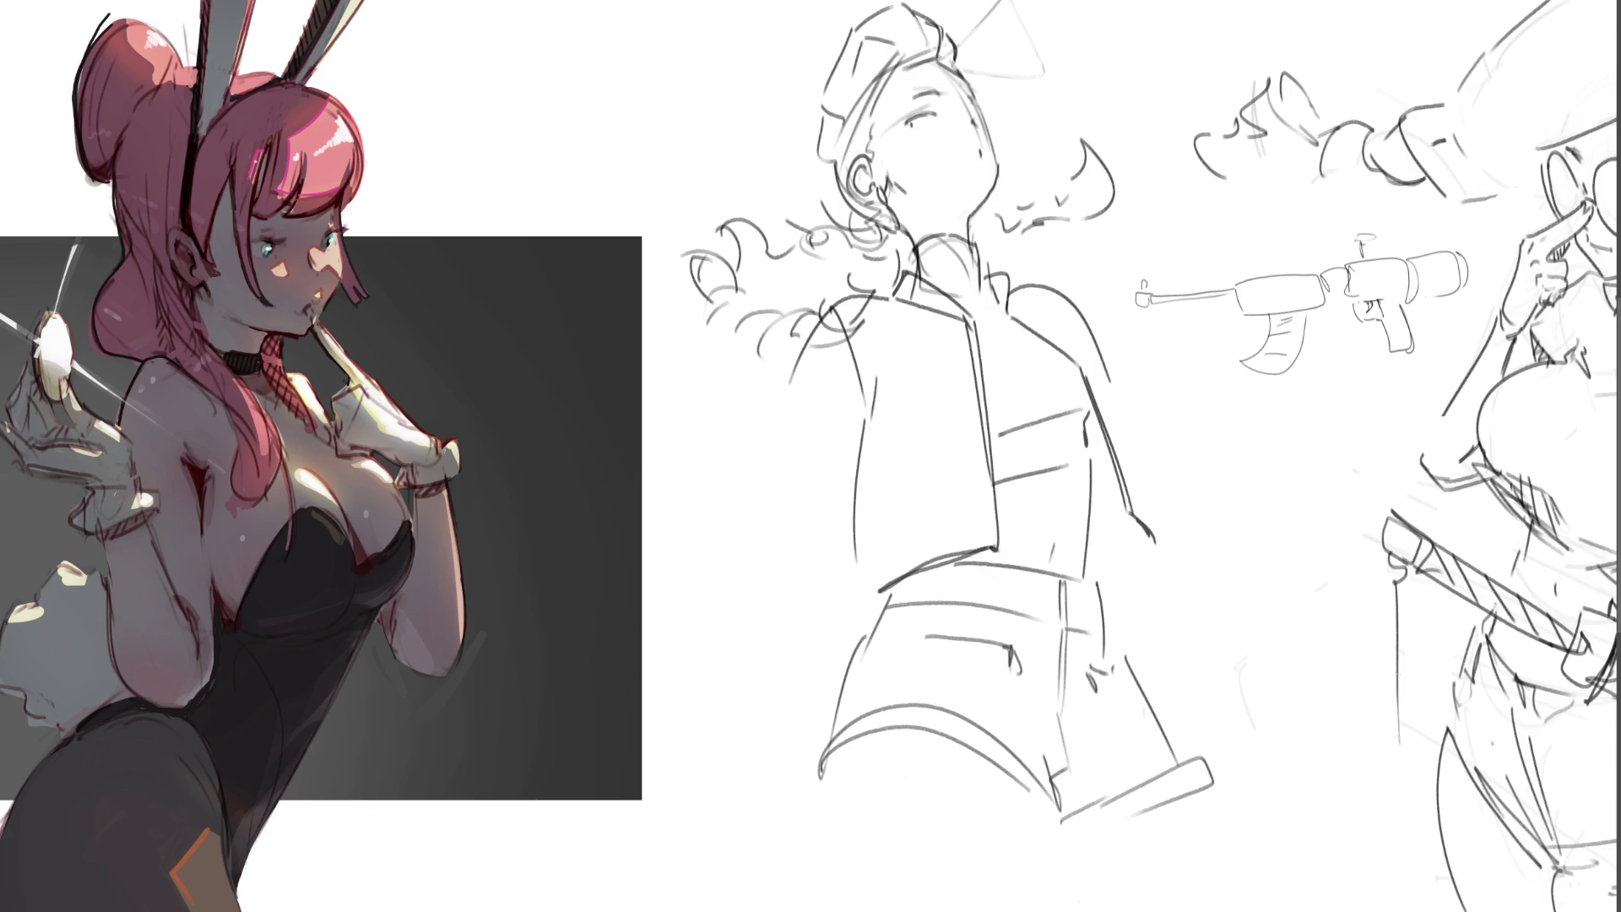
- Extend both legs down to the bottom edge, redrawing the left leg straighter
{"action": "left_click_drag", "start_coordinate": [840, 754], "coordinate": [844, 910]}
{"action": "left_click_drag", "start_coordinate": [1056, 792], "coordinate": [1037, 910]}
{"action": "key", "text": "ctrl+z"}
{"action": "key", "text": "ctrl+z"}
{"action": "left_click_drag", "start_coordinate": [835, 762], "coordinate": [840, 910]}
{"action": "left_click_drag", "start_coordinate": [1057, 787], "coordinate": [1049, 910]}
{"action": "left_click_drag", "start_coordinate": [1179, 802], "coordinate": [1234, 910]}
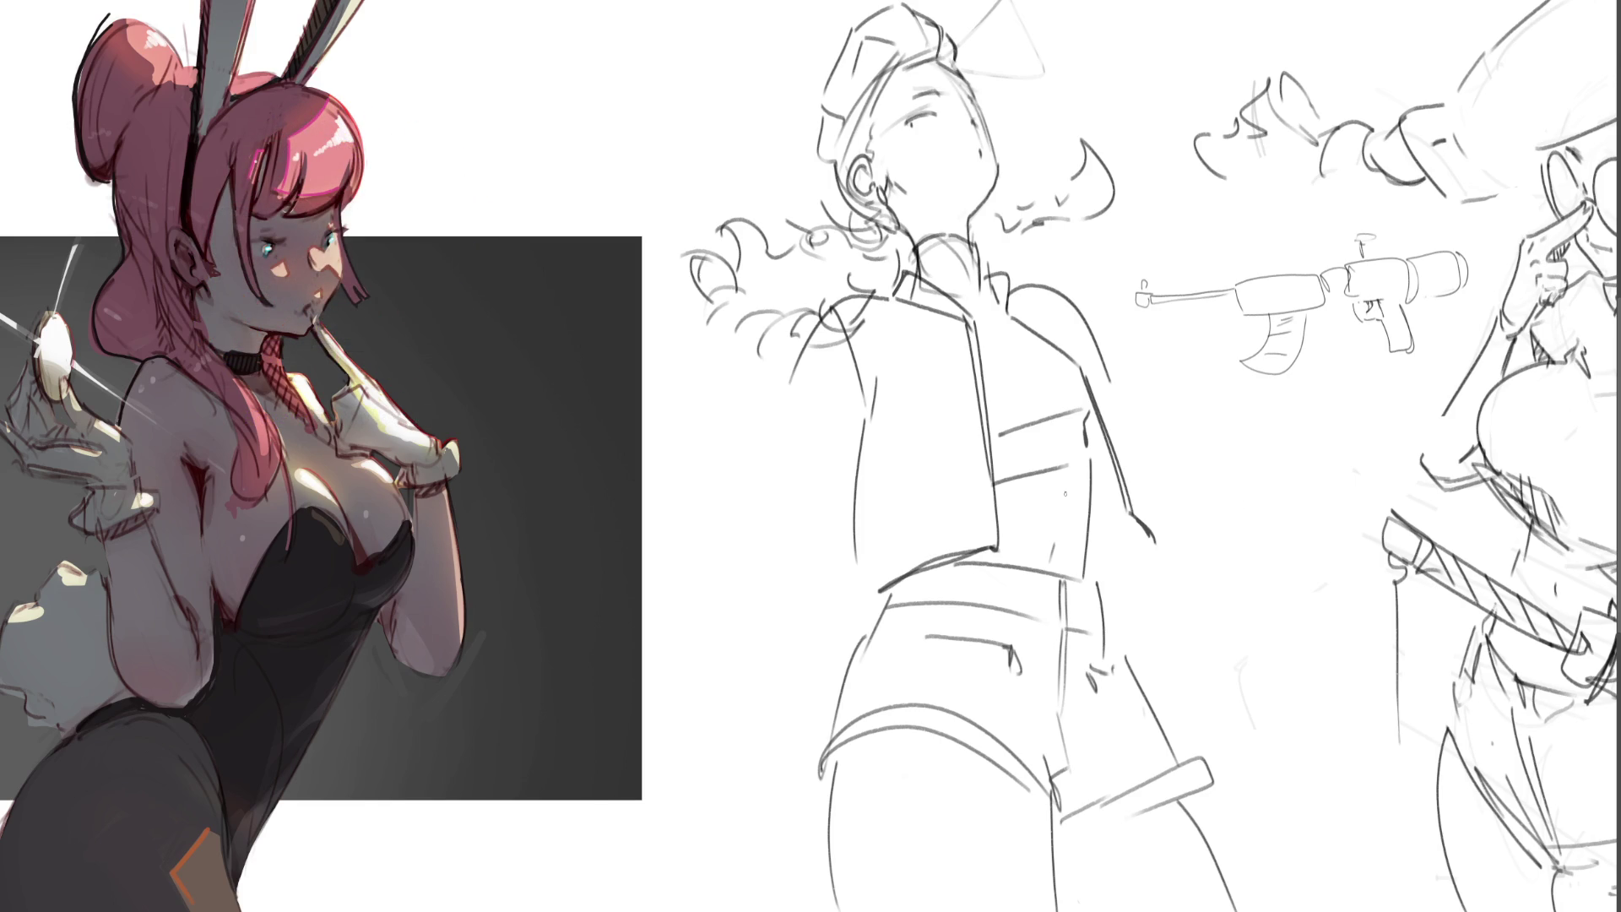
- Sketch the left arm and jacket edge lines, then undo the unwanted jacket strokes
{"action": "left_click_drag", "start_coordinate": [833, 302], "coordinate": [796, 390]}
{"action": "mouse_move", "coordinate": [817, 309]}
{"action": "left_mouse_down"}
{"action": "mouse_move", "coordinate": [777, 530]}
{"action": "mouse_move", "coordinate": [809, 530]}
{"action": "mouse_move", "coordinate": [742, 692]}
{"action": "left_mouse_up"}
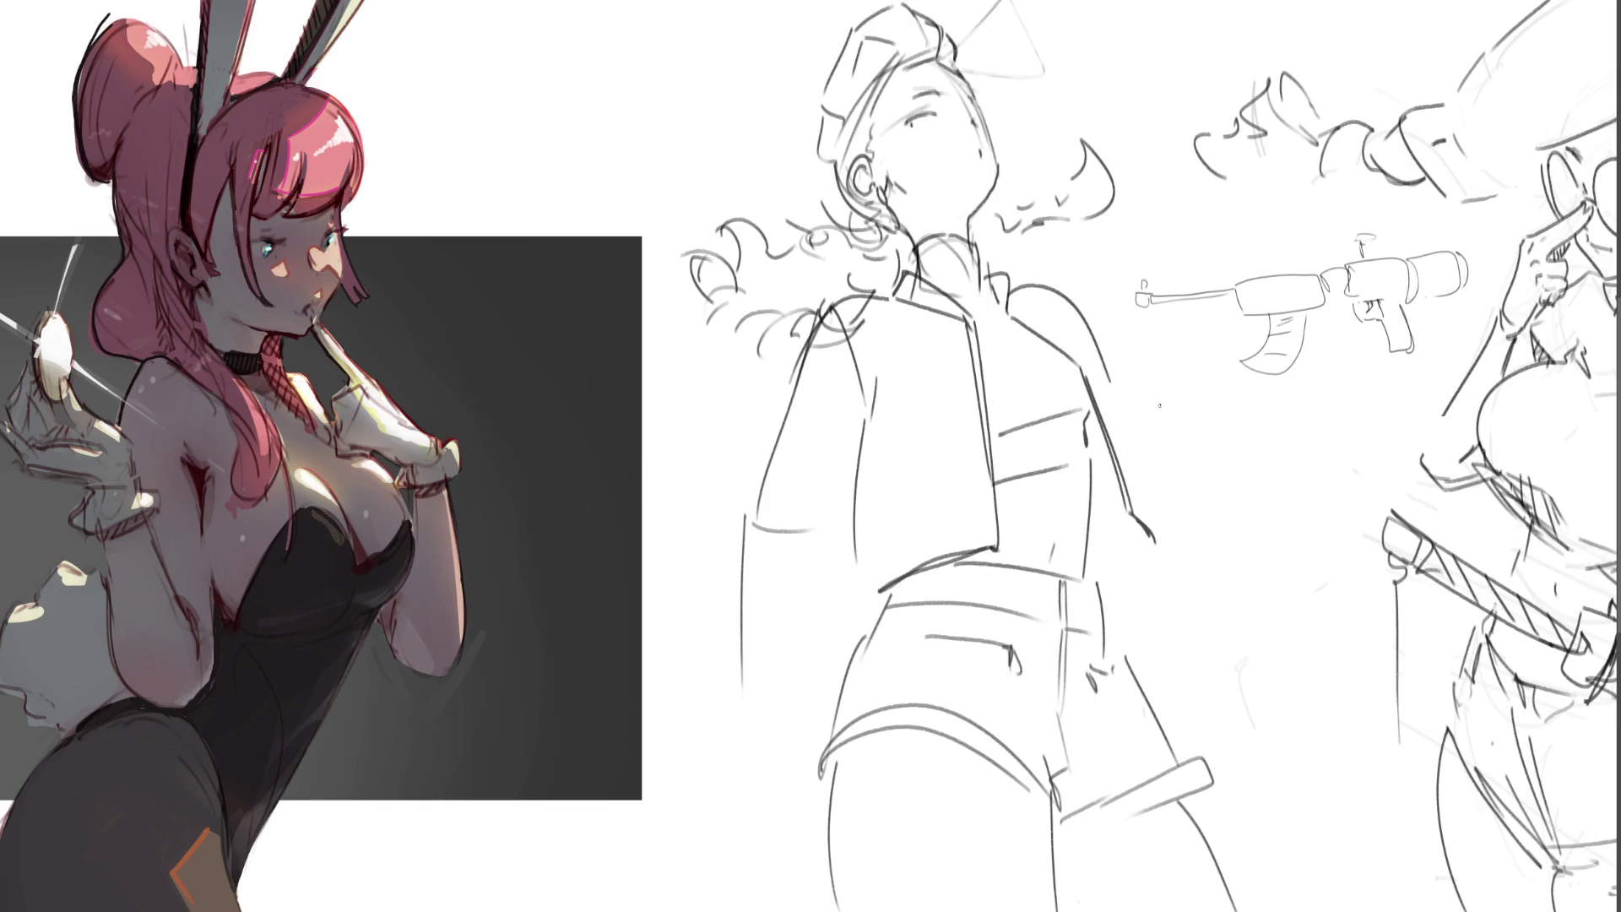
{"action": "left_click_drag", "start_coordinate": [1150, 536], "coordinate": [1095, 565]}
{"action": "mouse_move", "coordinate": [1077, 306]}
{"action": "left_mouse_down"}
{"action": "mouse_move", "coordinate": [1186, 445]}
{"action": "mouse_move", "coordinate": [1169, 504]}
{"action": "left_mouse_up"}
{"action": "mouse_move", "coordinate": [1192, 445]}
{"action": "left_mouse_down"}
{"action": "mouse_move", "coordinate": [1335, 516]}
{"action": "mouse_move", "coordinate": [1337, 571]}
{"action": "mouse_move", "coordinate": [1175, 574]}
{"action": "left_mouse_up"}
{"action": "left_click_drag", "start_coordinate": [775, 733], "coordinate": [831, 607]}
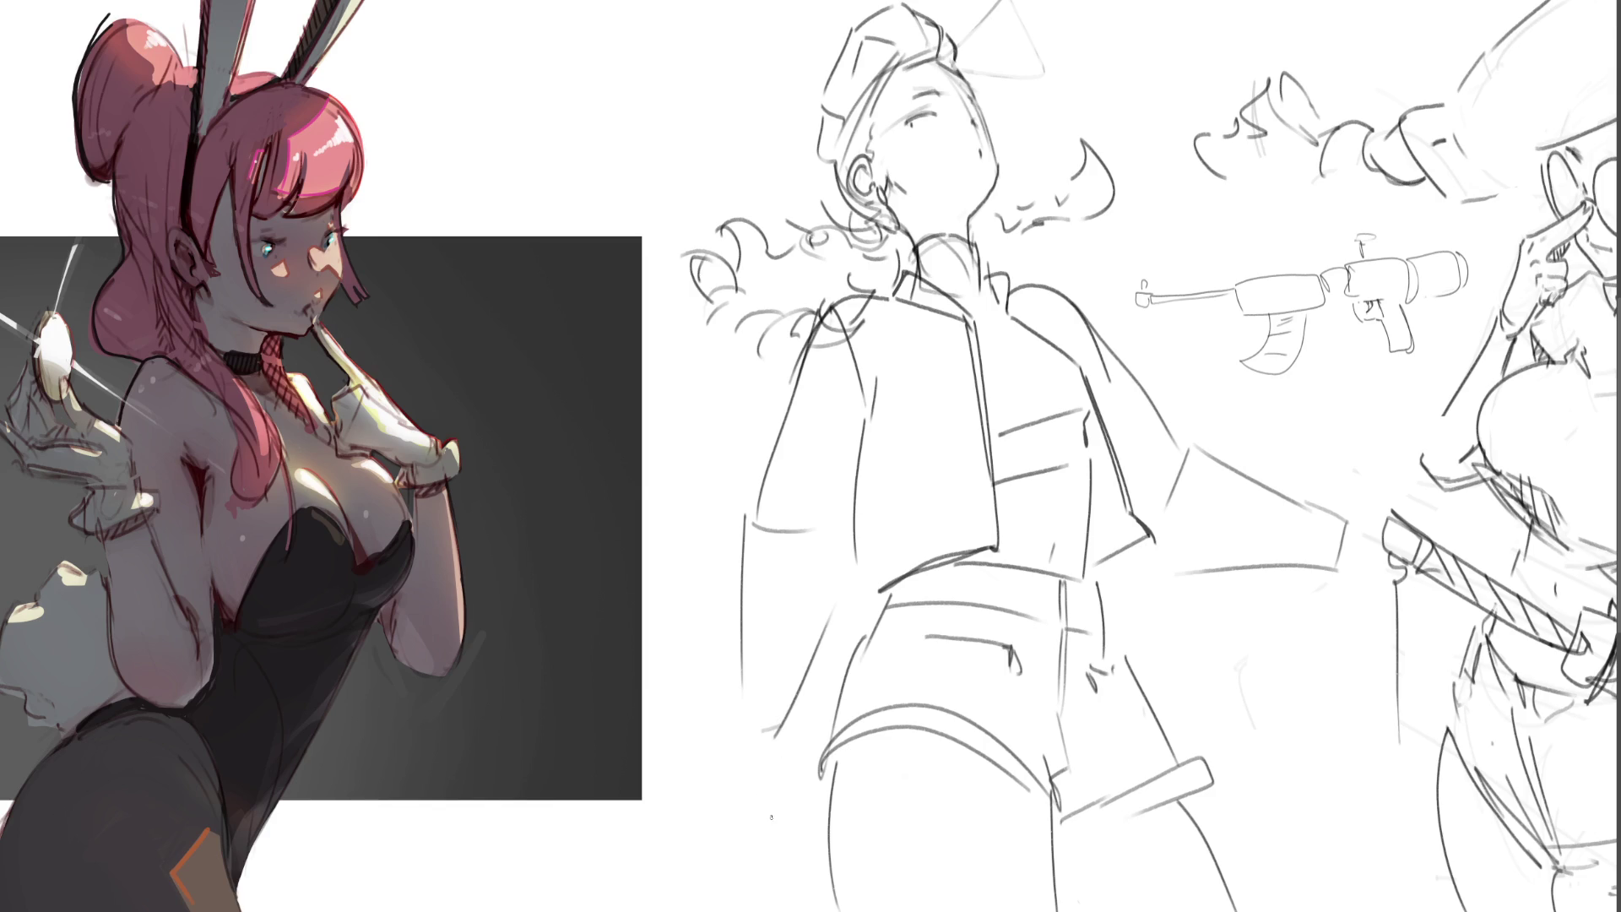
{"action": "key", "text": "ctrl+z"}
{"action": "key", "text": "ctrl+z"}
{"action": "key", "text": "ctrl+z"}
{"action": "key", "text": "ctrl+z"}
{"action": "key", "text": "ctrl+z"}
{"action": "key", "text": "ctrl+z"}
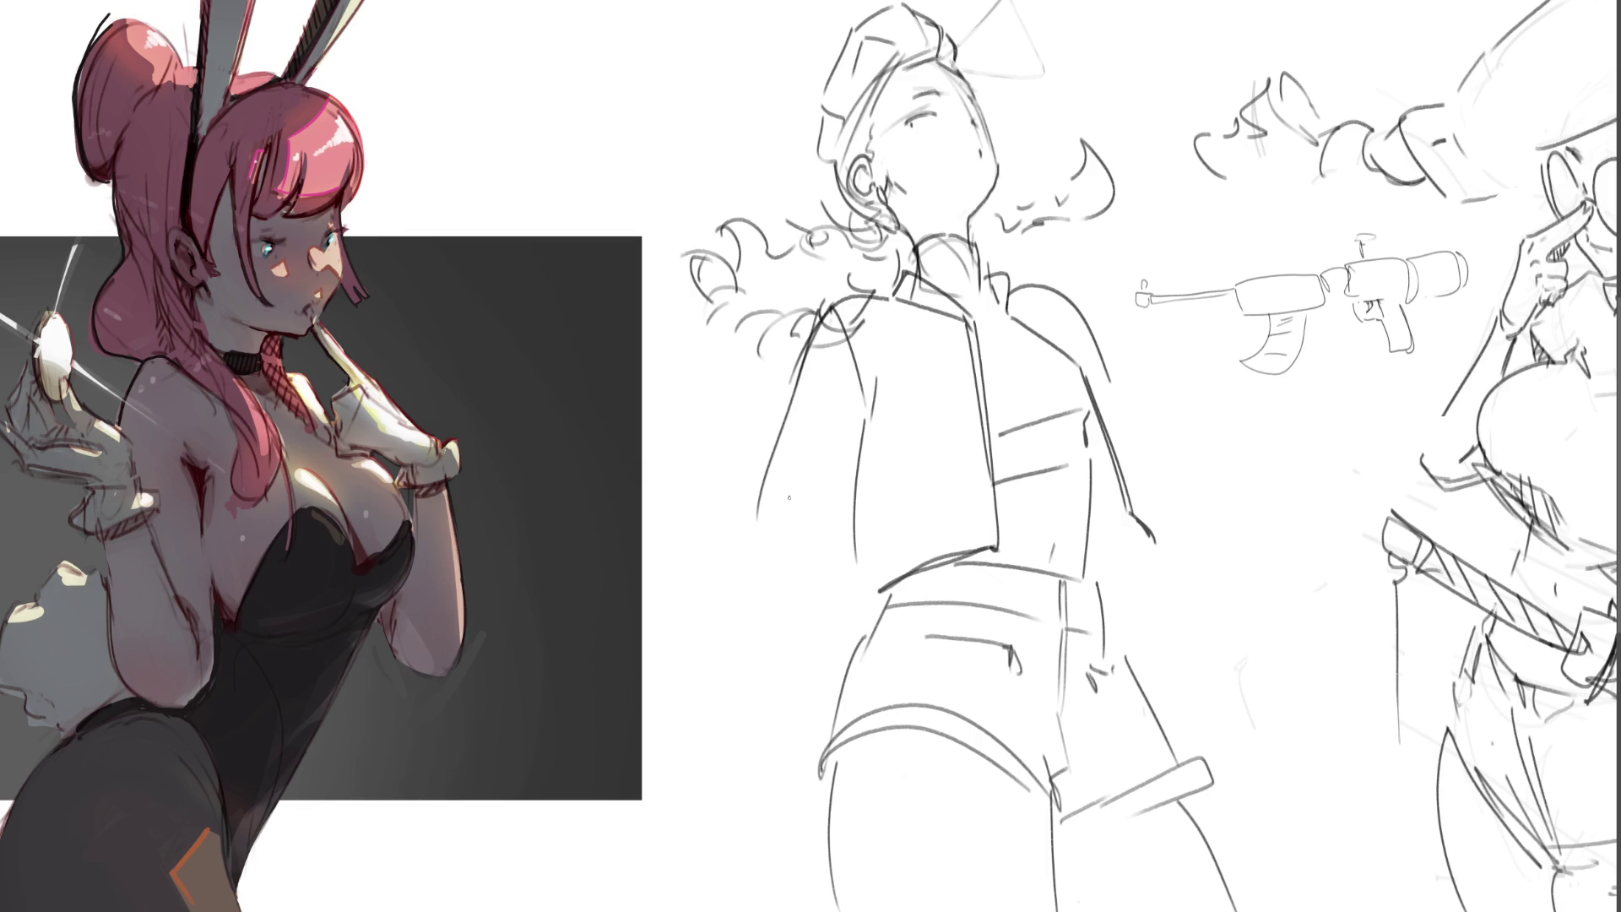
- Sketch the outstretched arm, a long staff line across the body, and the hand gripping the gun
{"action": "mouse_move", "coordinate": [723, 383]}
{"action": "left_mouse_down"}
{"action": "mouse_move", "coordinate": [718, 413]}
{"action": "mouse_move", "coordinate": [747, 380]}
{"action": "mouse_move", "coordinate": [734, 550]}
{"action": "mouse_move", "coordinate": [815, 570]}
{"action": "mouse_move", "coordinate": [797, 585]}
{"action": "left_mouse_up"}
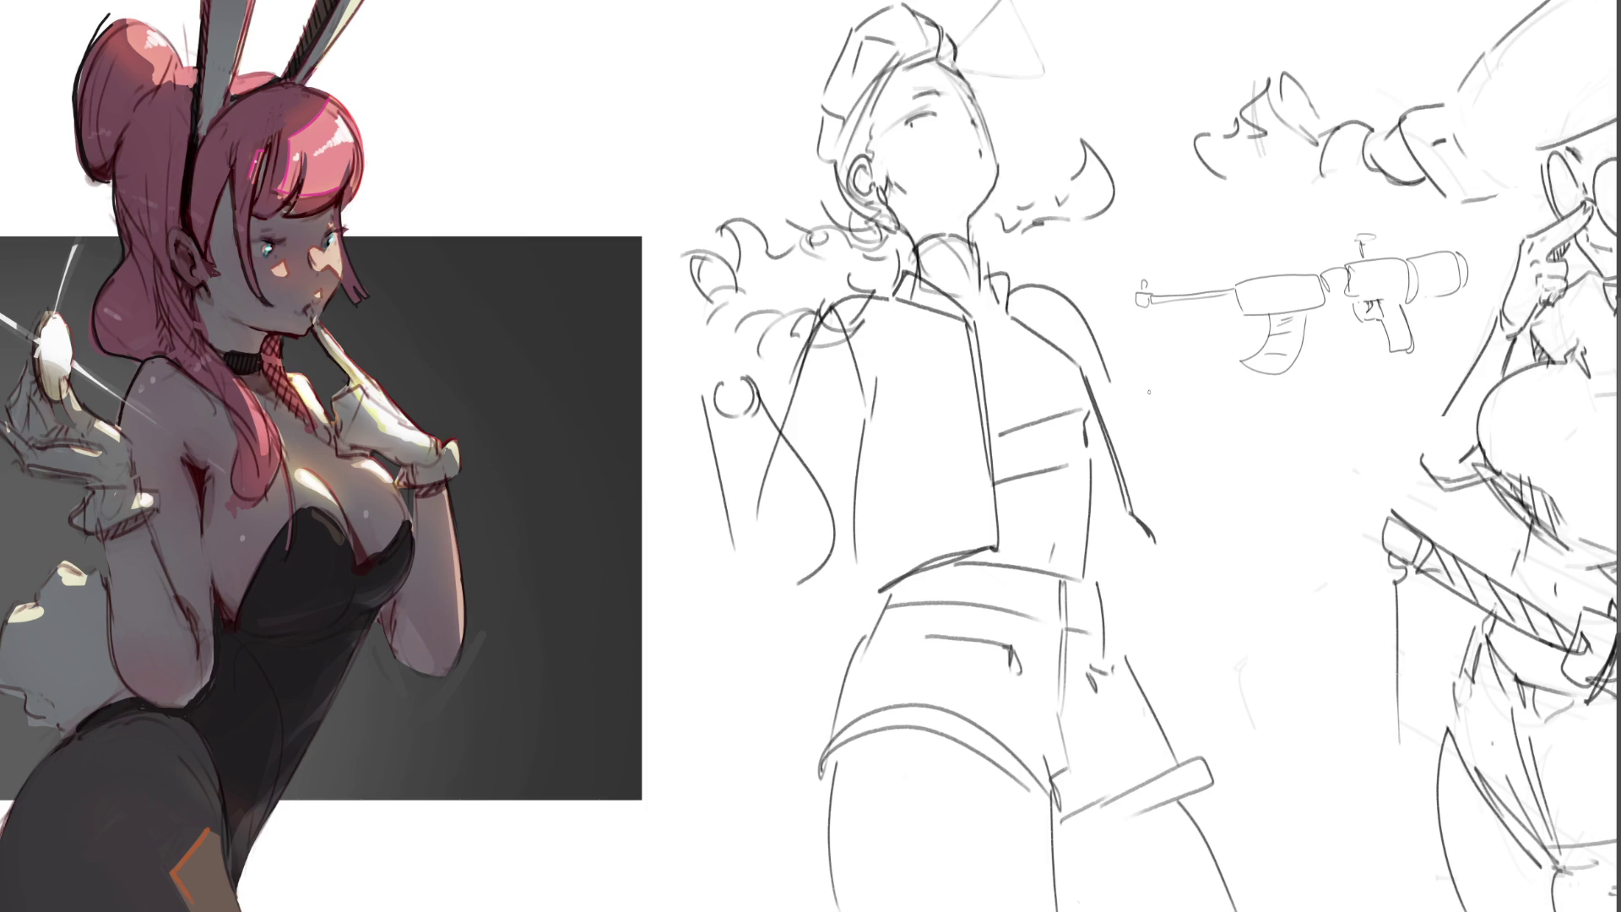
{"action": "mouse_move", "coordinate": [1122, 402]}
{"action": "left_mouse_down"}
{"action": "mouse_move", "coordinate": [1134, 474]}
{"action": "mouse_move", "coordinate": [1264, 343]}
{"action": "mouse_move", "coordinate": [1277, 386]}
{"action": "mouse_move", "coordinate": [1141, 523]}
{"action": "left_mouse_up"}
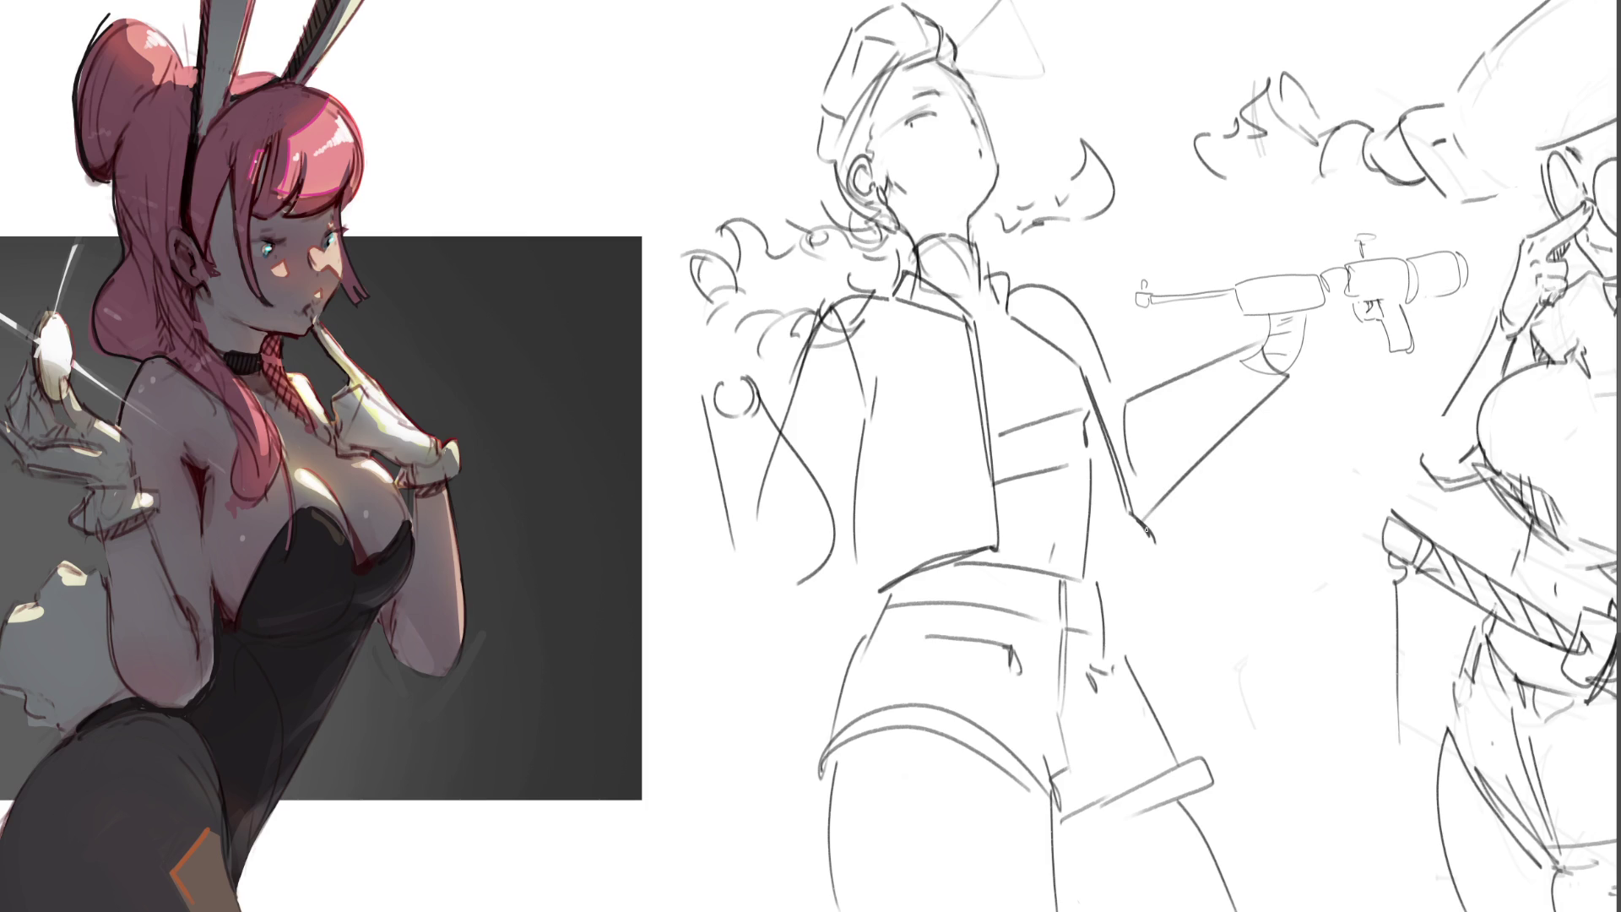
{"action": "left_click_drag", "start_coordinate": [701, 358], "coordinate": [755, 380]}
{"action": "mouse_move", "coordinate": [700, 316]}
{"action": "left_mouse_down"}
{"action": "mouse_move", "coordinate": [711, 363]}
{"action": "mouse_move", "coordinate": [1312, 291]}
{"action": "mouse_move", "coordinate": [1289, 258]}
{"action": "left_mouse_up"}
{"action": "mouse_move", "coordinate": [1287, 264]}
{"action": "left_mouse_down"}
{"action": "mouse_move", "coordinate": [1354, 270]}
{"action": "mouse_move", "coordinate": [1307, 359]}
{"action": "left_mouse_up"}
{"action": "left_click_drag", "start_coordinate": [1360, 287], "coordinate": [1408, 282]}
{"action": "left_click_drag", "start_coordinate": [1423, 249], "coordinate": [1412, 300]}
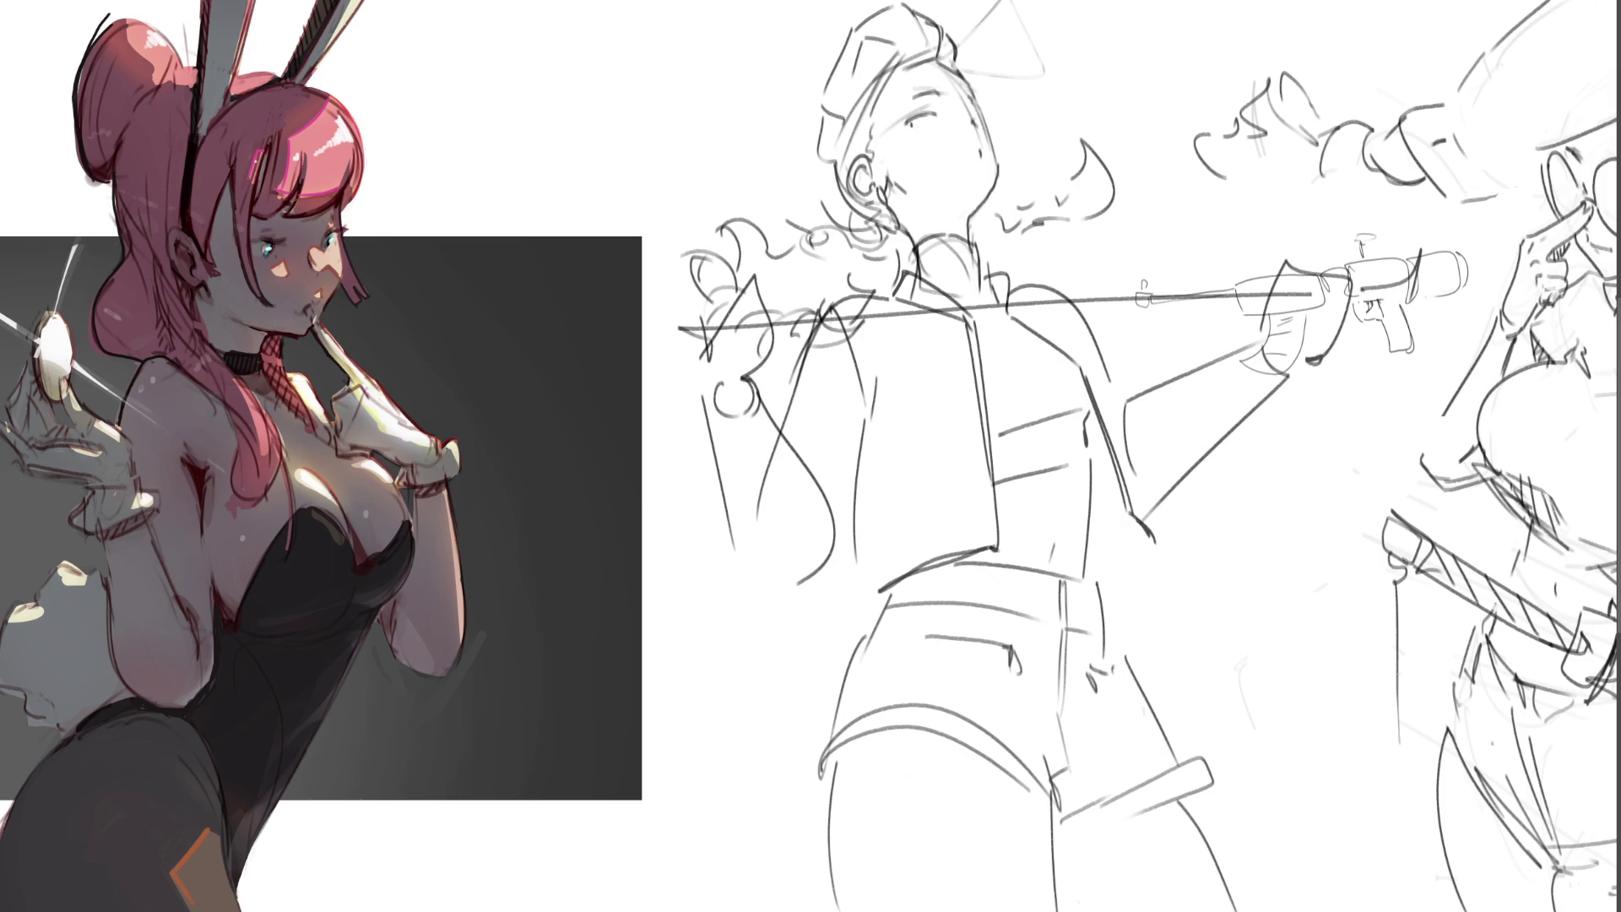
{"action": "key", "text": "ctrl+0"}
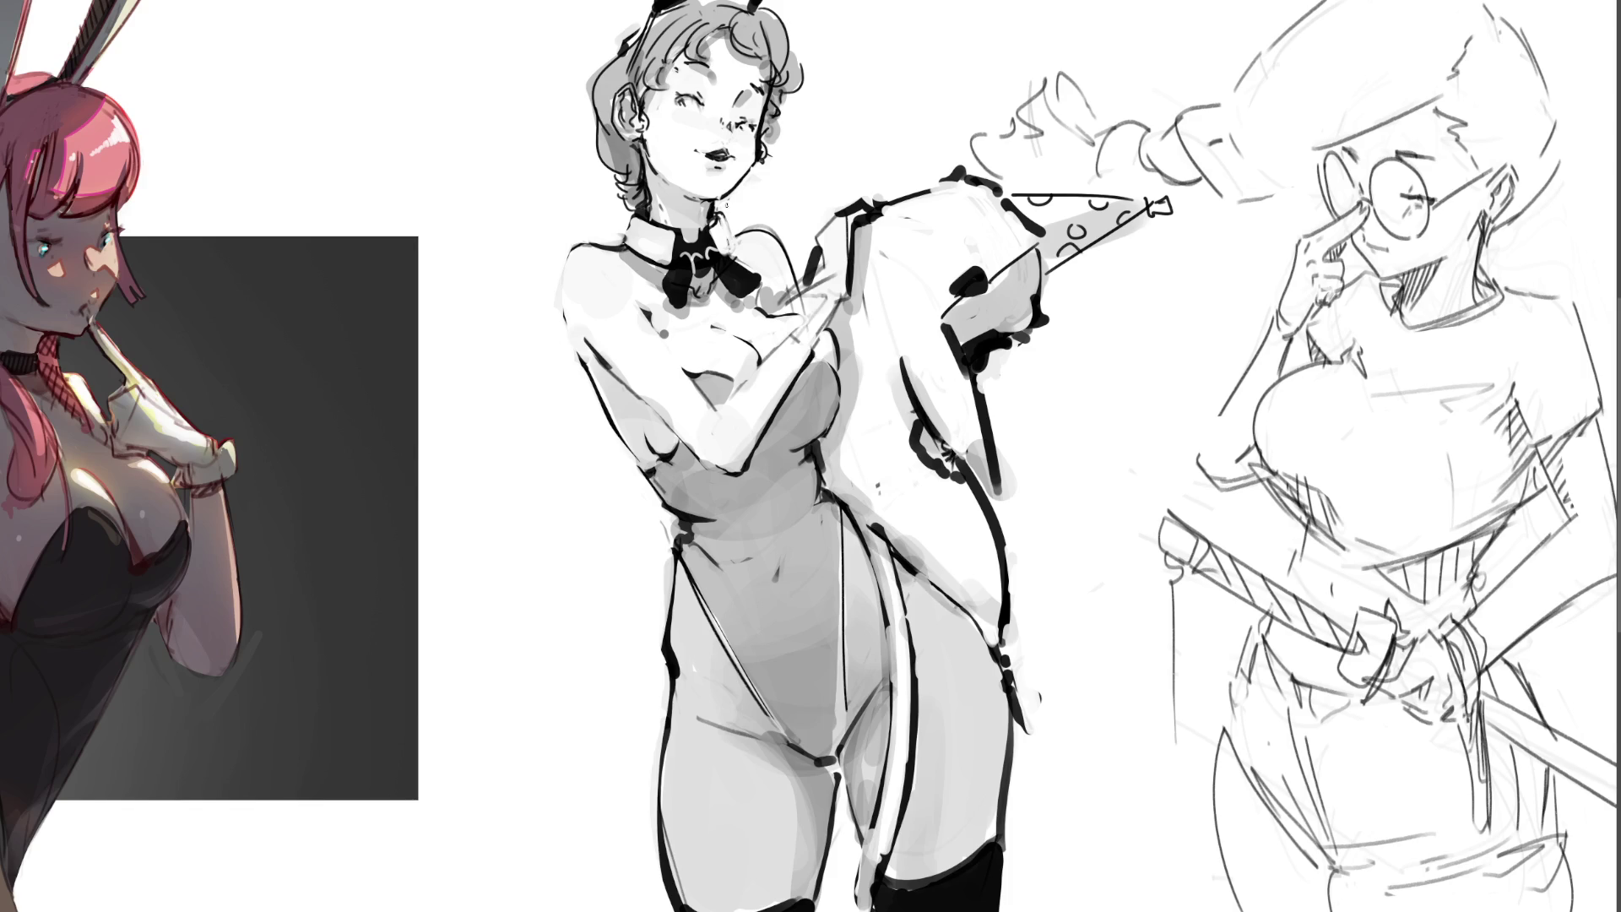
- Darken the neck, arm and coat outlines, fill the party hat grey, and ink the raised shoulder
{"action": "left_click_drag", "start_coordinate": [723, 212], "coordinate": [732, 226]}
{"action": "mouse_move", "coordinate": [969, 280]}
{"action": "left_mouse_down"}
{"action": "mouse_move", "coordinate": [958, 289]}
{"action": "mouse_move", "coordinate": [972, 280]}
{"action": "left_mouse_up"}
{"action": "left_click_drag", "start_coordinate": [1005, 491], "coordinate": [1013, 557]}
{"action": "mouse_move", "coordinate": [895, 418]}
{"action": "left_mouse_down"}
{"action": "mouse_move", "coordinate": [923, 411]}
{"action": "mouse_move", "coordinate": [902, 415]}
{"action": "mouse_move", "coordinate": [920, 481]}
{"action": "mouse_move", "coordinate": [954, 485]}
{"action": "mouse_move", "coordinate": [941, 460]}
{"action": "mouse_move", "coordinate": [955, 466]}
{"action": "left_mouse_up"}
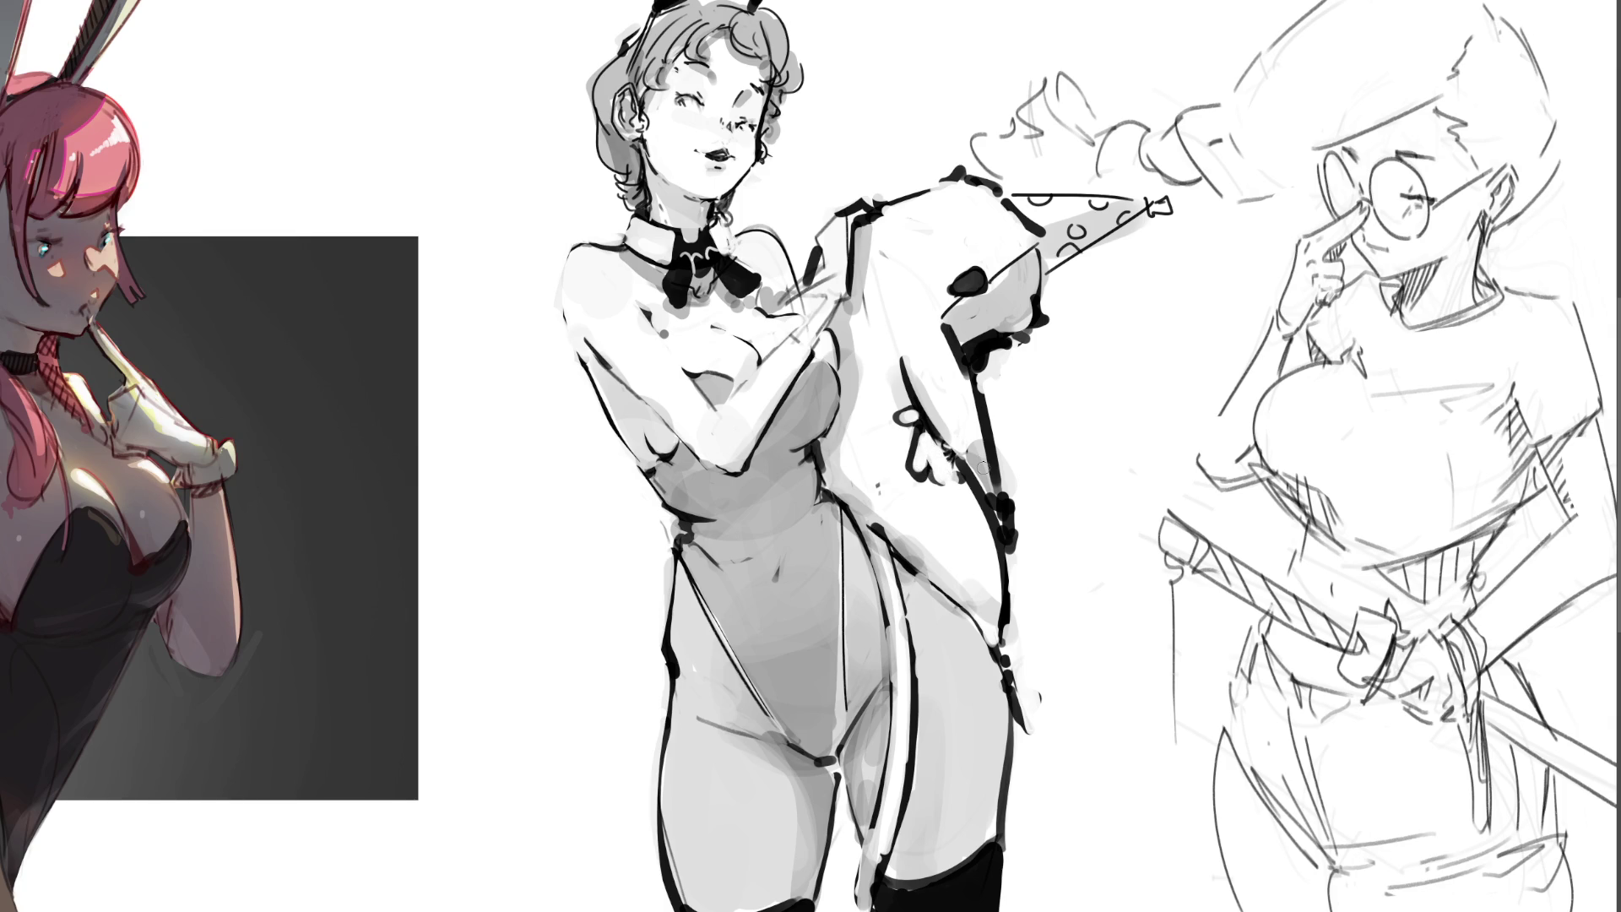
{"action": "mouse_move", "coordinate": [919, 427]}
{"action": "left_mouse_down"}
{"action": "mouse_move", "coordinate": [905, 413]}
{"action": "mouse_move", "coordinate": [924, 436]}
{"action": "left_mouse_up"}
{"action": "left_click", "coordinate": [1066, 222]}
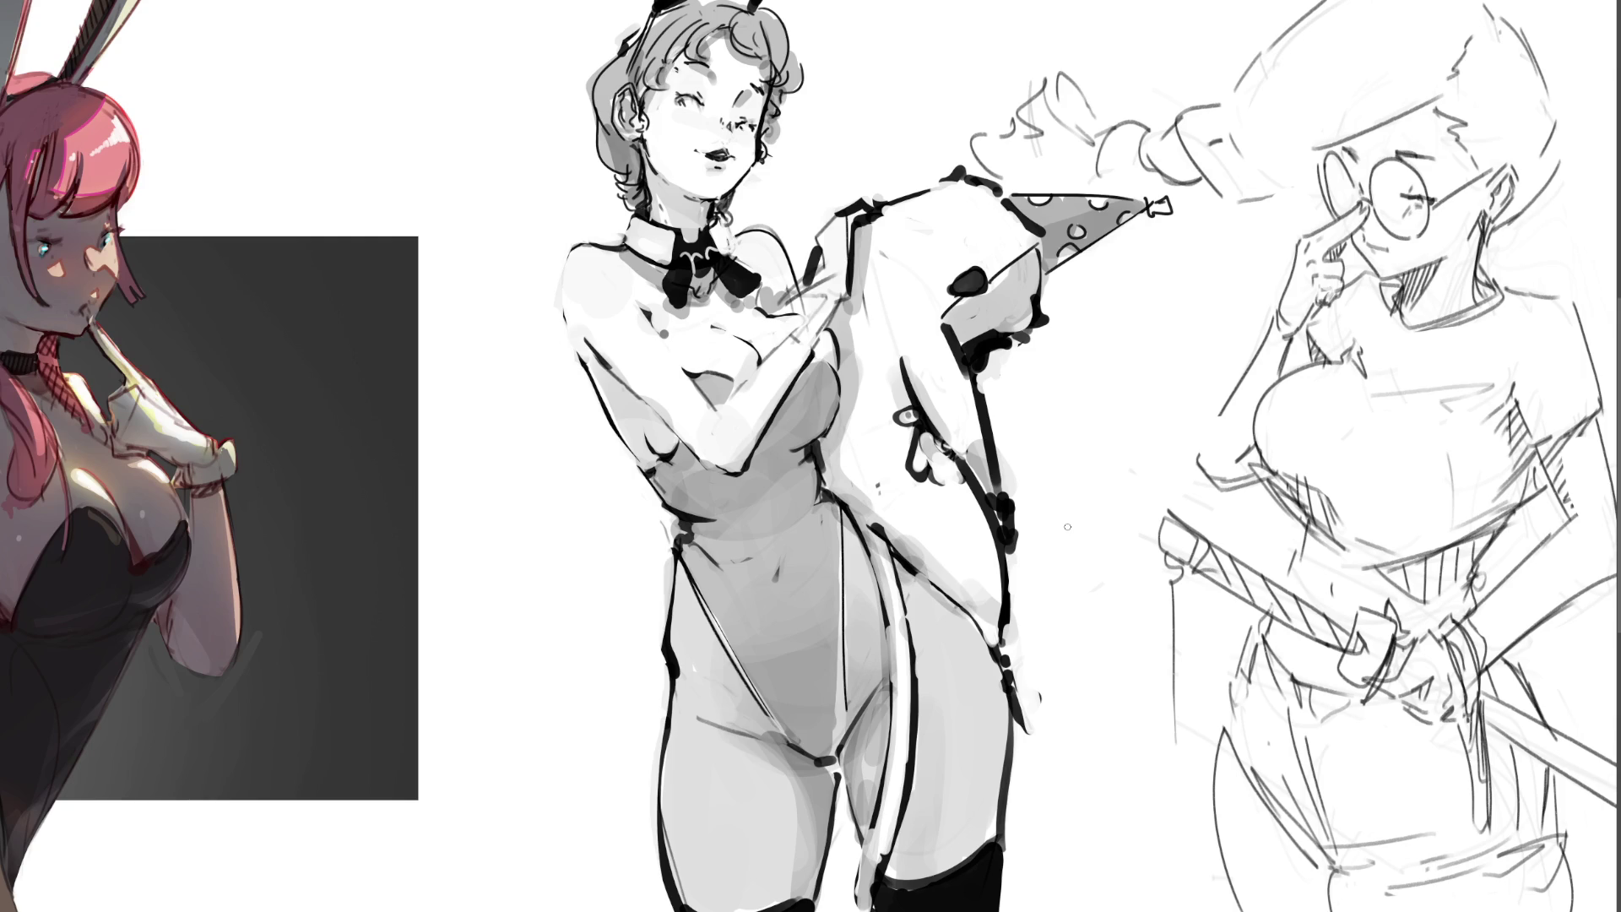
{"action": "mouse_move", "coordinate": [815, 256]}
{"action": "left_mouse_down"}
{"action": "mouse_move", "coordinate": [812, 278]}
{"action": "mouse_move", "coordinate": [824, 224]}
{"action": "mouse_move", "coordinate": [856, 211]}
{"action": "mouse_move", "coordinate": [849, 280]}
{"action": "mouse_move", "coordinate": [800, 301]}
{"action": "mouse_move", "coordinate": [821, 356]}
{"action": "mouse_move", "coordinate": [851, 303]}
{"action": "mouse_move", "coordinate": [834, 310]}
{"action": "mouse_move", "coordinate": [844, 333]}
{"action": "mouse_move", "coordinate": [796, 338]}
{"action": "left_mouse_up"}
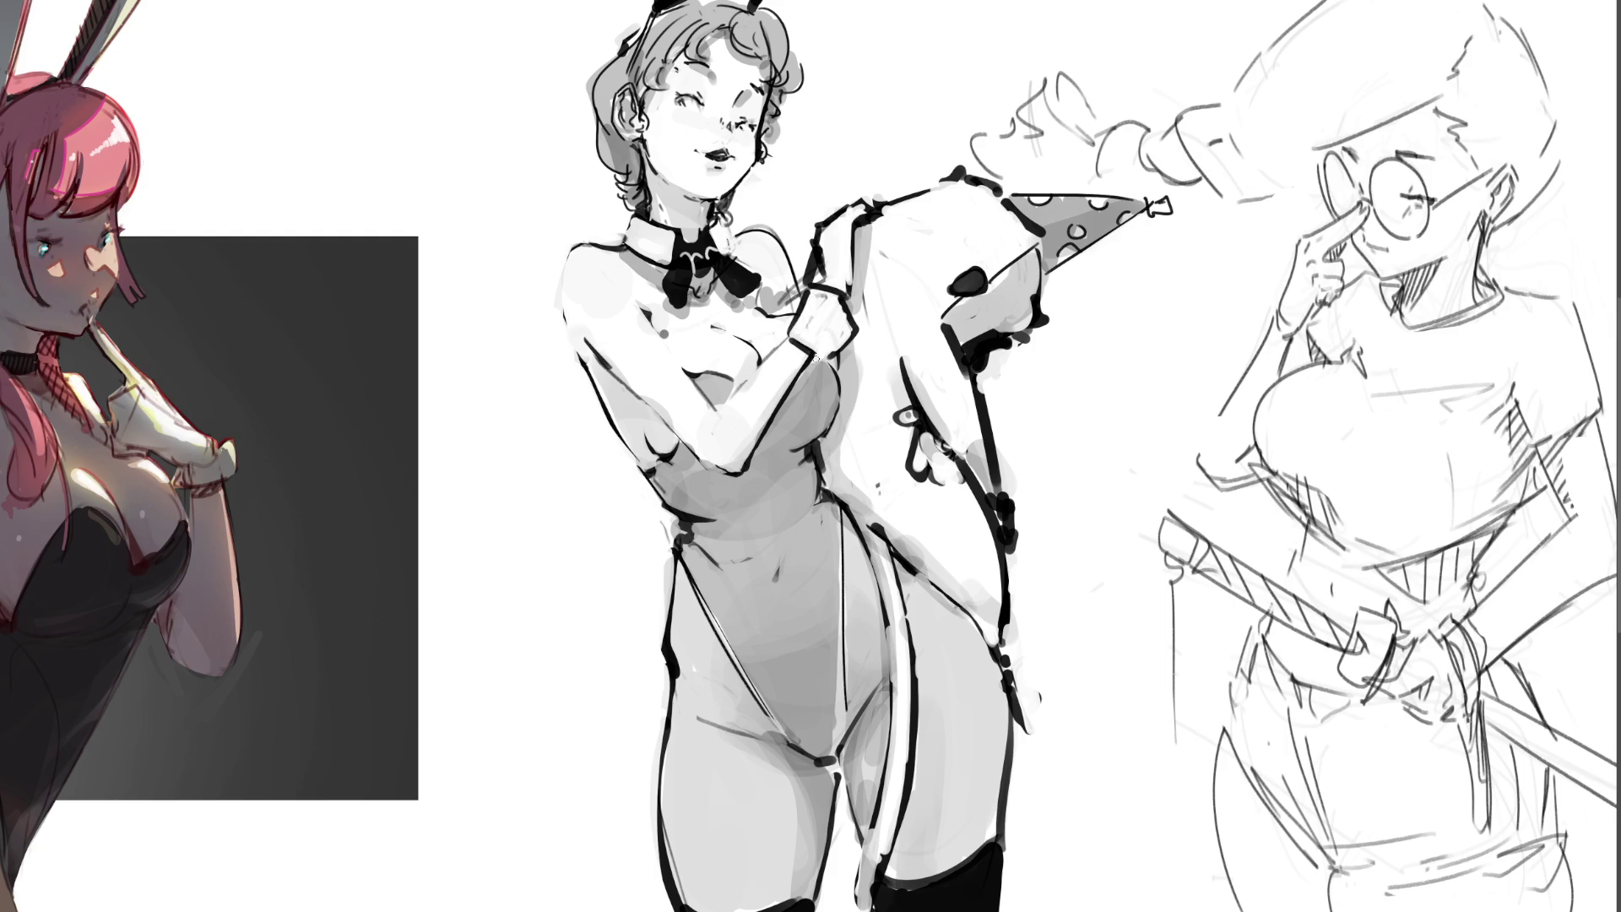
{"action": "left_click_drag", "start_coordinate": [588, 336], "coordinate": [625, 376]}
- Ink the forearm edge and neck shadow, then start the curly hair lock and shade it grey
{"action": "mouse_move", "coordinate": [791, 341]}
{"action": "left_mouse_down"}
{"action": "mouse_move", "coordinate": [706, 425]}
{"action": "mouse_move", "coordinate": [788, 345]}
{"action": "left_mouse_up"}
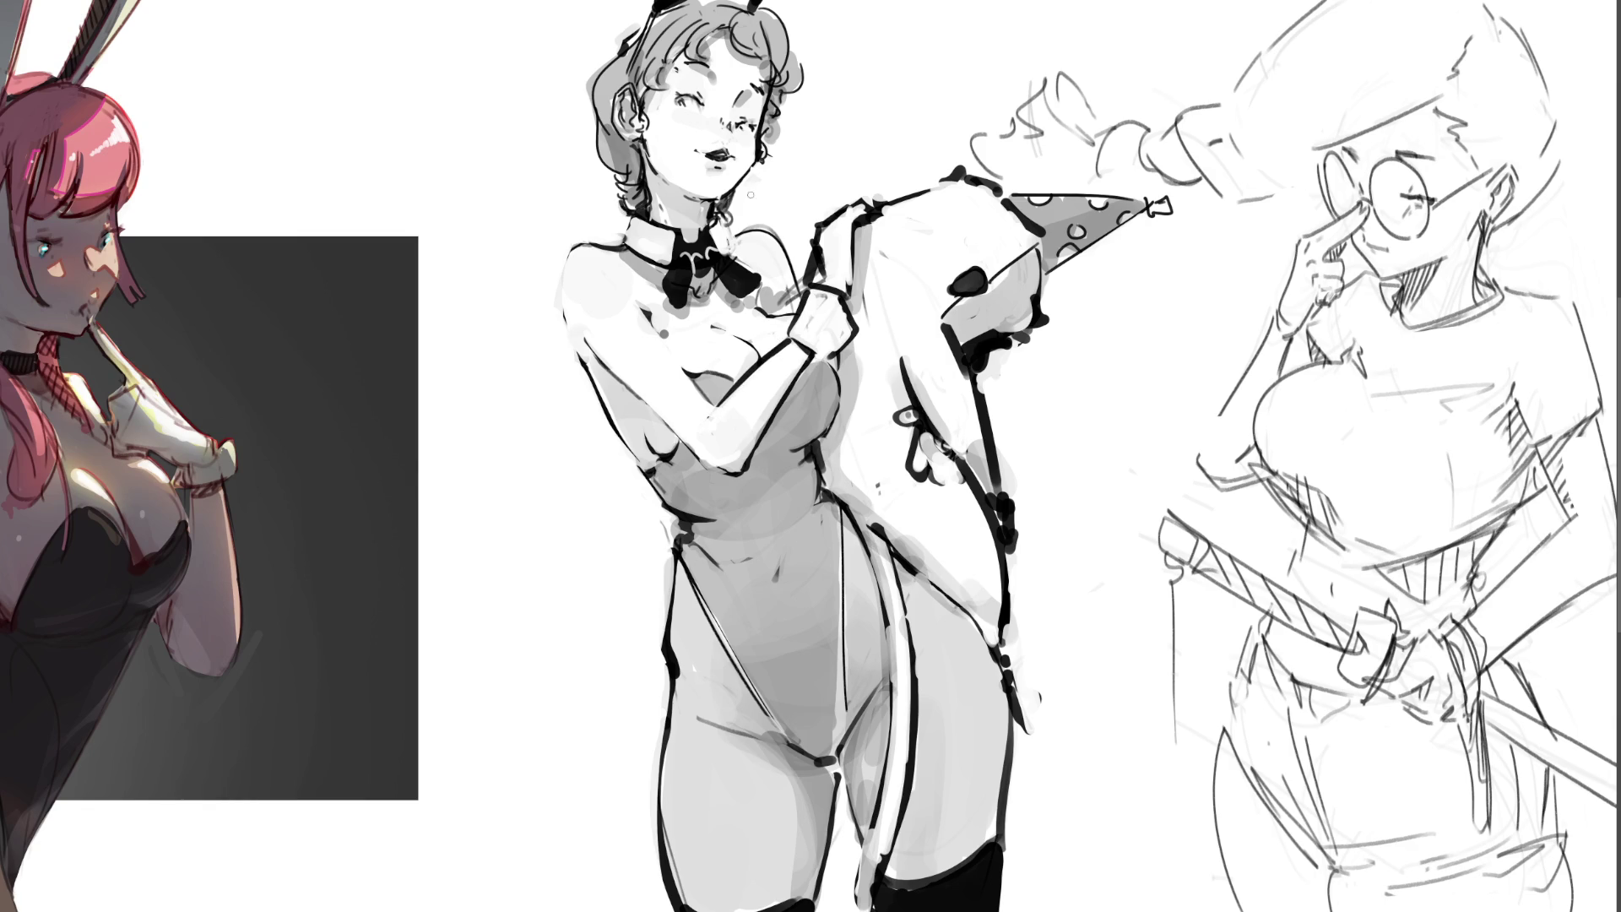
{"action": "left_click_drag", "start_coordinate": [736, 193], "coordinate": [734, 236]}
{"action": "left_click_drag", "start_coordinate": [594, 418], "coordinate": [600, 458]}
{"action": "left_click_drag", "start_coordinate": [572, 479], "coordinate": [542, 547]}
{"action": "left_click_drag", "start_coordinate": [620, 446], "coordinate": [565, 534]}
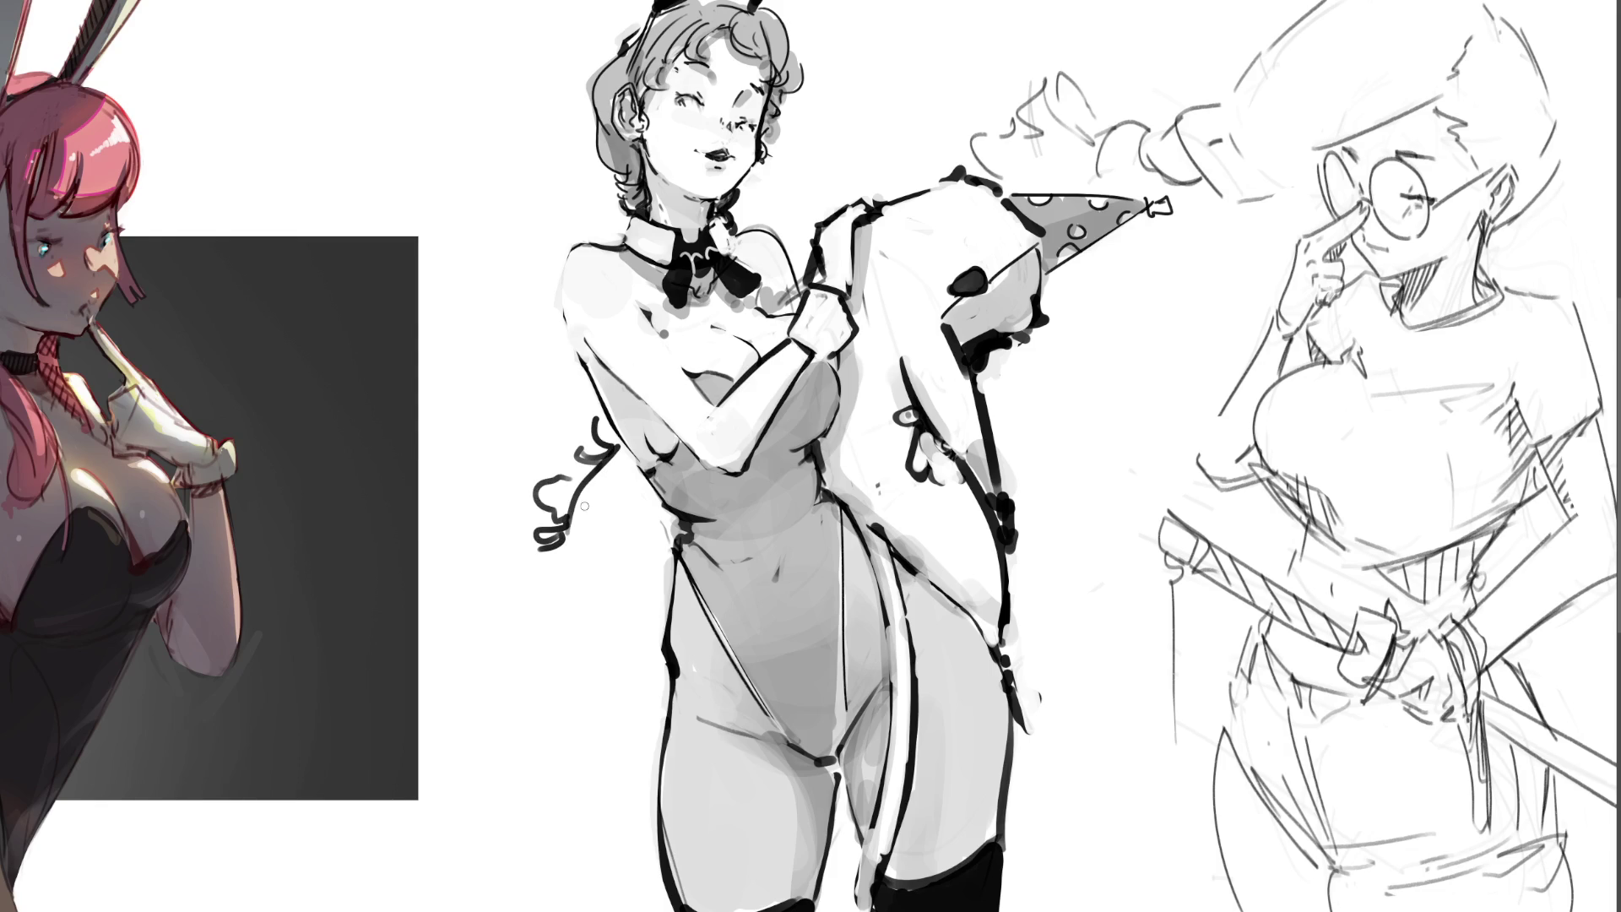
{"action": "mouse_move", "coordinate": [611, 438]}
{"action": "left_mouse_down"}
{"action": "mouse_move", "coordinate": [561, 483]}
{"action": "mouse_move", "coordinate": [544, 558]}
{"action": "left_mouse_up"}
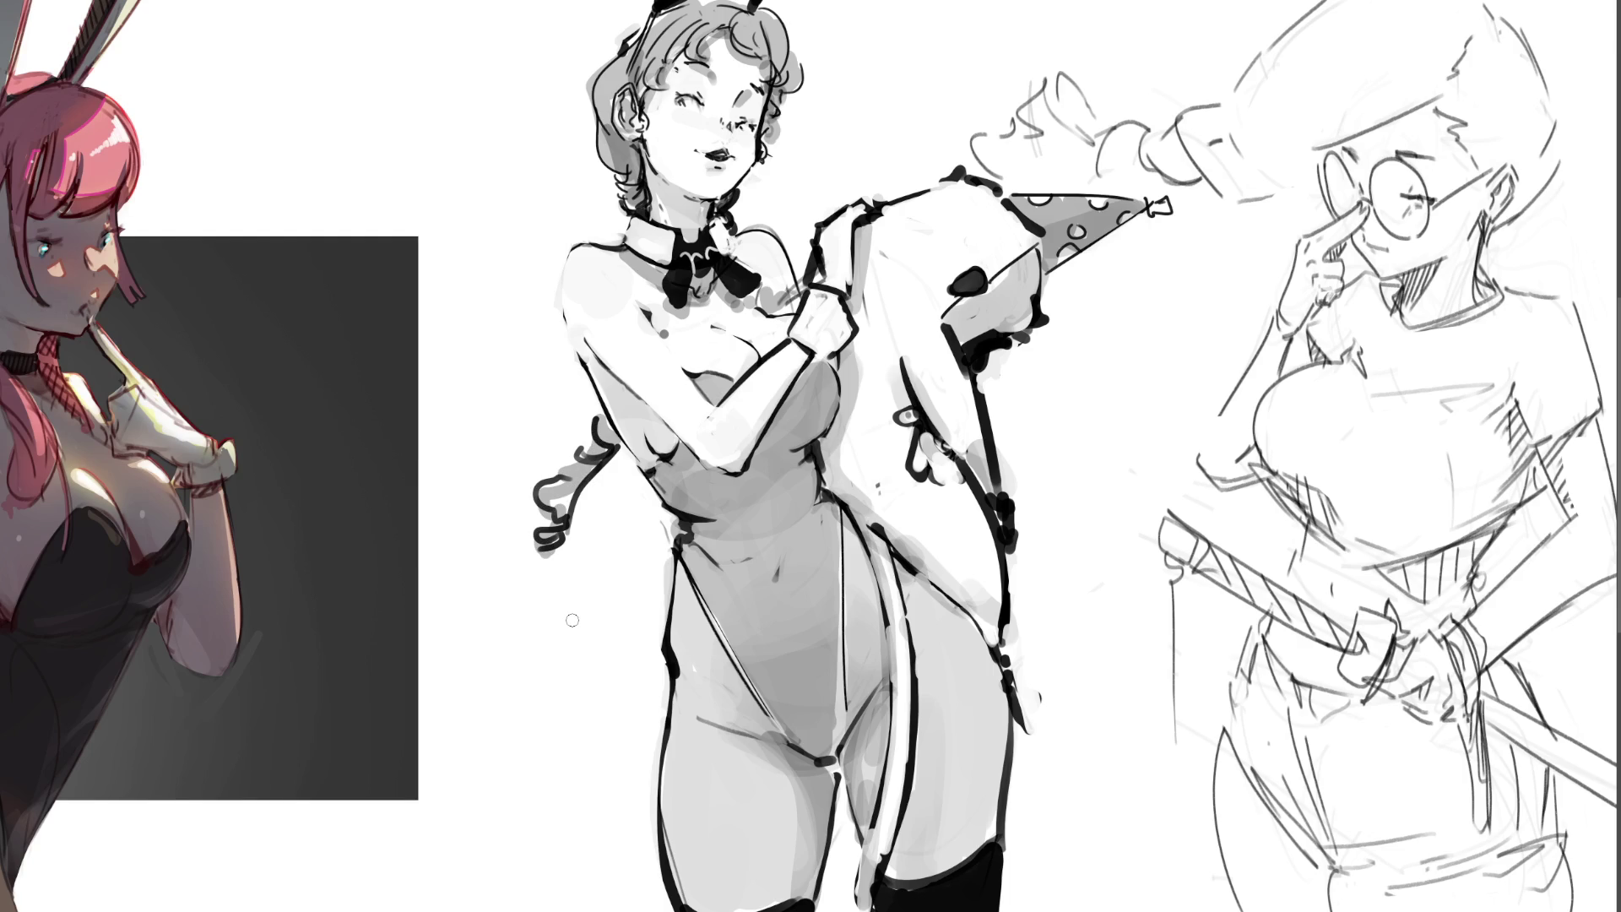
- Extend the curl downward with squiggles and a hooked end, and darken the hair edges
{"action": "mouse_move", "coordinate": [570, 544]}
{"action": "left_mouse_down"}
{"action": "mouse_move", "coordinate": [540, 557]}
{"action": "mouse_move", "coordinate": [541, 599]}
{"action": "left_mouse_up"}
{"action": "mouse_move", "coordinate": [558, 577]}
{"action": "left_mouse_down"}
{"action": "mouse_move", "coordinate": [573, 564]}
{"action": "mouse_move", "coordinate": [574, 587]}
{"action": "left_mouse_up"}
{"action": "mouse_move", "coordinate": [555, 596]}
{"action": "left_mouse_down"}
{"action": "mouse_move", "coordinate": [580, 612]}
{"action": "mouse_move", "coordinate": [547, 609]}
{"action": "left_mouse_up"}
{"action": "mouse_move", "coordinate": [587, 538]}
{"action": "left_mouse_down"}
{"action": "mouse_move", "coordinate": [582, 591]}
{"action": "mouse_move", "coordinate": [536, 589]}
{"action": "mouse_move", "coordinate": [548, 601]}
{"action": "mouse_move", "coordinate": [534, 605]}
{"action": "mouse_move", "coordinate": [545, 583]}
{"action": "left_mouse_up"}
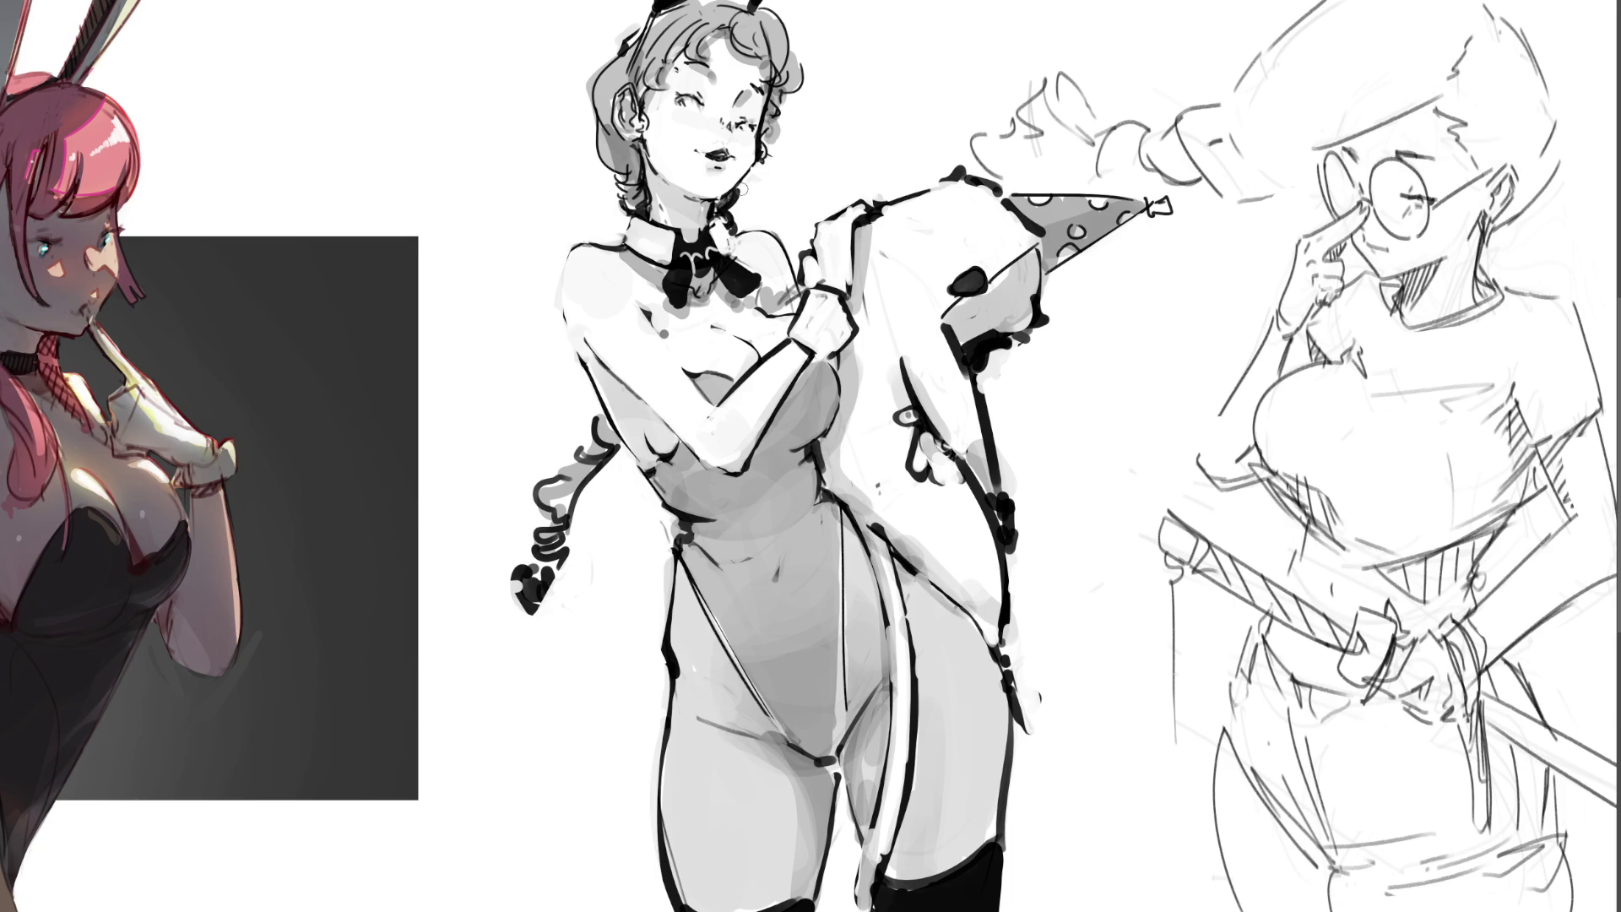
{"action": "left_click_drag", "start_coordinate": [784, 140], "coordinate": [805, 48]}
{"action": "key", "text": "ctrl+z"}
{"action": "key", "text": "ctrl+z"}
{"action": "key", "text": "ctrl+z"}
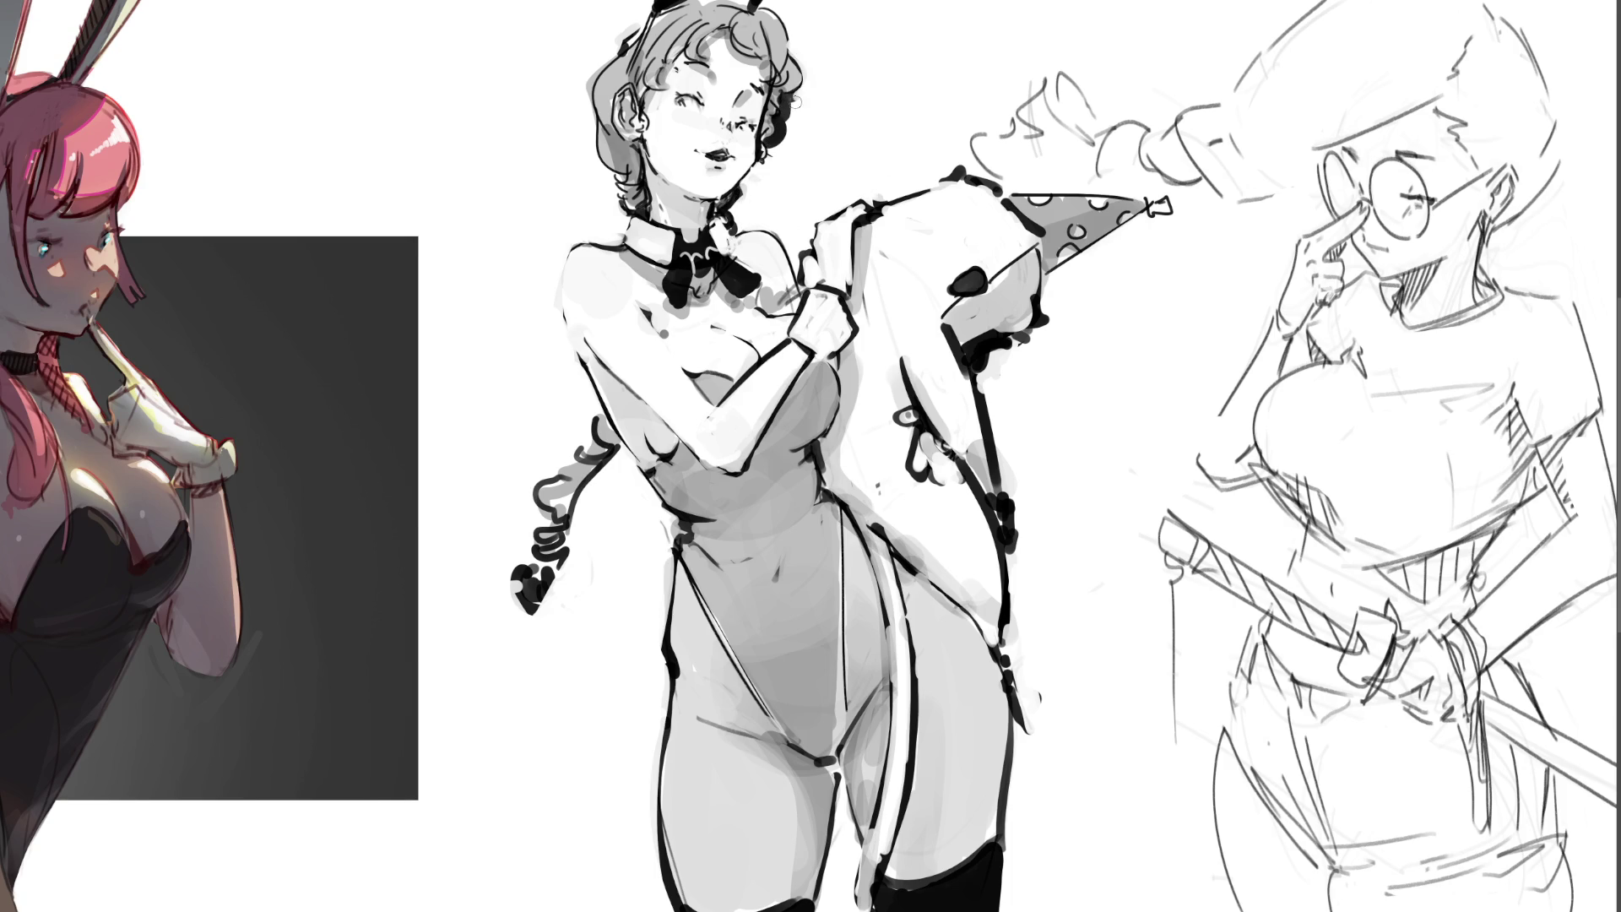
{"action": "mouse_move", "coordinate": [624, 44]}
{"action": "left_mouse_down"}
{"action": "mouse_move", "coordinate": [591, 122]}
{"action": "mouse_move", "coordinate": [603, 179]}
{"action": "mouse_move", "coordinate": [595, 89]}
{"action": "mouse_move", "coordinate": [601, 182]}
{"action": "left_mouse_up"}
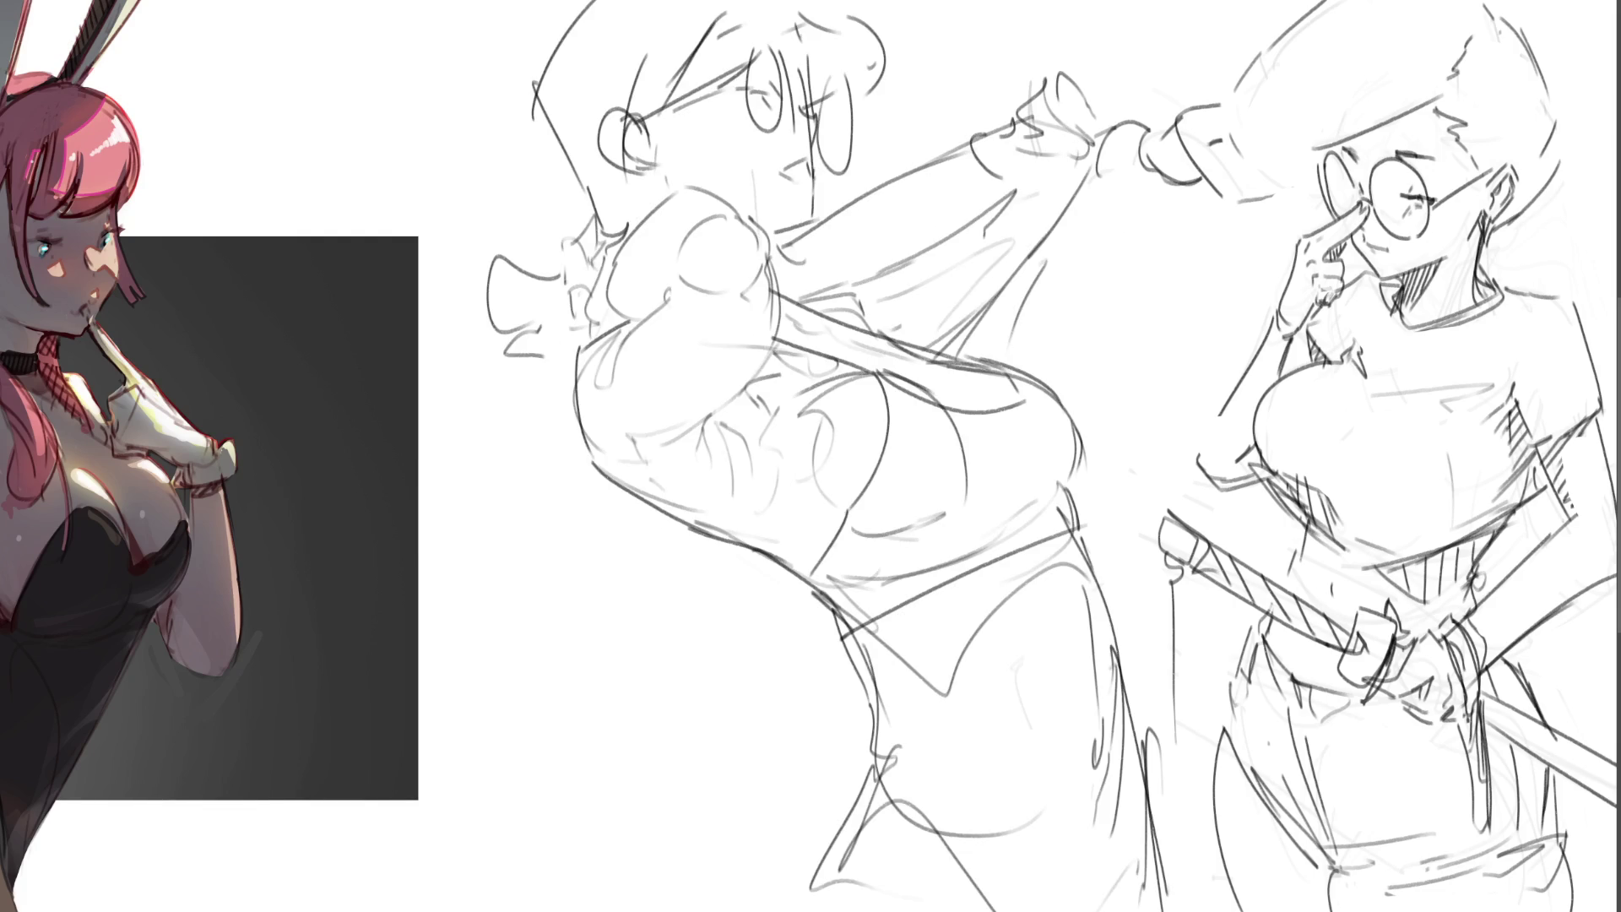
- Flip the middle sketch horizontally, shift it left, apply, and soft-erase its face and arm lines
{"action": "key", "text": "ctrl+t"}
{"action": "left_click_drag", "start_coordinate": [1173, 540], "coordinate": [1127, 508]}
{"action": "left_click_drag", "start_coordinate": [924, 435], "coordinate": [830, 437]}
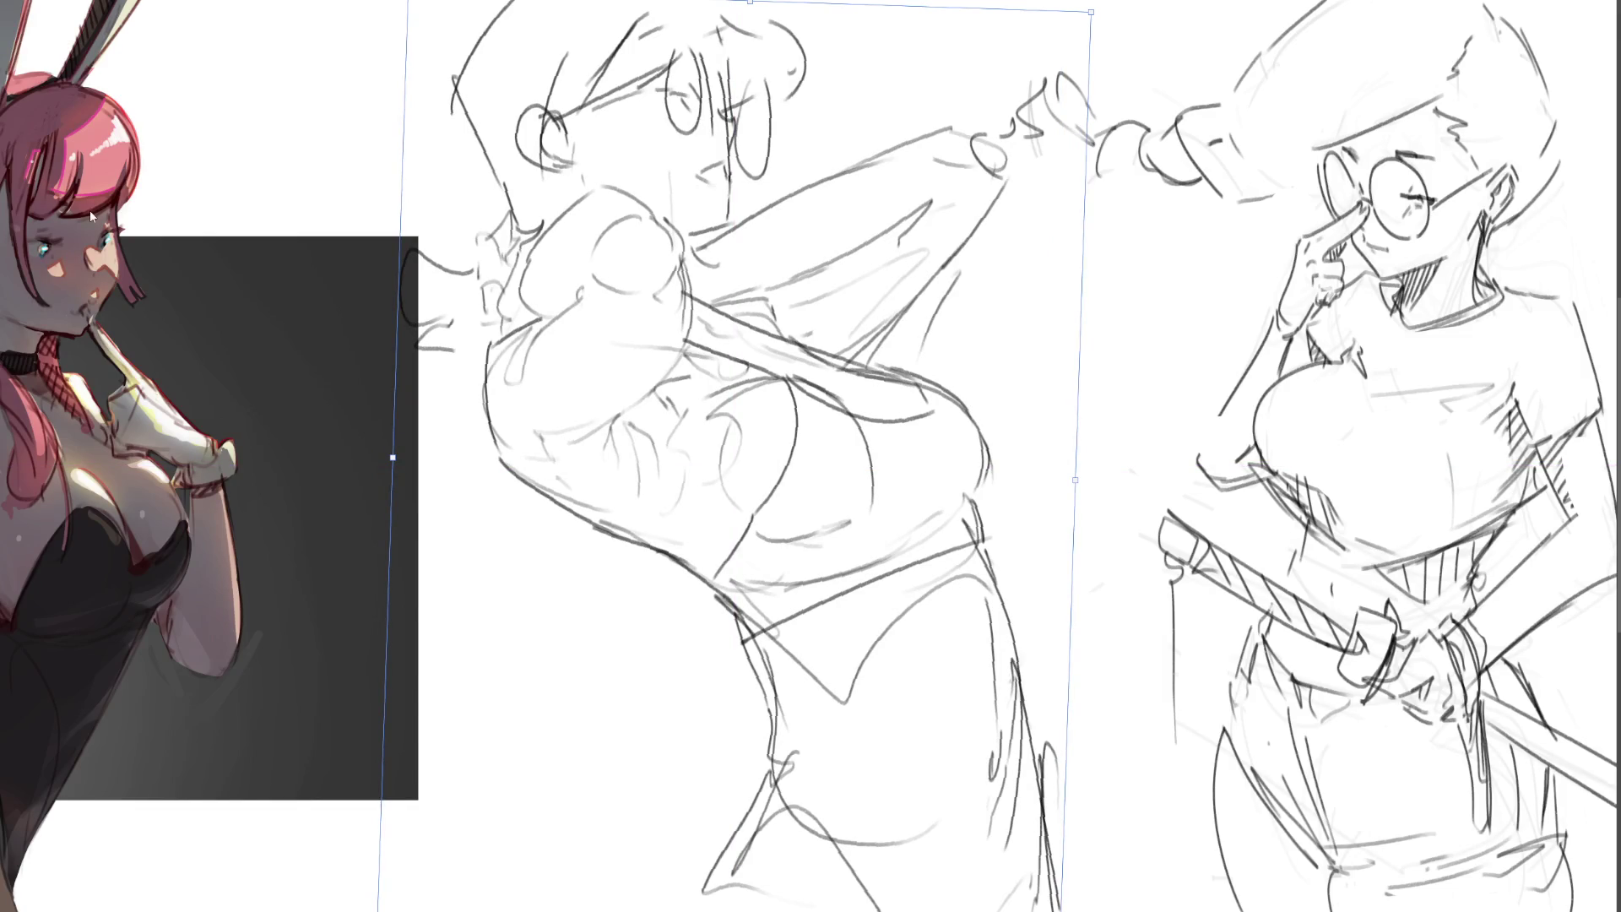
{"action": "key", "text": "h"}
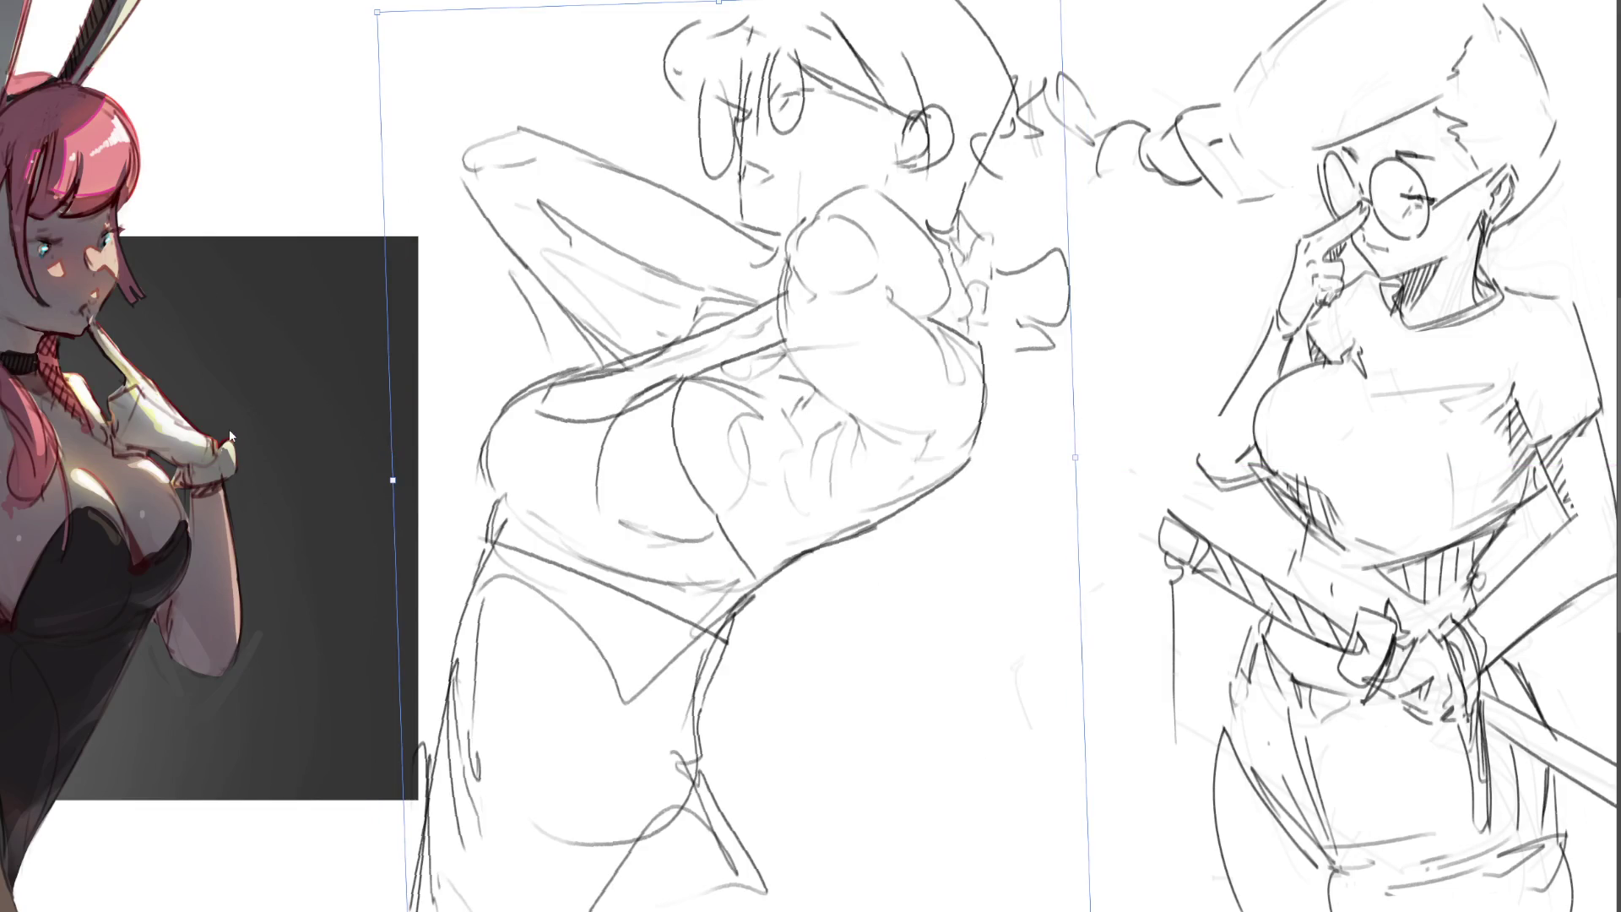
{"action": "left_click_drag", "start_coordinate": [797, 458], "coordinate": [821, 460]}
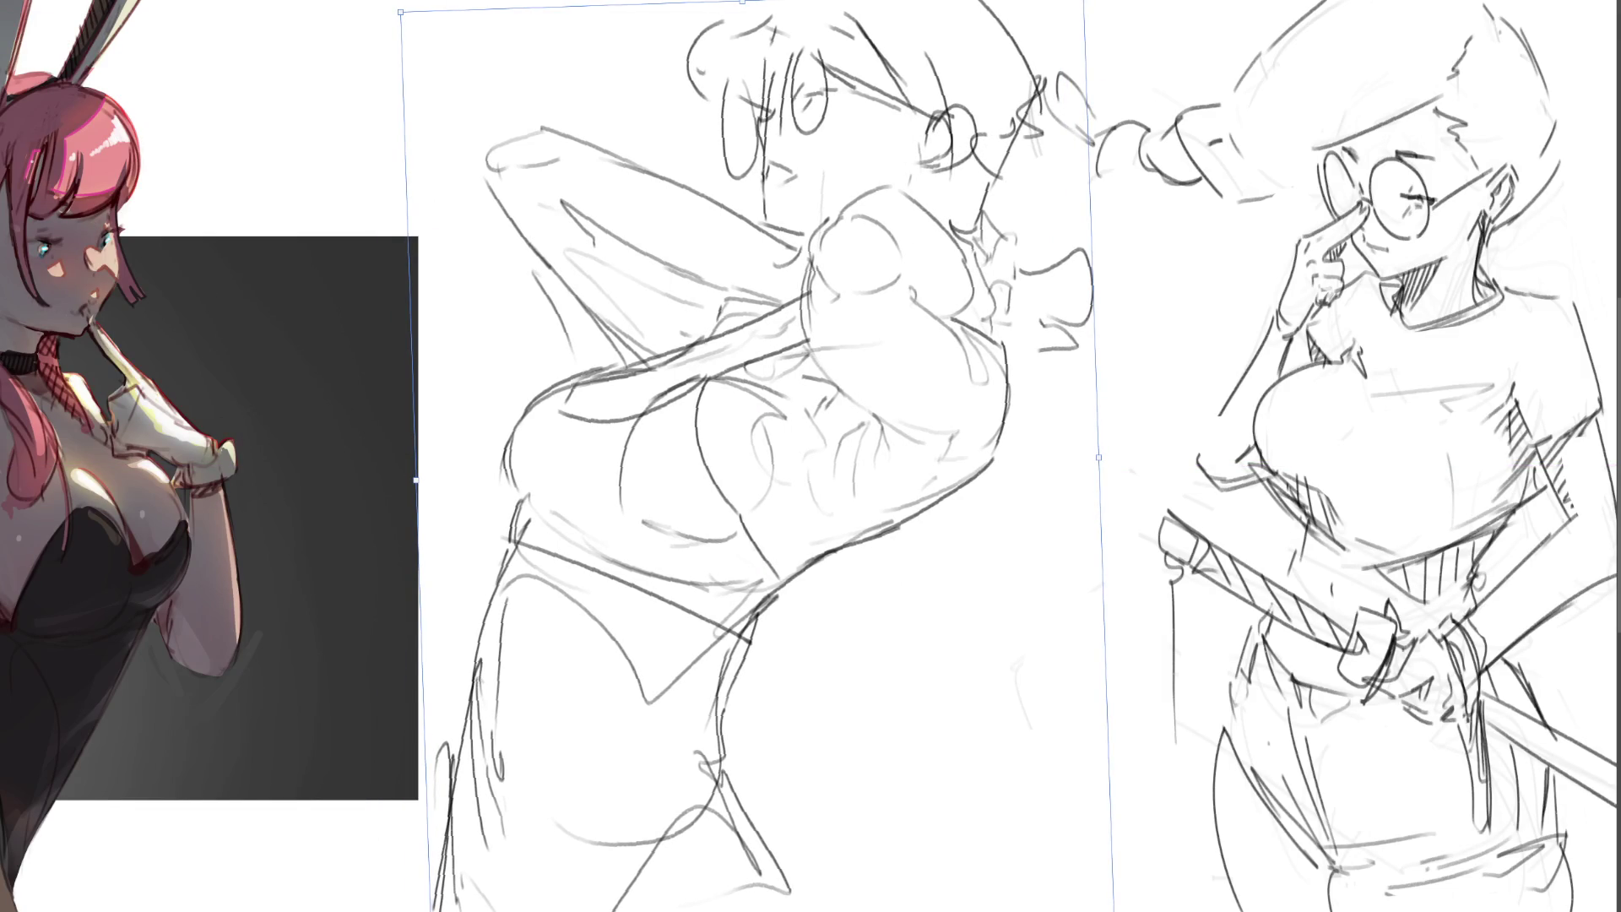
{"action": "key", "text": "Return"}
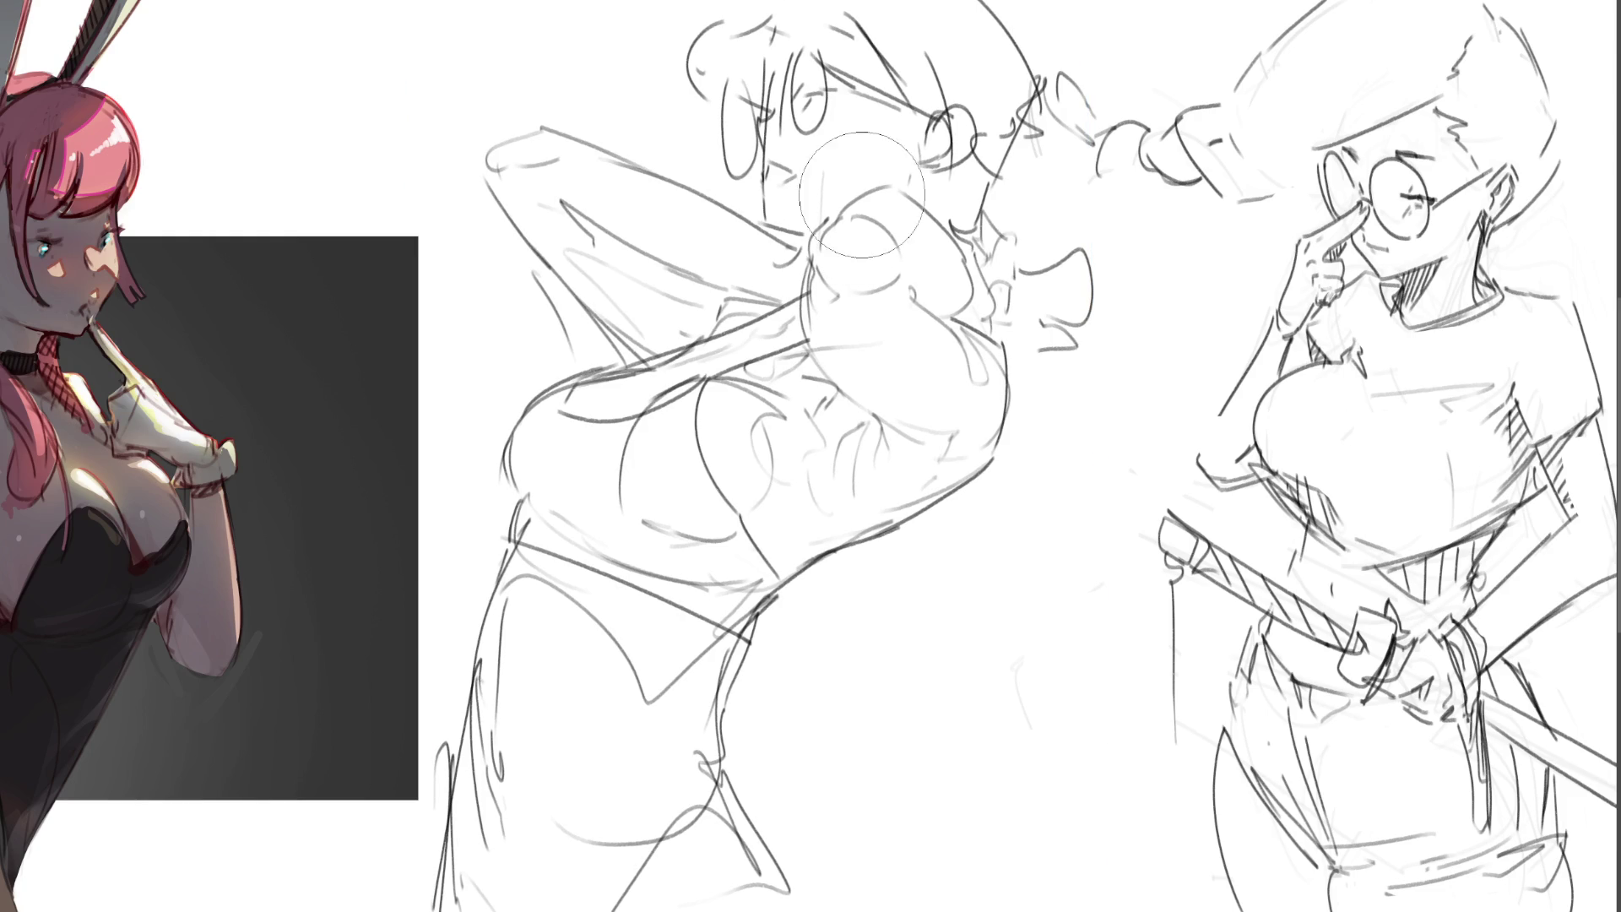
{"action": "mouse_move", "coordinate": [768, 131]}
{"action": "left_mouse_down"}
{"action": "mouse_move", "coordinate": [471, 163]}
{"action": "mouse_move", "coordinate": [692, 422]}
{"action": "left_mouse_up"}
{"action": "left_click_drag", "start_coordinate": [970, 211], "coordinate": [759, 405]}
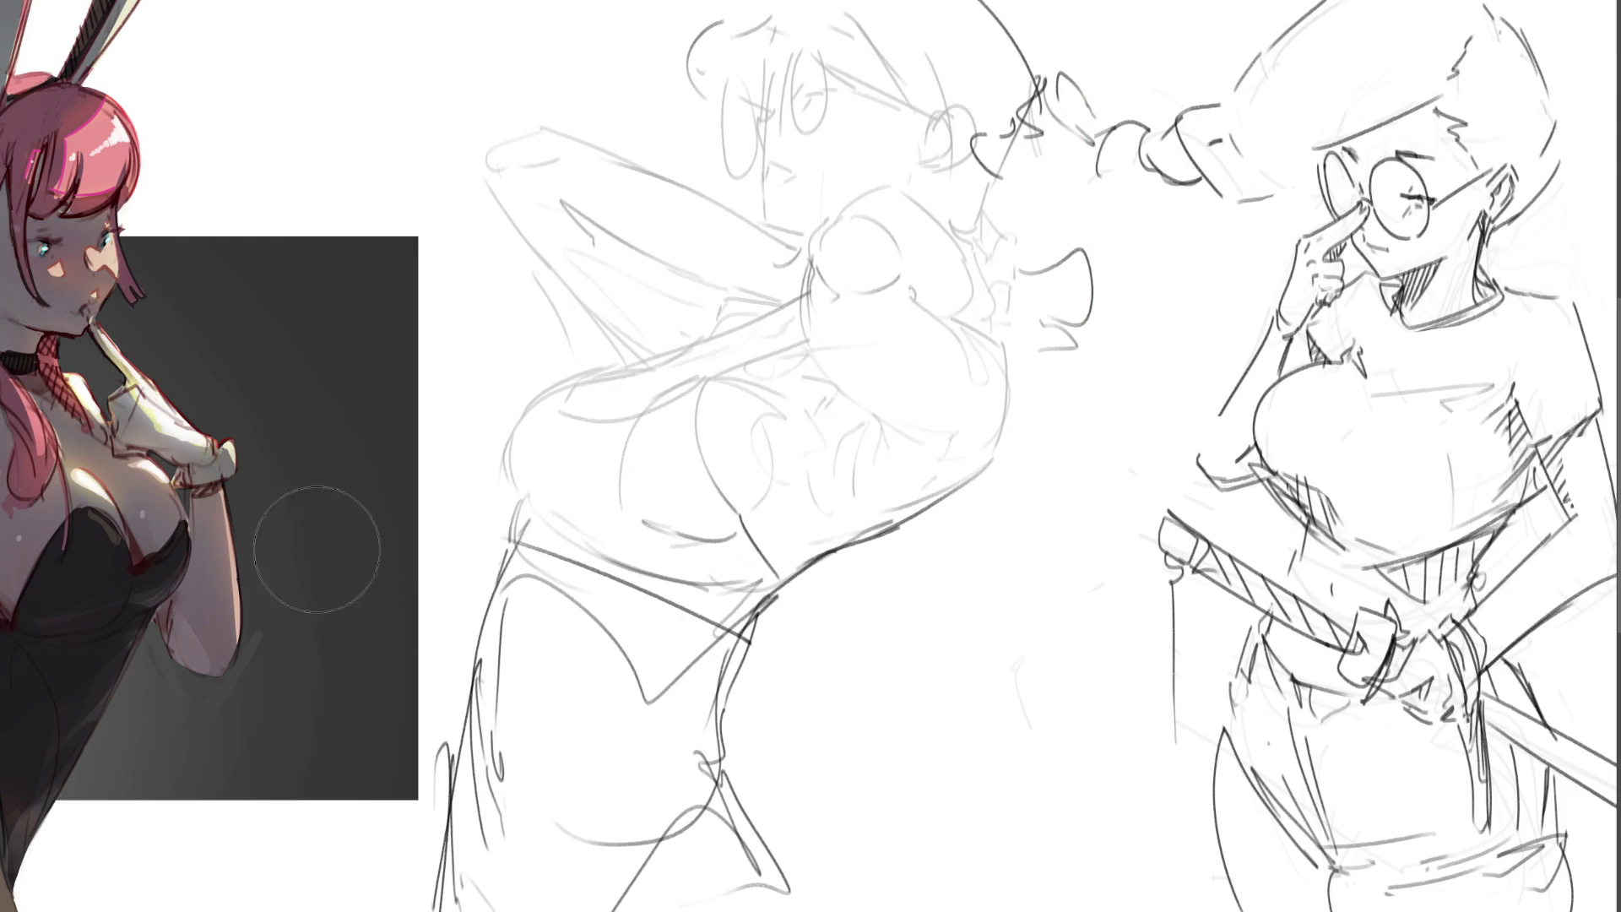
- Fade the sketch's remaining lower-body, face, hand and head lines
{"action": "left_click_drag", "start_coordinate": [507, 548], "coordinate": [675, 760]}
{"action": "left_click_drag", "start_coordinate": [591, 810], "coordinate": [760, 903]}
{"action": "left_click_drag", "start_coordinate": [760, 253], "coordinate": [903, 371]}
{"action": "left_click_drag", "start_coordinate": [1021, 253], "coordinate": [1089, 346]}
{"action": "left_click_drag", "start_coordinate": [980, 8], "coordinate": [1047, 93]}
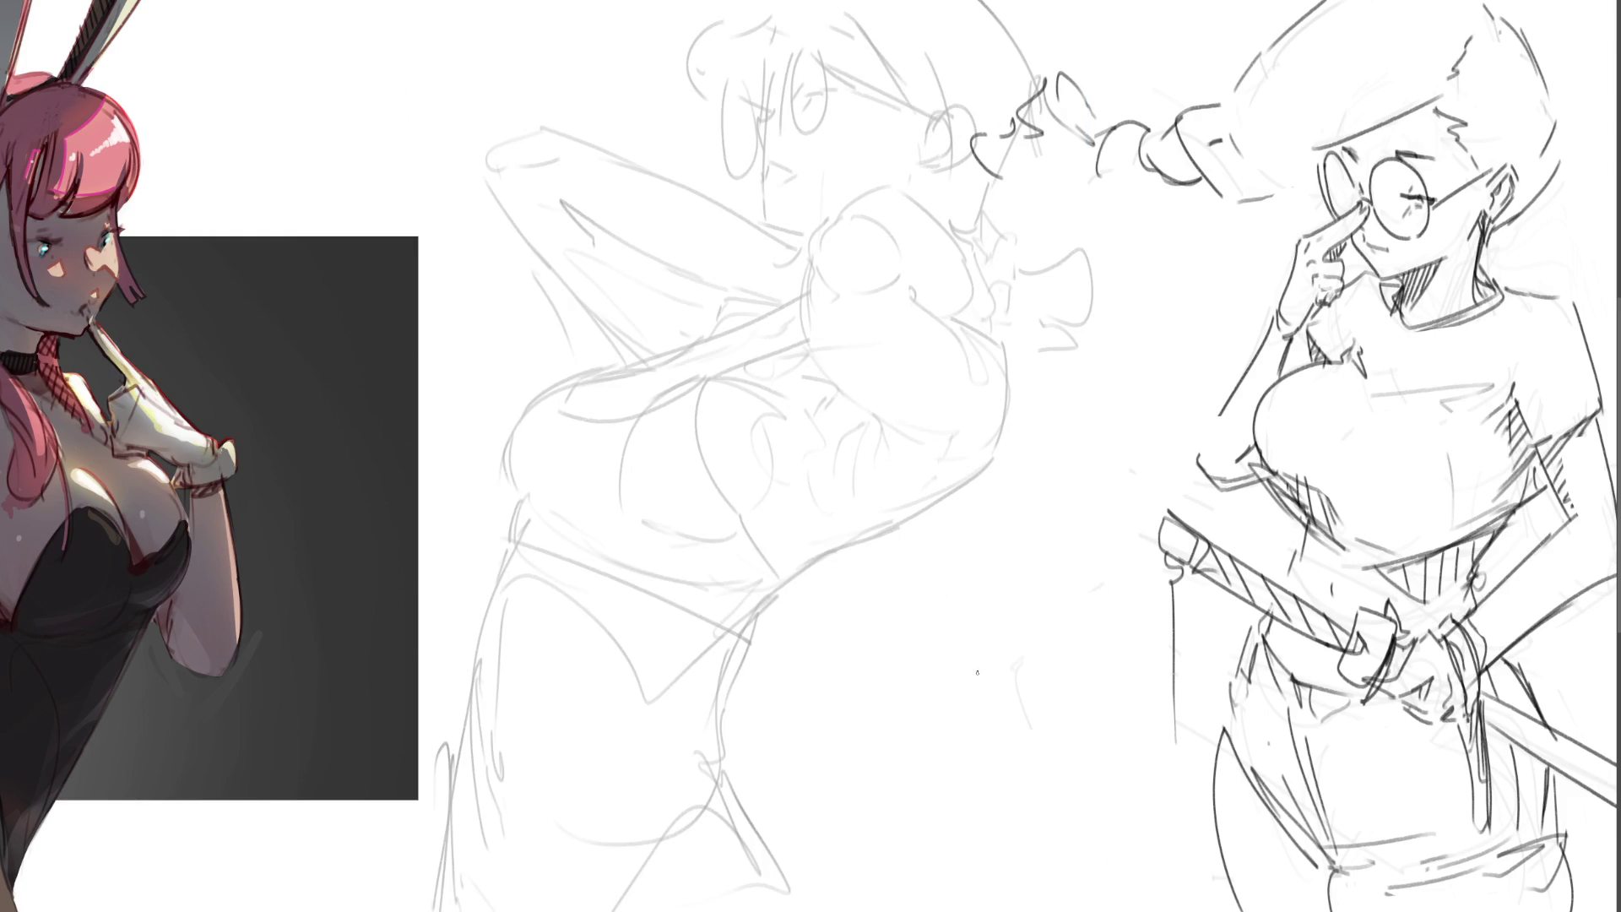
- Ink the eye, mouth and chin, removing the stray dashes inside the eye
{"action": "mouse_move", "coordinate": [744, 81]}
{"action": "left_mouse_down"}
{"action": "mouse_move", "coordinate": [749, 119]}
{"action": "mouse_move", "coordinate": [731, 81]}
{"action": "mouse_move", "coordinate": [728, 169]}
{"action": "mouse_move", "coordinate": [749, 124]}
{"action": "left_mouse_up"}
{"action": "mouse_move", "coordinate": [751, 120]}
{"action": "left_mouse_down"}
{"action": "mouse_move", "coordinate": [778, 139]}
{"action": "mouse_move", "coordinate": [762, 164]}
{"action": "mouse_move", "coordinate": [796, 172]}
{"action": "mouse_move", "coordinate": [775, 176]}
{"action": "left_mouse_up"}
{"action": "key", "text": "ctrl+z"}
{"action": "key", "text": "ctrl+z"}
{"action": "key", "text": "ctrl+z"}
{"action": "left_click_drag", "start_coordinate": [768, 174], "coordinate": [782, 180]}
{"action": "key", "text": "ctrl+z"}
{"action": "key", "text": "ctrl+z"}
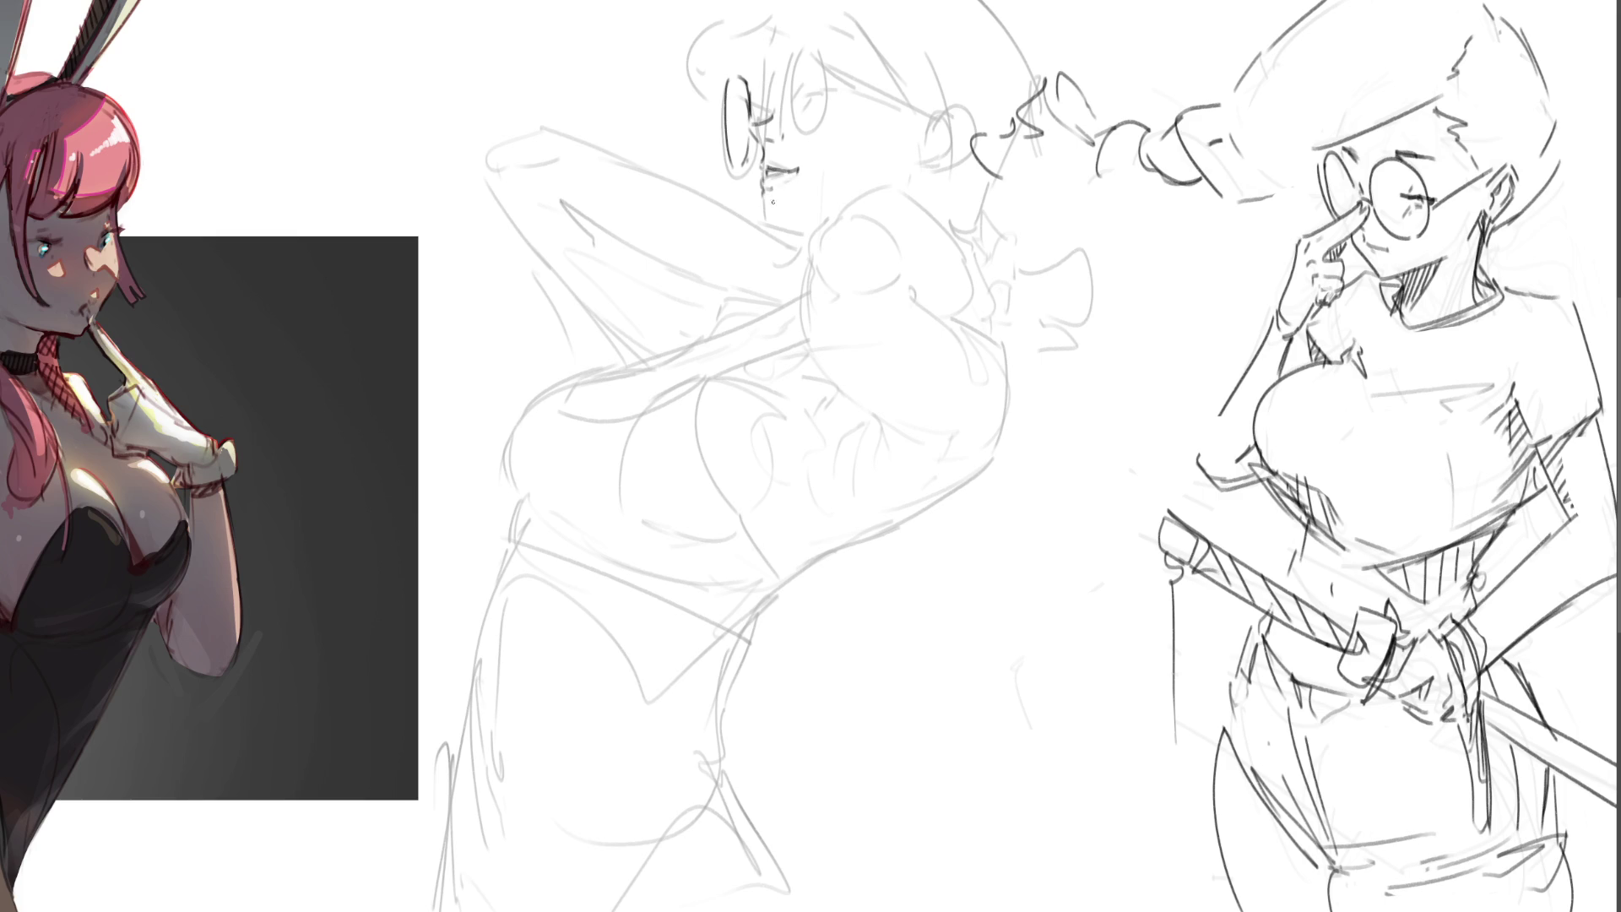
{"action": "mouse_move", "coordinate": [769, 190]}
{"action": "left_mouse_down"}
{"action": "mouse_move", "coordinate": [766, 225]}
{"action": "mouse_move", "coordinate": [810, 233]}
{"action": "left_mouse_up"}
{"action": "mouse_move", "coordinate": [773, 79]}
{"action": "left_mouse_down"}
{"action": "mouse_move", "coordinate": [767, 93]}
{"action": "mouse_move", "coordinate": [814, 107]}
{"action": "mouse_move", "coordinate": [819, 87]}
{"action": "mouse_move", "coordinate": [841, 89]}
{"action": "mouse_move", "coordinate": [797, 93]}
{"action": "left_mouse_up"}
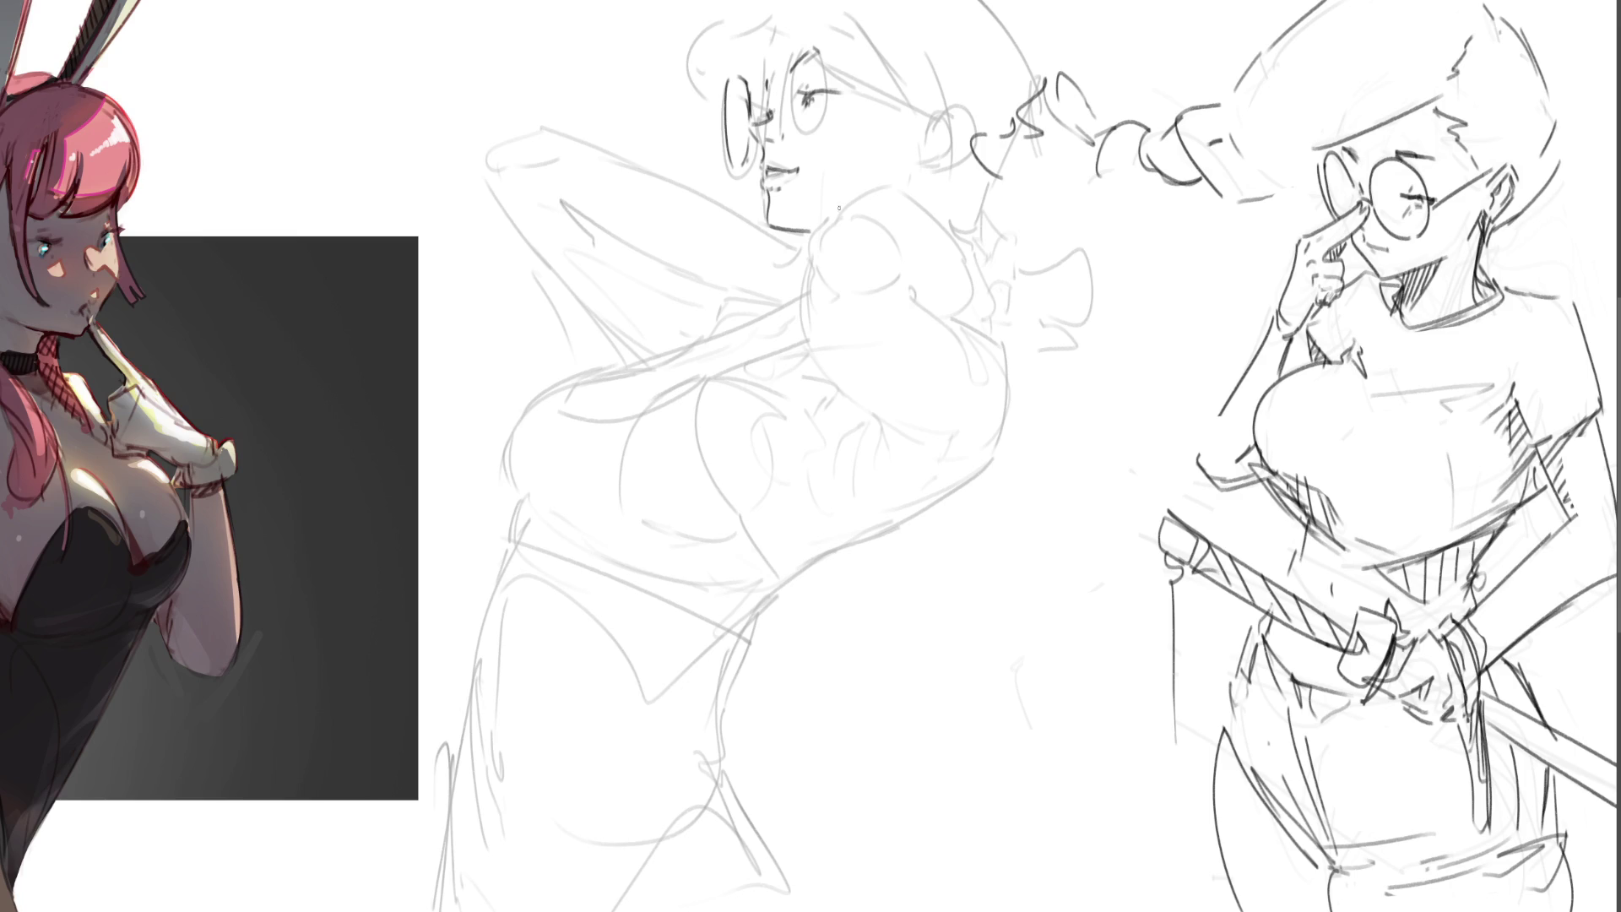
- Ink the glasses' lens edges, bridge and shorter arm, plus the ear below it
{"action": "left_click_drag", "start_coordinate": [778, 57], "coordinate": [770, 98]}
{"action": "left_click_drag", "start_coordinate": [761, 106], "coordinate": [780, 127]}
{"action": "mouse_move", "coordinate": [781, 75]}
{"action": "left_mouse_down"}
{"action": "mouse_move", "coordinate": [781, 121]}
{"action": "mouse_move", "coordinate": [816, 38]}
{"action": "mouse_move", "coordinate": [789, 135]}
{"action": "mouse_move", "coordinate": [824, 142]}
{"action": "left_mouse_up"}
{"action": "left_click_drag", "start_coordinate": [836, 53], "coordinate": [830, 149]}
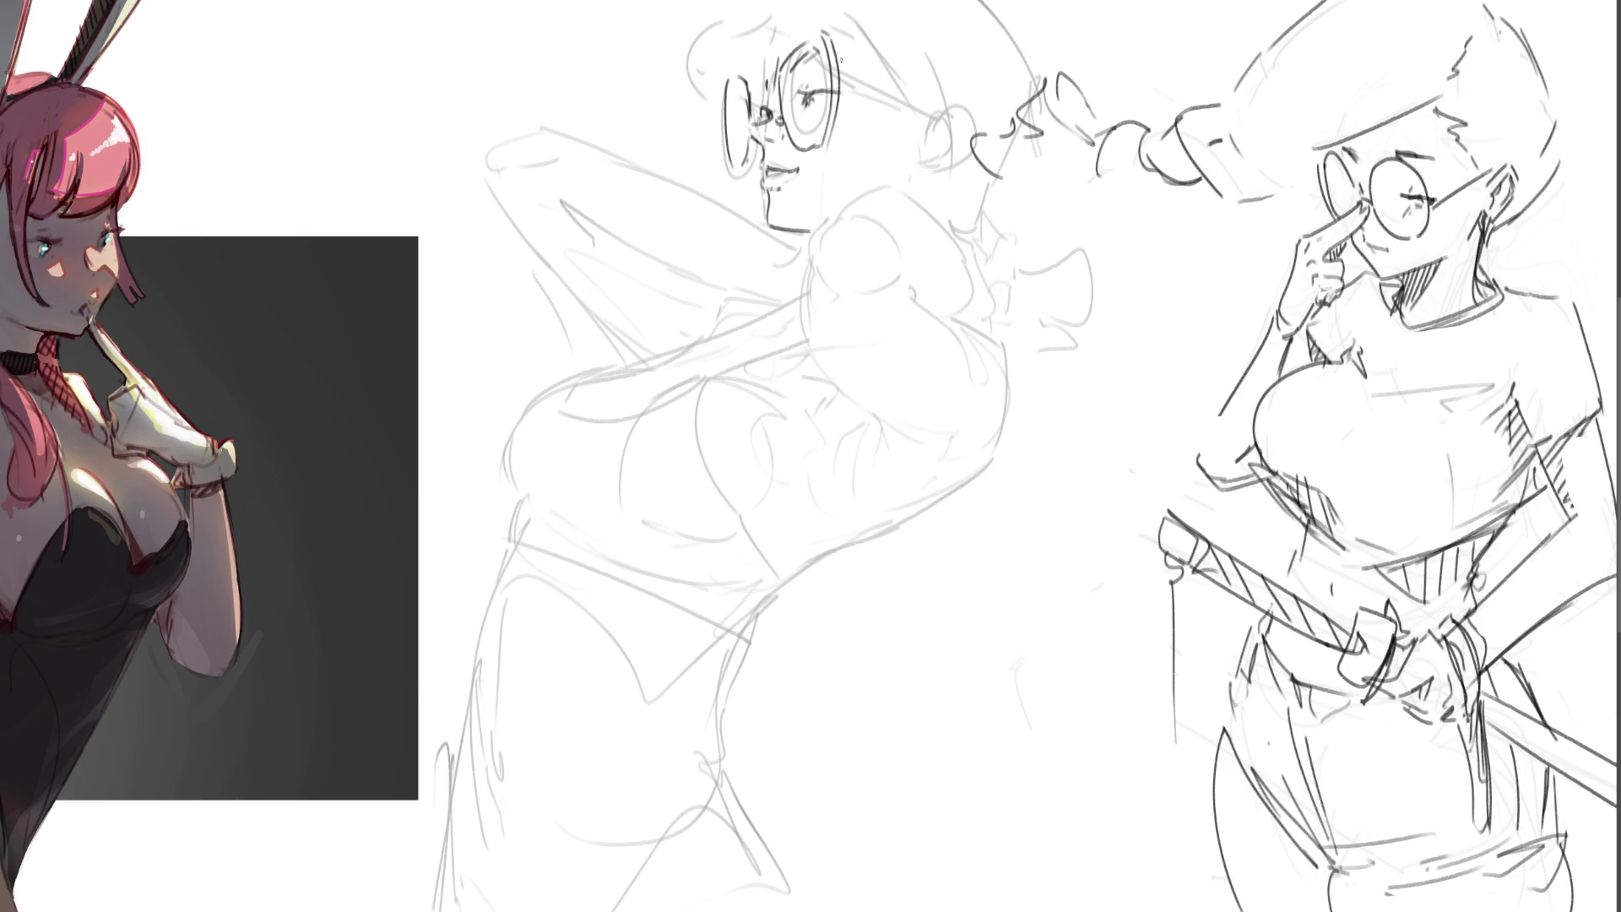
{"action": "mouse_move", "coordinate": [839, 73]}
{"action": "left_mouse_down"}
{"action": "mouse_move", "coordinate": [842, 53]}
{"action": "mouse_move", "coordinate": [944, 122]}
{"action": "mouse_move", "coordinate": [888, 73]}
{"action": "mouse_move", "coordinate": [942, 120]}
{"action": "left_mouse_up"}
{"action": "key", "text": "ctrl+z"}
{"action": "key", "text": "ctrl+z"}
{"action": "mouse_move", "coordinate": [836, 46]}
{"action": "left_mouse_down"}
{"action": "mouse_move", "coordinate": [927, 107]}
{"action": "mouse_move", "coordinate": [943, 154]}
{"action": "mouse_move", "coordinate": [963, 141]}
{"action": "mouse_move", "coordinate": [952, 102]}
{"action": "mouse_move", "coordinate": [978, 135]}
{"action": "mouse_move", "coordinate": [916, 126]}
{"action": "mouse_move", "coordinate": [913, 145]}
{"action": "mouse_move", "coordinate": [903, 116]}
{"action": "mouse_move", "coordinate": [912, 145]}
{"action": "left_mouse_up"}
{"action": "mouse_move", "coordinate": [925, 115]}
{"action": "left_mouse_down"}
{"action": "mouse_move", "coordinate": [918, 172]}
{"action": "mouse_move", "coordinate": [962, 159]}
{"action": "mouse_move", "coordinate": [927, 170]}
{"action": "mouse_move", "coordinate": [961, 222]}
{"action": "left_mouse_up"}
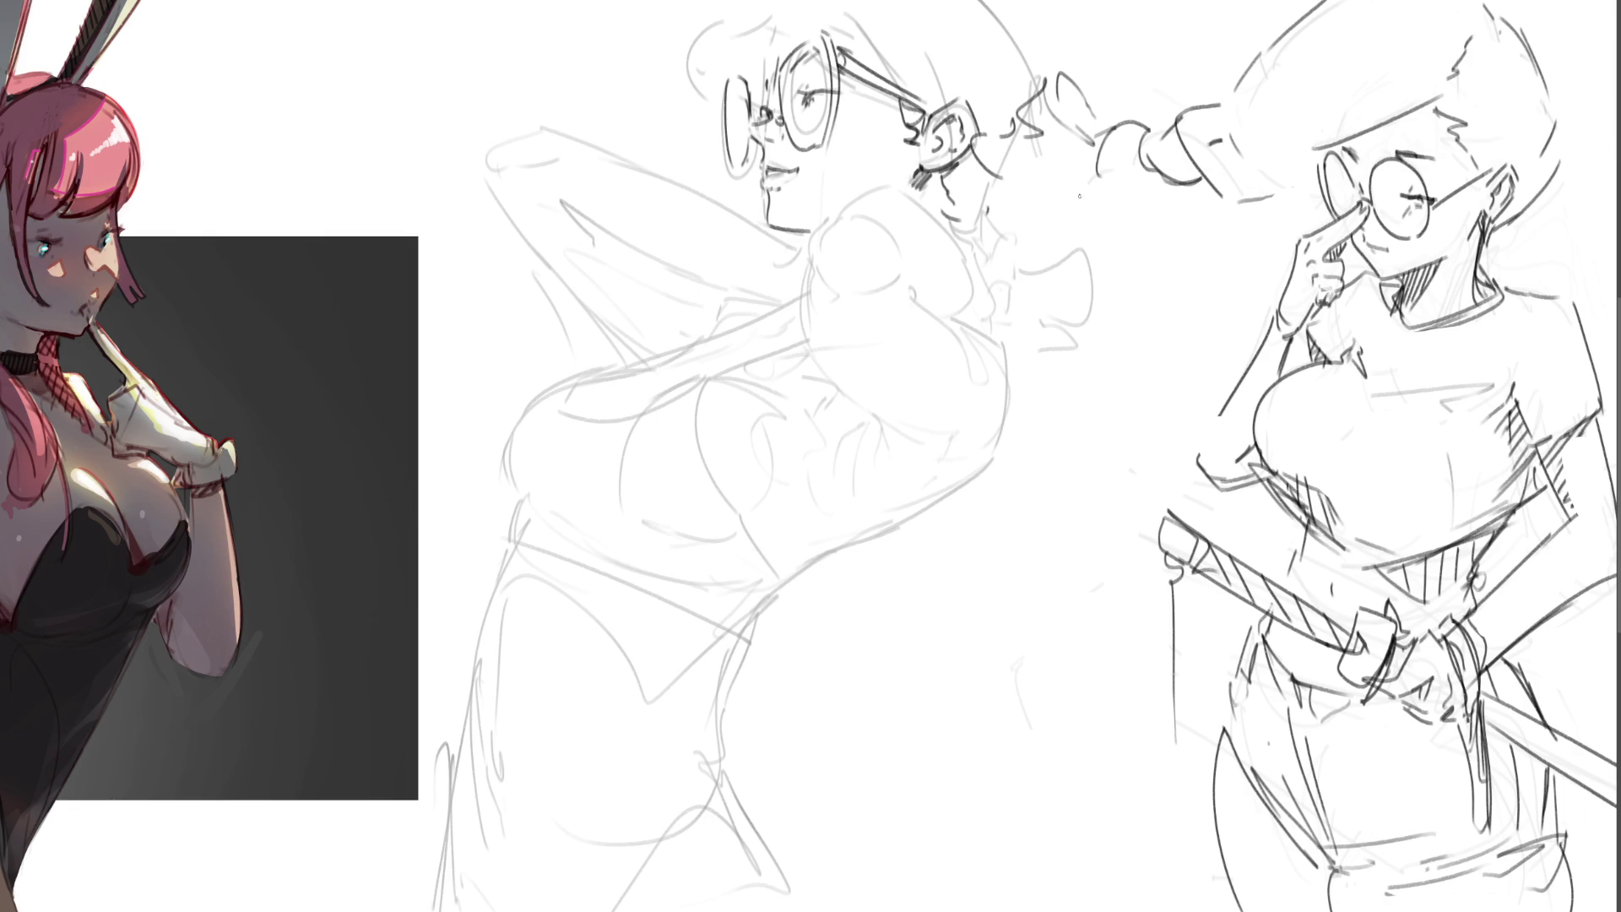
- Ink the shoulder top, the long back-and-arm contour, the collar and sleeve details
{"action": "left_click_drag", "start_coordinate": [834, 217], "coordinate": [885, 180]}
{"action": "left_click_drag", "start_coordinate": [911, 180], "coordinate": [1000, 326]}
{"action": "left_click_drag", "start_coordinate": [996, 266], "coordinate": [1018, 255]}
{"action": "left_click_drag", "start_coordinate": [1021, 254], "coordinate": [1023, 297]}
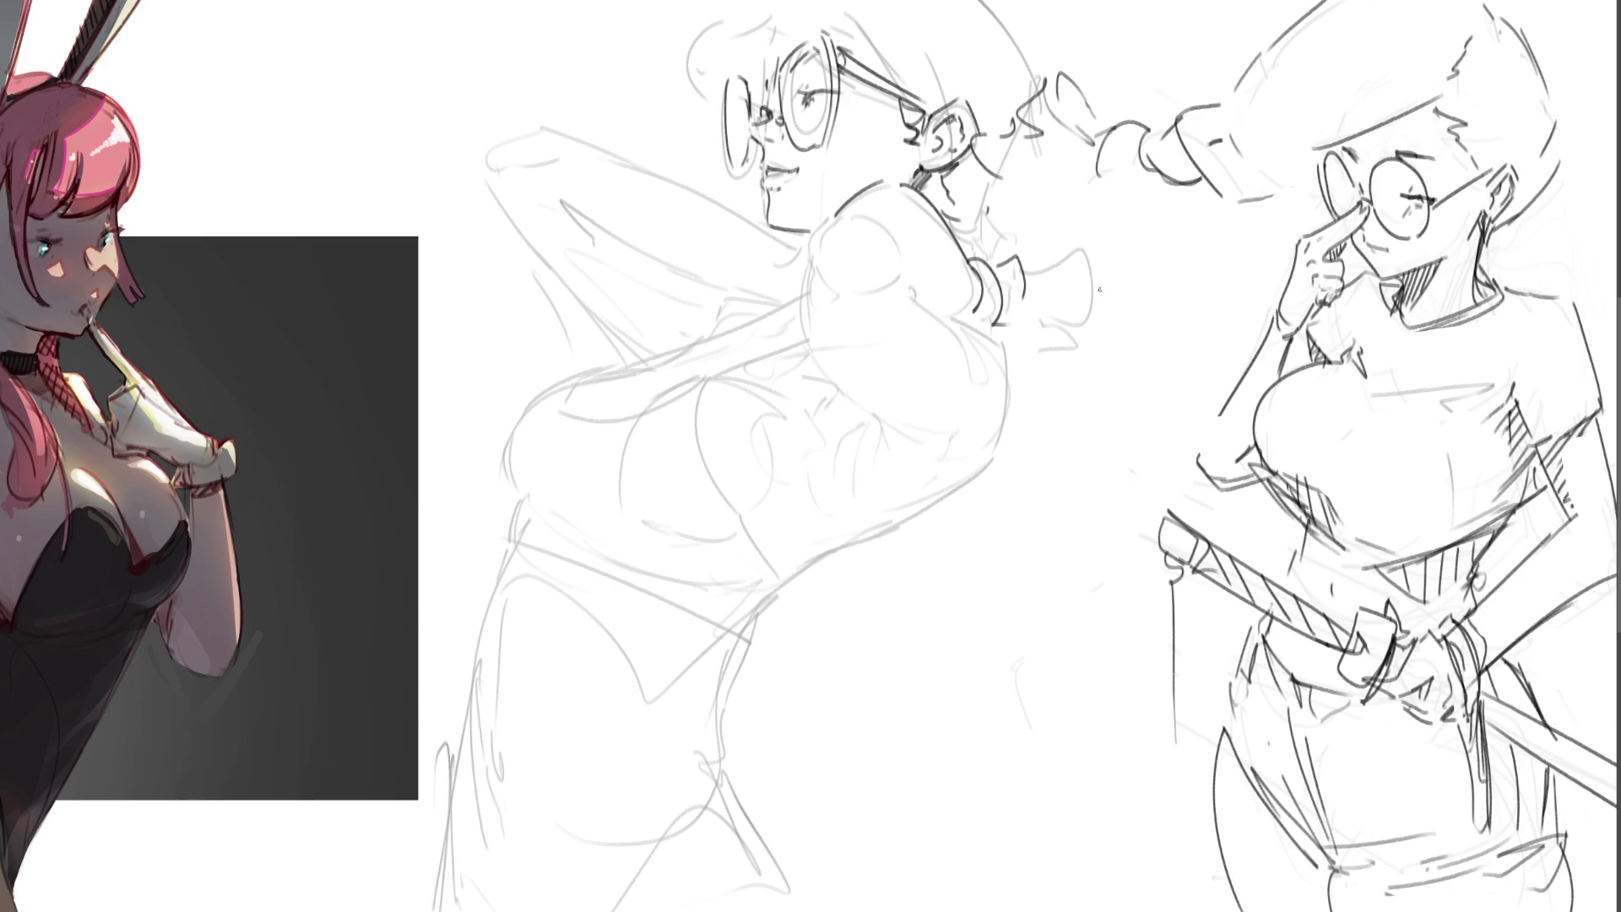
{"action": "mouse_move", "coordinate": [835, 215]}
{"action": "left_mouse_down"}
{"action": "mouse_move", "coordinate": [812, 295]}
{"action": "mouse_move", "coordinate": [850, 216]}
{"action": "mouse_move", "coordinate": [891, 245]}
{"action": "mouse_move", "coordinate": [902, 295]}
{"action": "mouse_move", "coordinate": [934, 309]}
{"action": "mouse_move", "coordinate": [1007, 411]}
{"action": "left_mouse_up"}
- Ink the shoulder-to-sleeve curve, the line below the sleeve, and small torso strokes
{"action": "left_click_drag", "start_coordinate": [813, 284], "coordinate": [886, 403]}
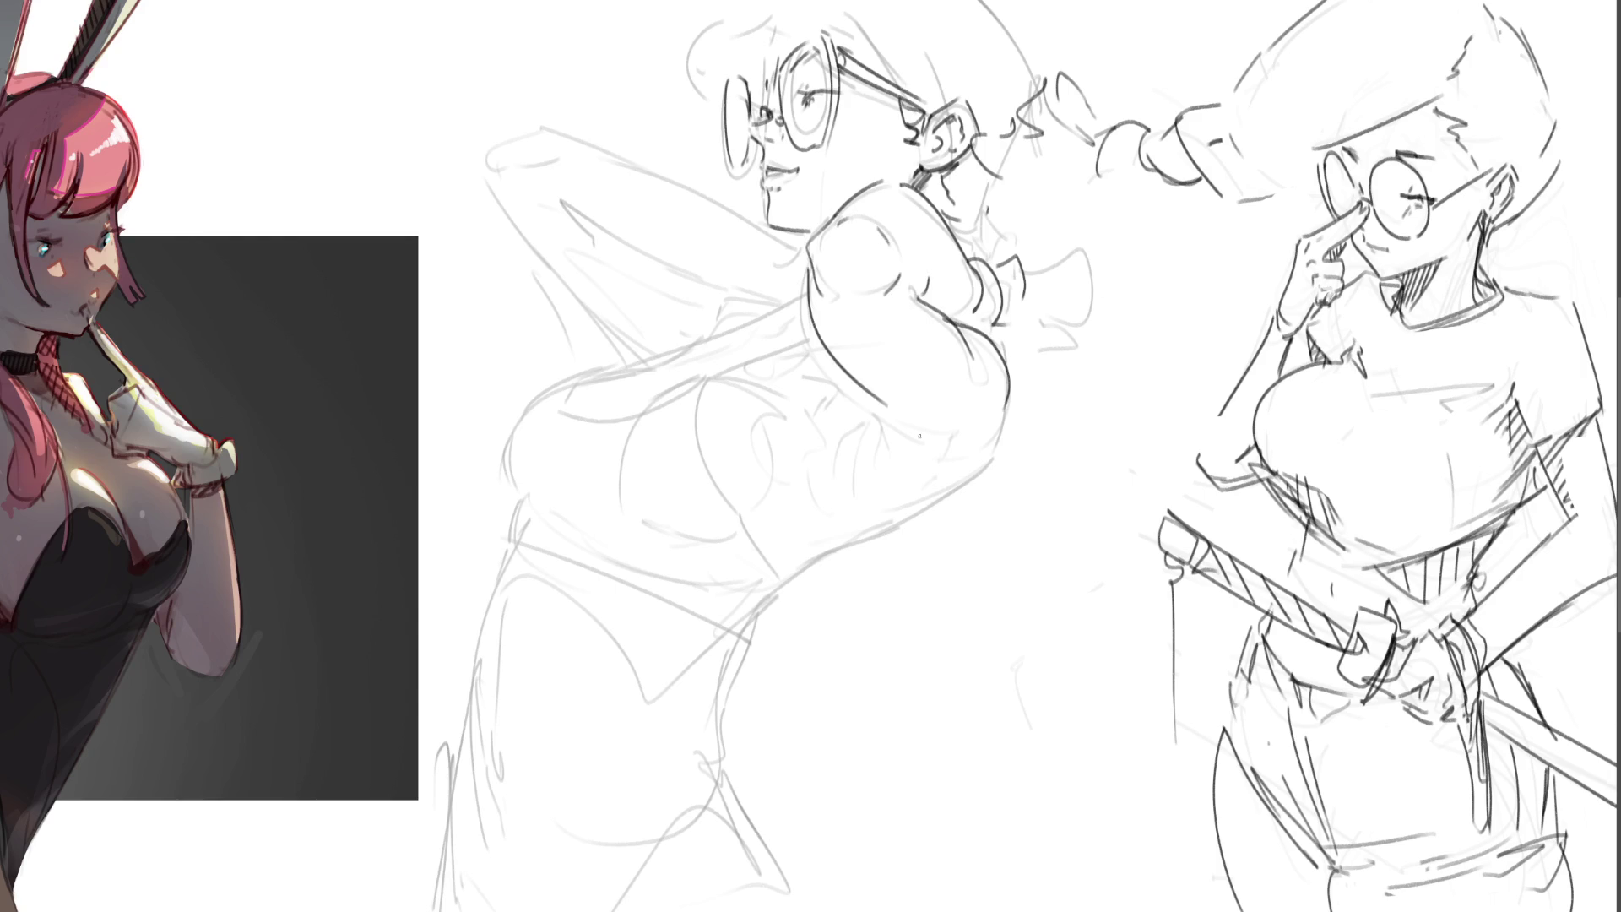
{"action": "key", "text": "ctrl+z"}
{"action": "mouse_move", "coordinate": [807, 273]}
{"action": "left_mouse_down"}
{"action": "mouse_move", "coordinate": [902, 422]}
{"action": "mouse_move", "coordinate": [890, 449]}
{"action": "mouse_move", "coordinate": [908, 435]}
{"action": "left_mouse_up"}
{"action": "mouse_move", "coordinate": [1007, 377]}
{"action": "left_mouse_down"}
{"action": "mouse_move", "coordinate": [979, 477]}
{"action": "mouse_move", "coordinate": [785, 582]}
{"action": "left_mouse_up"}
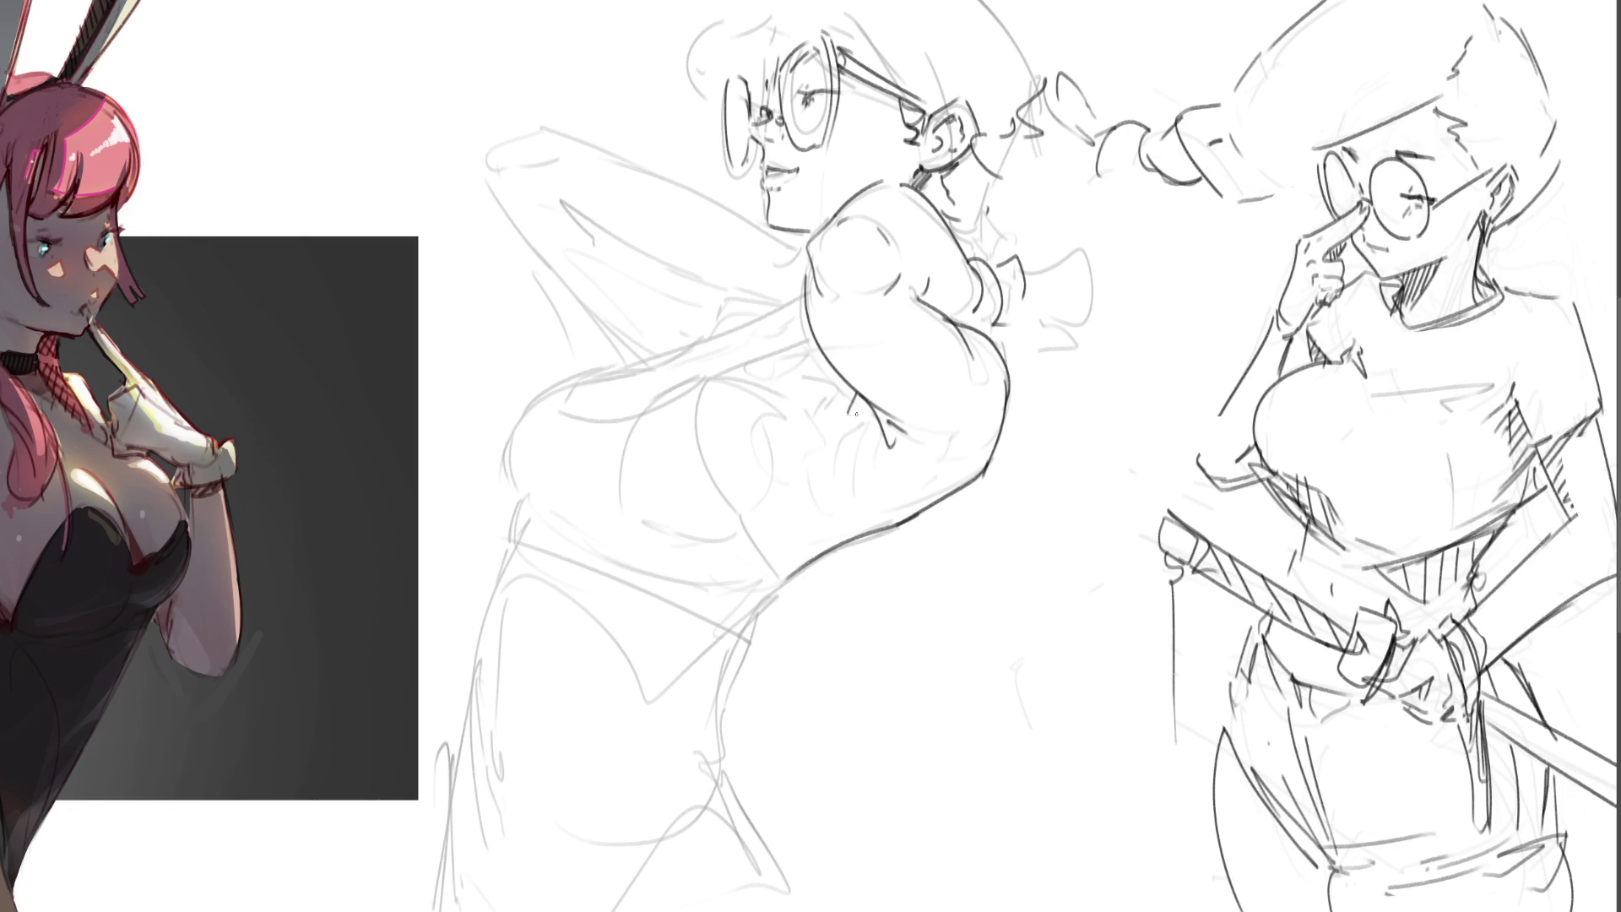
{"action": "left_click_drag", "start_coordinate": [871, 398], "coordinate": [865, 449]}
{"action": "left_click_drag", "start_coordinate": [797, 393], "coordinate": [830, 378]}
- Ink the waistline across the torso and connect it up toward the bust
{"action": "mouse_move", "coordinate": [736, 518]}
{"action": "left_mouse_down"}
{"action": "mouse_move", "coordinate": [807, 554]}
{"action": "mouse_move", "coordinate": [748, 642]}
{"action": "left_mouse_up"}
{"action": "left_click_drag", "start_coordinate": [512, 542], "coordinate": [748, 637]}
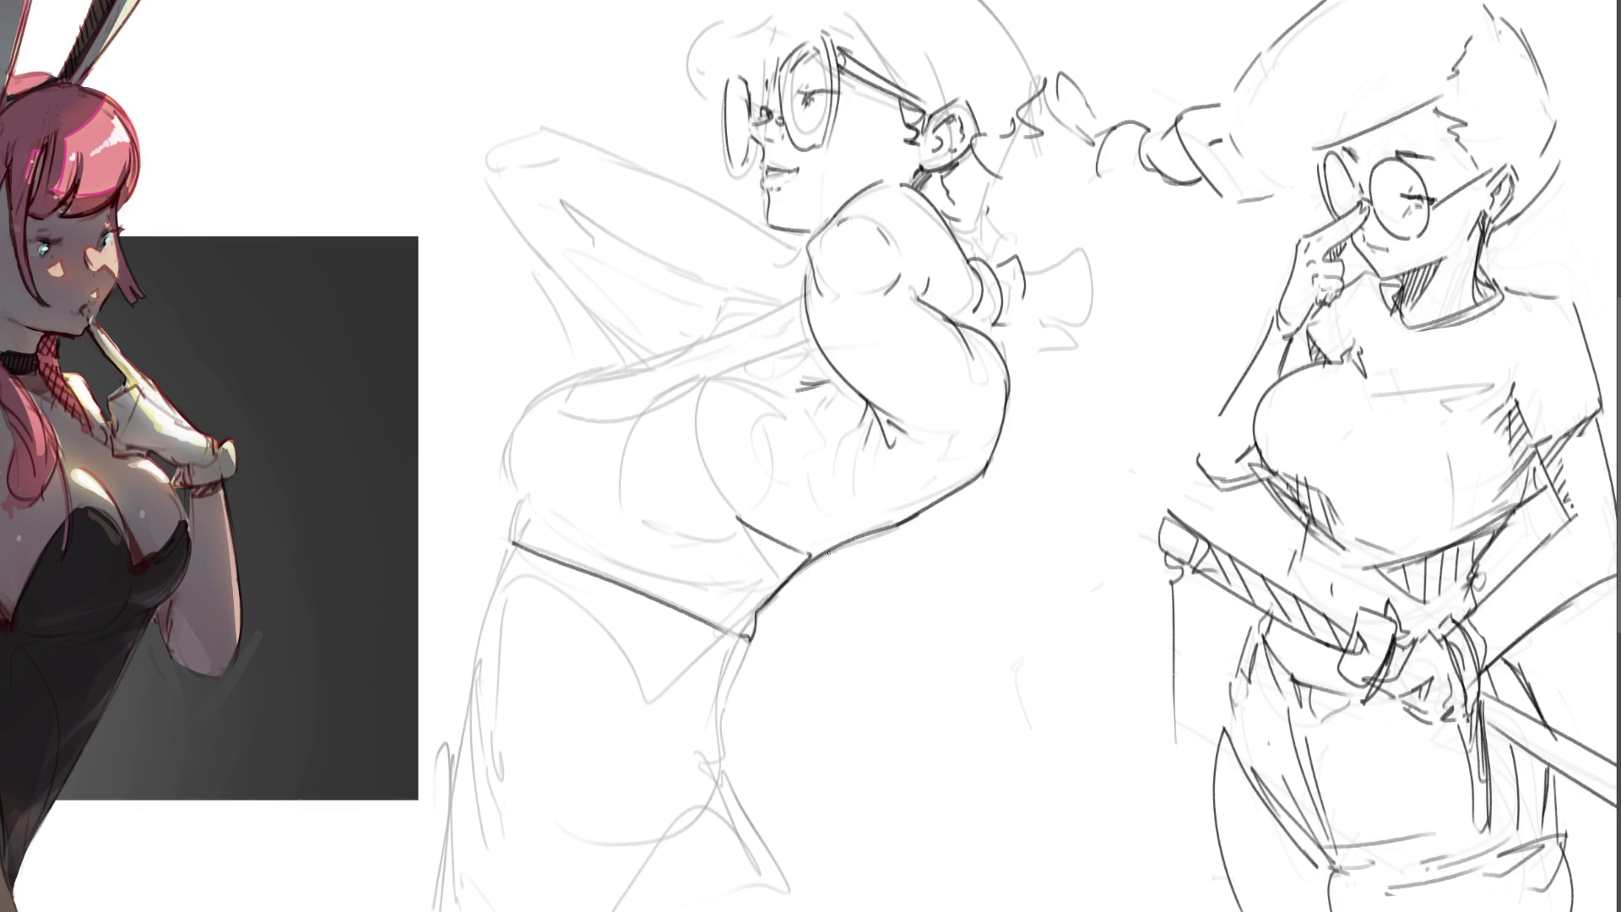
{"action": "mouse_move", "coordinate": [509, 543]}
{"action": "left_mouse_down"}
{"action": "mouse_move", "coordinate": [518, 498]}
{"action": "mouse_move", "coordinate": [671, 536]}
{"action": "left_mouse_up"}
{"action": "mouse_move", "coordinate": [517, 491]}
{"action": "left_mouse_down"}
{"action": "mouse_move", "coordinate": [591, 367]}
{"action": "mouse_move", "coordinate": [729, 340]}
{"action": "left_mouse_up"}
{"action": "key", "text": "ctrl+z"}
- Ink the upper chest line and the chest underside, redrawing it several times until clean
{"action": "left_click_drag", "start_coordinate": [575, 363], "coordinate": [783, 289]}
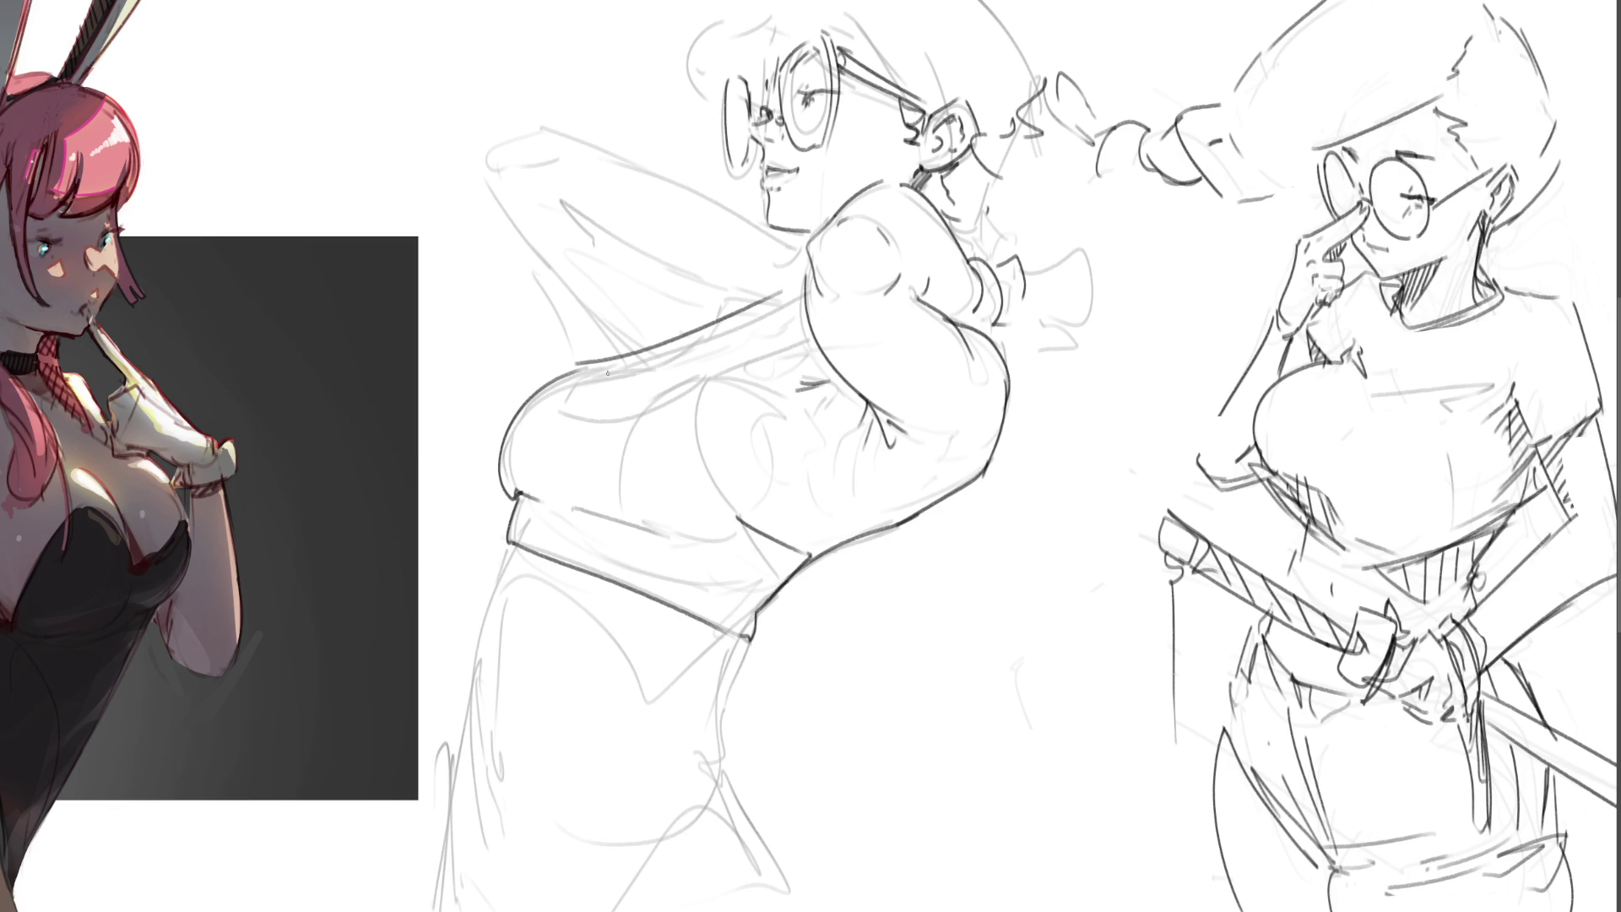
{"action": "mouse_move", "coordinate": [603, 362]}
{"action": "left_mouse_down"}
{"action": "mouse_move", "coordinate": [581, 410]}
{"action": "mouse_move", "coordinate": [621, 402]}
{"action": "mouse_move", "coordinate": [564, 390]}
{"action": "mouse_move", "coordinate": [584, 413]}
{"action": "mouse_move", "coordinate": [688, 381]}
{"action": "left_mouse_up"}
{"action": "key", "text": "ctrl+z"}
{"action": "key", "text": "ctrl+z"}
{"action": "key", "text": "ctrl+z"}
{"action": "left_click_drag", "start_coordinate": [562, 416], "coordinate": [828, 317]}
{"action": "key", "text": "ctrl+z"}
{"action": "left_click_drag", "start_coordinate": [686, 381], "coordinate": [809, 321]}
{"action": "key", "text": "ctrl+z"}
{"action": "left_click_drag", "start_coordinate": [595, 365], "coordinate": [806, 281]}
{"action": "key", "text": "ctrl+z"}
{"action": "left_click_drag", "start_coordinate": [701, 383], "coordinate": [810, 320]}
{"action": "key", "text": "ctrl+z"}
{"action": "left_click_drag", "start_coordinate": [616, 362], "coordinate": [800, 285]}
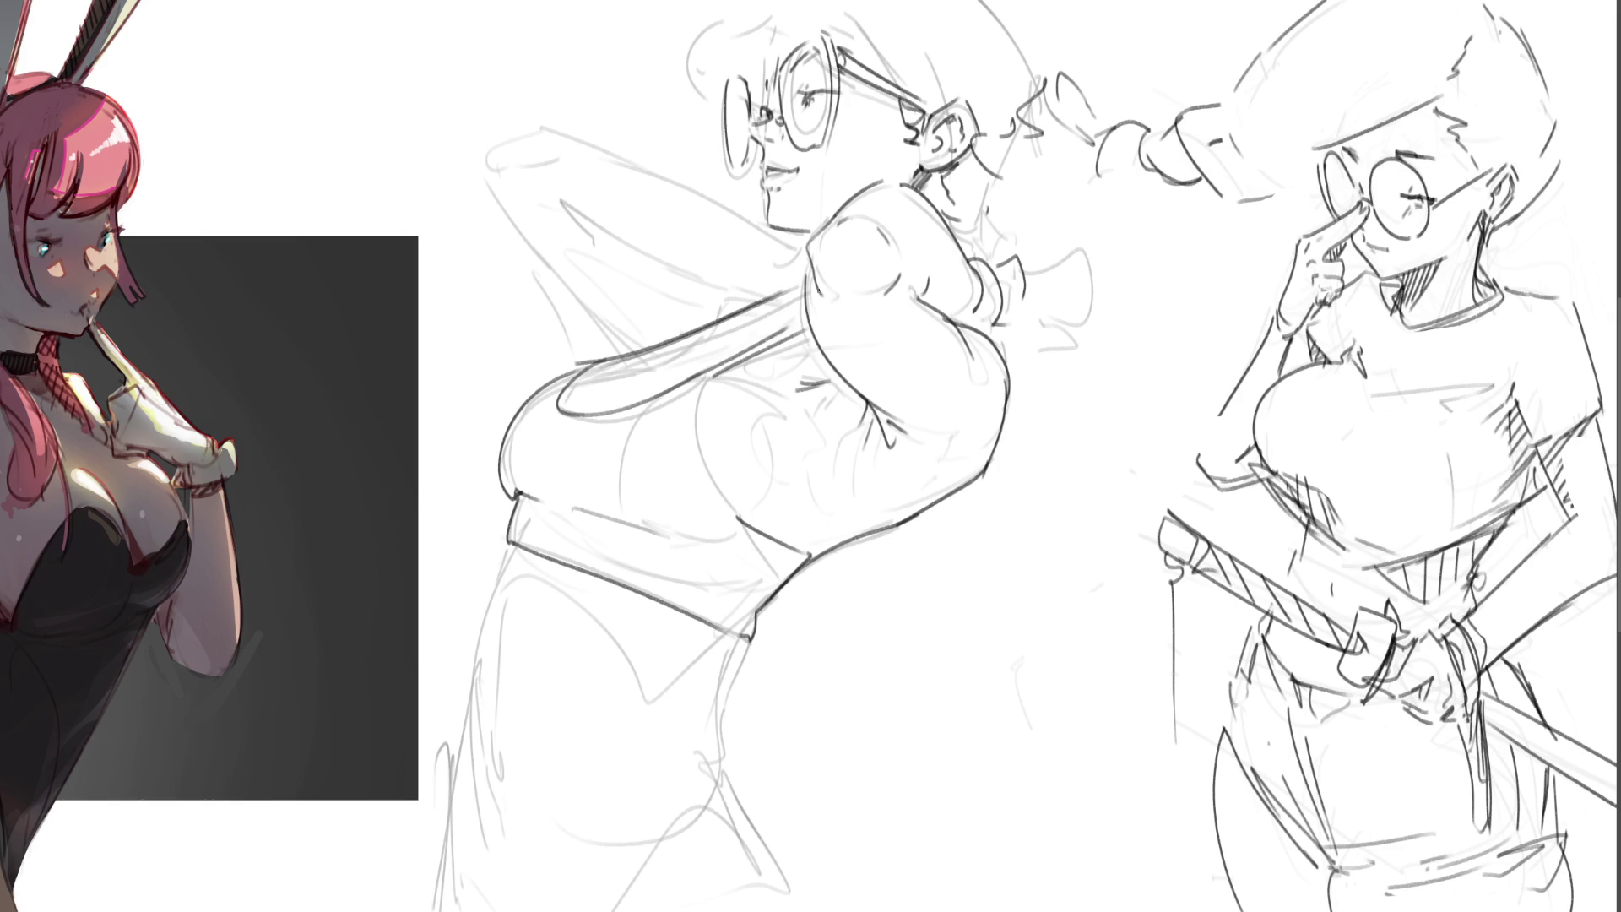
- Ink the torso side line down to the waist, plus the upper and lower sleeve lines
{"action": "left_click_drag", "start_coordinate": [711, 374], "coordinate": [739, 541]}
{"action": "key", "text": "ctrl+z"}
{"action": "left_click_drag", "start_coordinate": [728, 478], "coordinate": [738, 517]}
{"action": "mouse_move", "coordinate": [775, 484]}
{"action": "left_mouse_down"}
{"action": "mouse_move", "coordinate": [742, 522]}
{"action": "mouse_move", "coordinate": [774, 487]}
{"action": "left_mouse_up"}
{"action": "left_click_drag", "start_coordinate": [633, 359], "coordinate": [724, 333]}
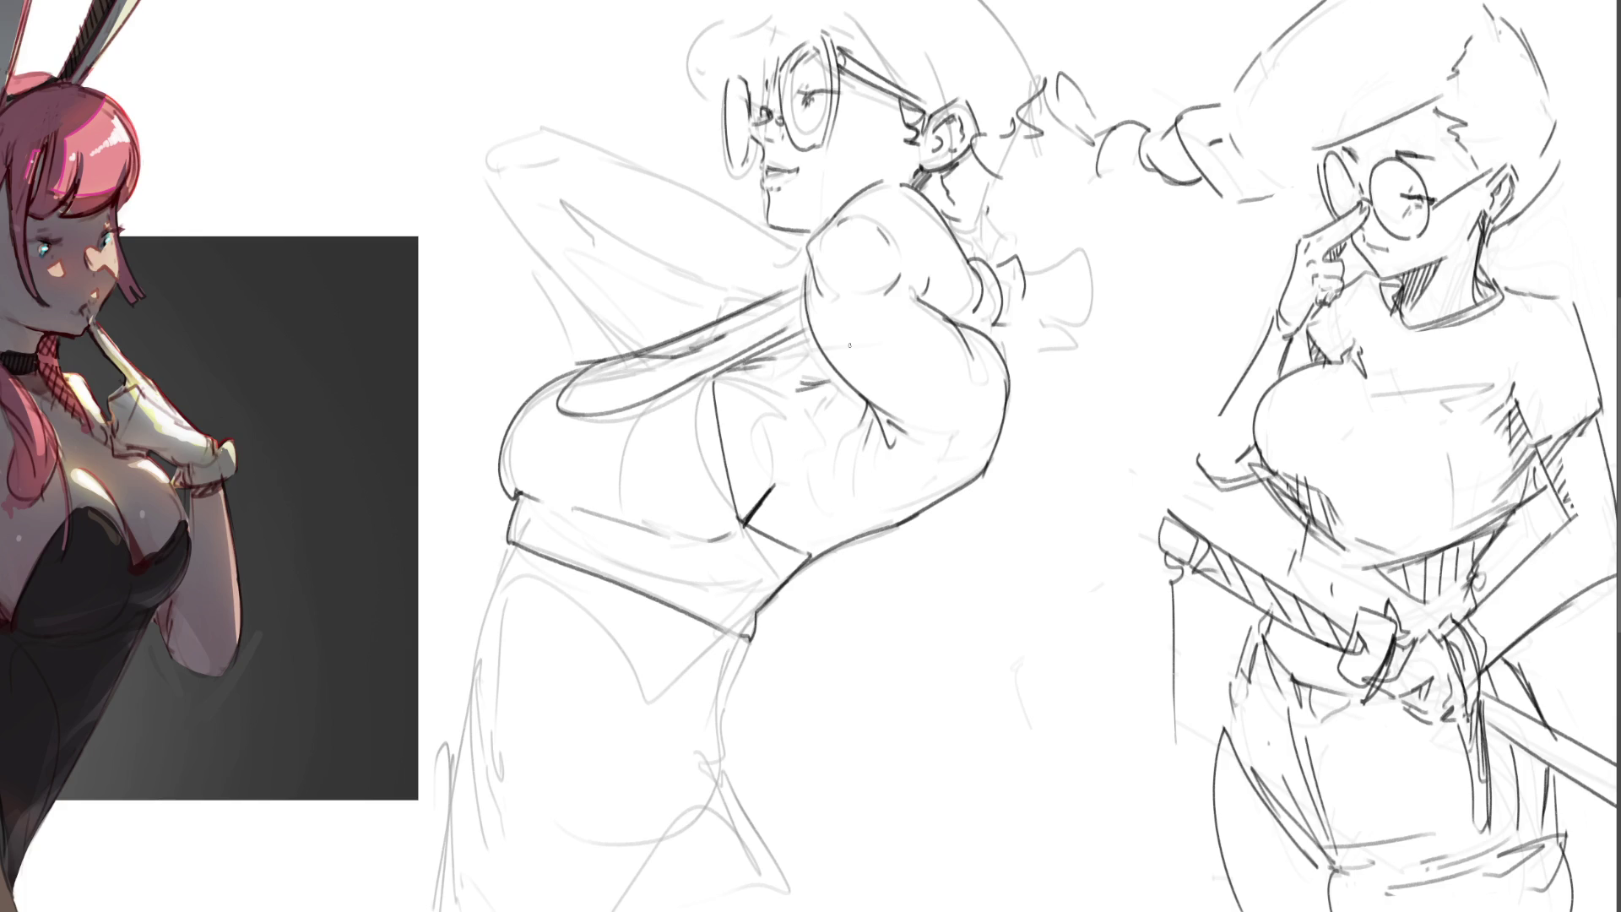
{"action": "left_click_drag", "start_coordinate": [611, 410], "coordinate": [683, 374]}
- Ink the hair at the temple and top, the ear, and the back of the head and neck
{"action": "left_click_drag", "start_coordinate": [862, 407], "coordinate": [848, 429]}
{"action": "left_click_drag", "start_coordinate": [818, 548], "coordinate": [815, 559]}
{"action": "mouse_move", "coordinate": [851, 6]}
{"action": "left_mouse_down"}
{"action": "mouse_move", "coordinate": [922, 99]}
{"action": "mouse_move", "coordinate": [812, 10]}
{"action": "mouse_move", "coordinate": [685, 58]}
{"action": "mouse_move", "coordinate": [705, 90]}
{"action": "left_mouse_up"}
{"action": "left_click_drag", "start_coordinate": [783, 23], "coordinate": [750, 86]}
{"action": "left_click_drag", "start_coordinate": [747, 17], "coordinate": [771, 1]}
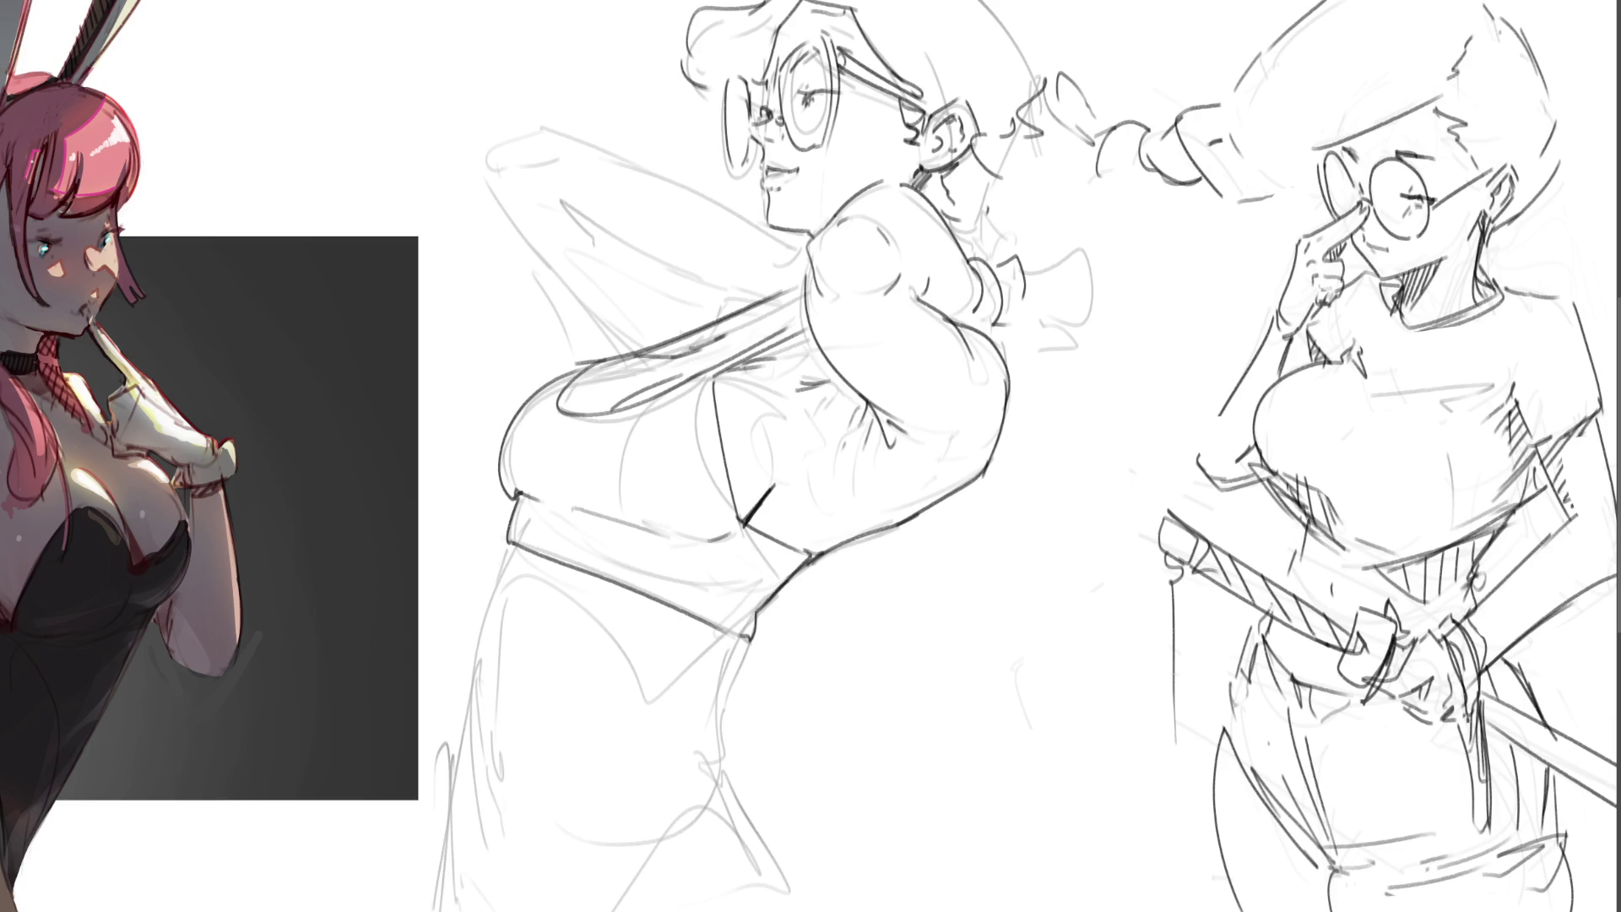
{"action": "left_click_drag", "start_coordinate": [921, 48], "coordinate": [949, 95]}
{"action": "left_click_drag", "start_coordinate": [999, 1], "coordinate": [1032, 130]}
{"action": "mouse_move", "coordinate": [1054, 49]}
{"action": "left_mouse_down"}
{"action": "mouse_move", "coordinate": [982, 211]}
{"action": "mouse_move", "coordinate": [1006, 199]}
{"action": "mouse_move", "coordinate": [998, 258]}
{"action": "mouse_move", "coordinate": [1035, 233]}
{"action": "mouse_move", "coordinate": [1059, 325]}
{"action": "mouse_move", "coordinate": [1036, 334]}
{"action": "left_mouse_up"}
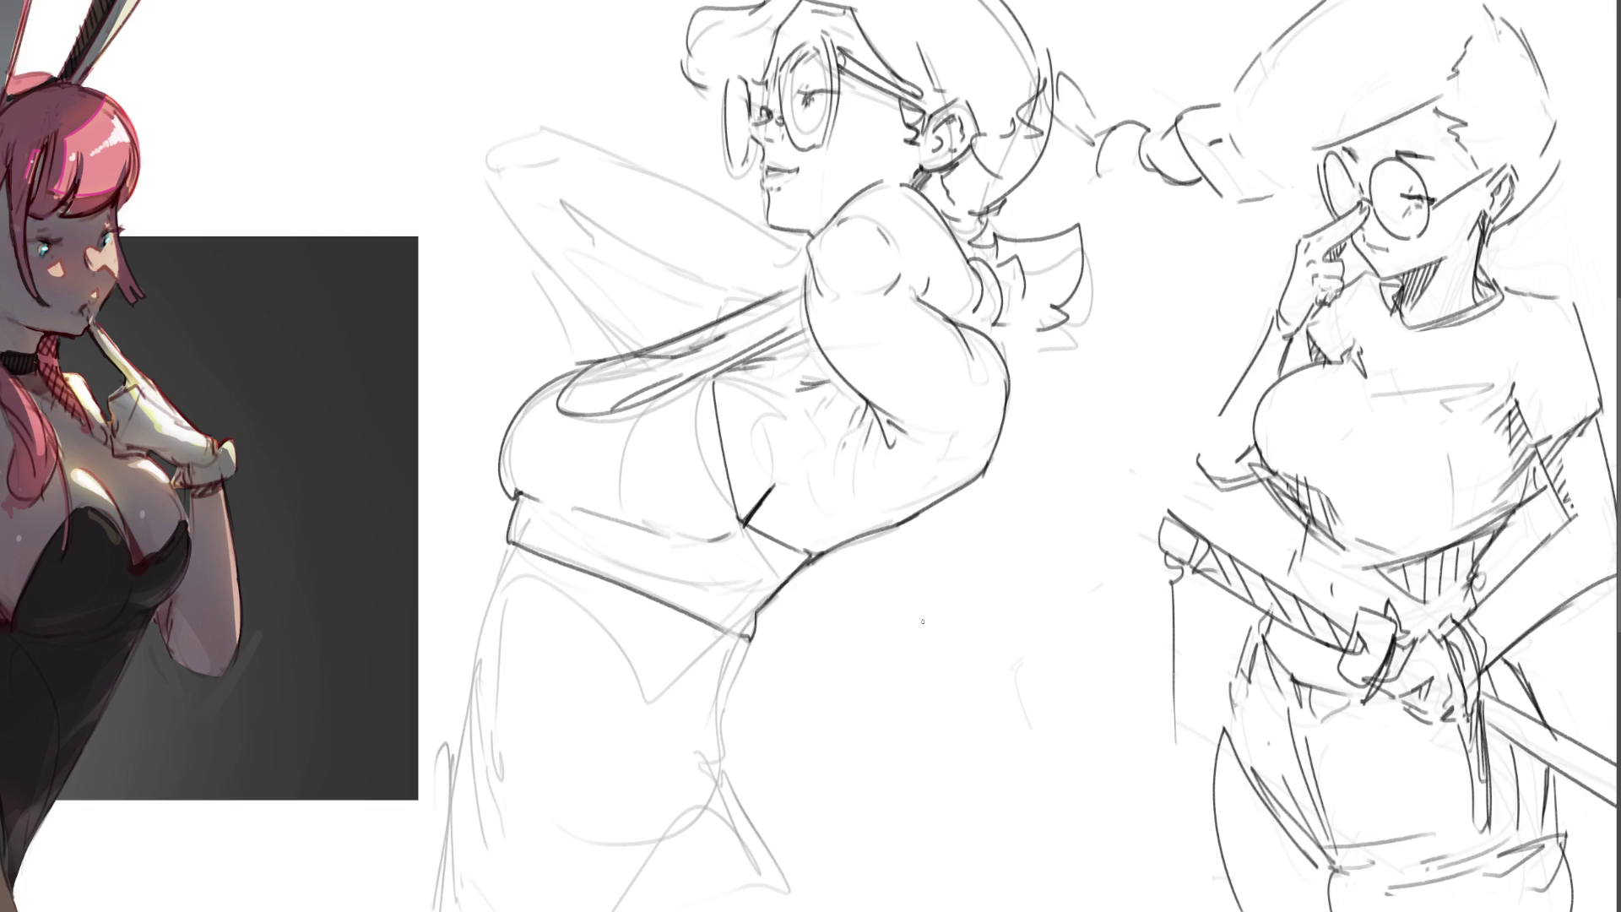
- Ink the raised arm's top edge and underside curve, and redraw the collar lines
{"action": "mouse_move", "coordinate": [733, 323]}
{"action": "left_mouse_down"}
{"action": "mouse_move", "coordinate": [725, 336]}
{"action": "mouse_move", "coordinate": [795, 282]}
{"action": "mouse_move", "coordinate": [731, 300]}
{"action": "left_mouse_up"}
{"action": "key", "text": "ctrl+z"}
{"action": "left_click_drag", "start_coordinate": [570, 181], "coordinate": [691, 270]}
{"action": "mouse_move", "coordinate": [493, 127]}
{"action": "left_mouse_down"}
{"action": "mouse_move", "coordinate": [479, 155]}
{"action": "mouse_move", "coordinate": [530, 108]}
{"action": "mouse_move", "coordinate": [504, 107]}
{"action": "mouse_move", "coordinate": [569, 111]}
{"action": "left_mouse_up"}
{"action": "key", "text": "ctrl+z"}
{"action": "key", "text": "ctrl+z"}
{"action": "left_click_drag", "start_coordinate": [472, 150], "coordinate": [616, 350]}
{"action": "left_click_drag", "start_coordinate": [537, 226], "coordinate": [525, 239]}
{"action": "key", "text": "ctrl+z"}
{"action": "key", "text": "ctrl+z"}
{"action": "mouse_move", "coordinate": [475, 156]}
{"action": "left_mouse_down"}
{"action": "mouse_move", "coordinate": [503, 230]}
{"action": "mouse_move", "coordinate": [595, 317]}
{"action": "left_mouse_up"}
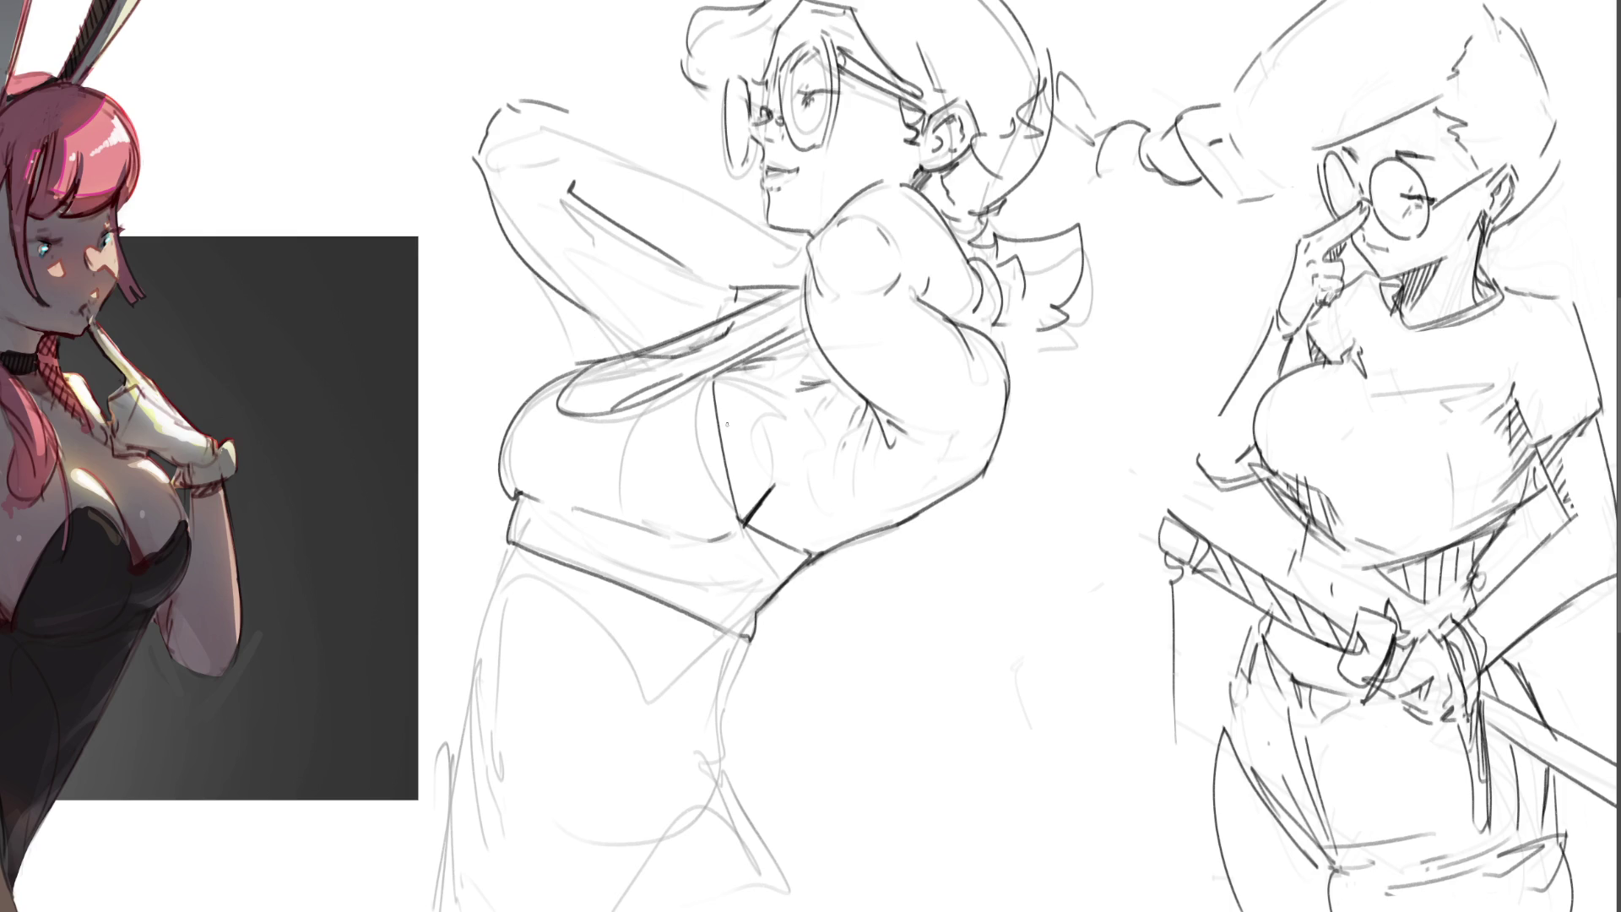
{"action": "mouse_move", "coordinate": [559, 107]}
{"action": "left_mouse_down"}
{"action": "mouse_move", "coordinate": [748, 236]}
{"action": "mouse_move", "coordinate": [751, 282]}
{"action": "mouse_move", "coordinate": [794, 289]}
{"action": "mouse_move", "coordinate": [809, 234]}
{"action": "left_mouse_up"}
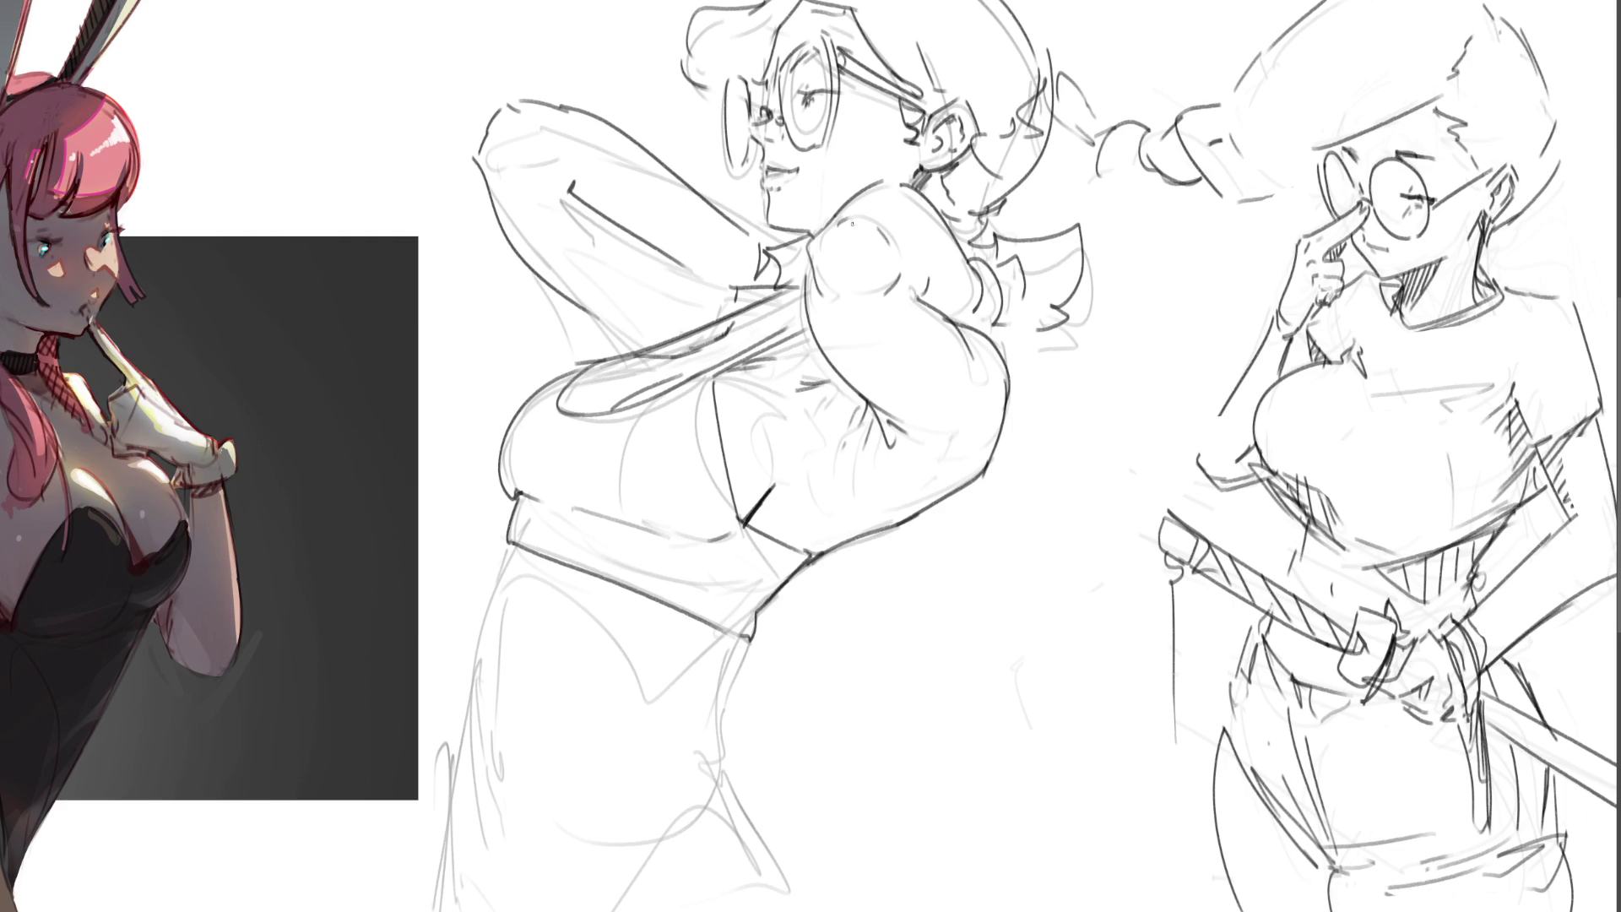
{"action": "key", "text": "ctrl+z"}
{"action": "mouse_move", "coordinate": [758, 240]}
{"action": "left_mouse_down"}
{"action": "mouse_move", "coordinate": [804, 266]}
{"action": "mouse_move", "coordinate": [794, 232]}
{"action": "left_mouse_up"}
- Lasso the inked raised arm, rescale and rotate it, then delete it; extend the shirt corner
{"action": "mouse_move", "coordinate": [662, 115]}
{"action": "left_mouse_down"}
{"action": "mouse_move", "coordinate": [522, 53]}
{"action": "mouse_move", "coordinate": [542, 318]}
{"action": "mouse_move", "coordinate": [787, 272]}
{"action": "left_mouse_up"}
{"action": "key", "text": "ctrl+z"}
{"action": "mouse_move", "coordinate": [510, 53]}
{"action": "left_mouse_down"}
{"action": "mouse_move", "coordinate": [522, 301]}
{"action": "mouse_move", "coordinate": [681, 326]}
{"action": "mouse_move", "coordinate": [780, 283]}
{"action": "mouse_move", "coordinate": [581, 67]}
{"action": "mouse_move", "coordinate": [545, 74]}
{"action": "mouse_move", "coordinate": [591, 60]}
{"action": "left_mouse_up"}
{"action": "key", "text": "ctrl+t"}
{"action": "mouse_move", "coordinate": [425, 189]}
{"action": "left_mouse_down"}
{"action": "mouse_move", "coordinate": [399, 222]}
{"action": "mouse_move", "coordinate": [413, 222]}
{"action": "left_mouse_up"}
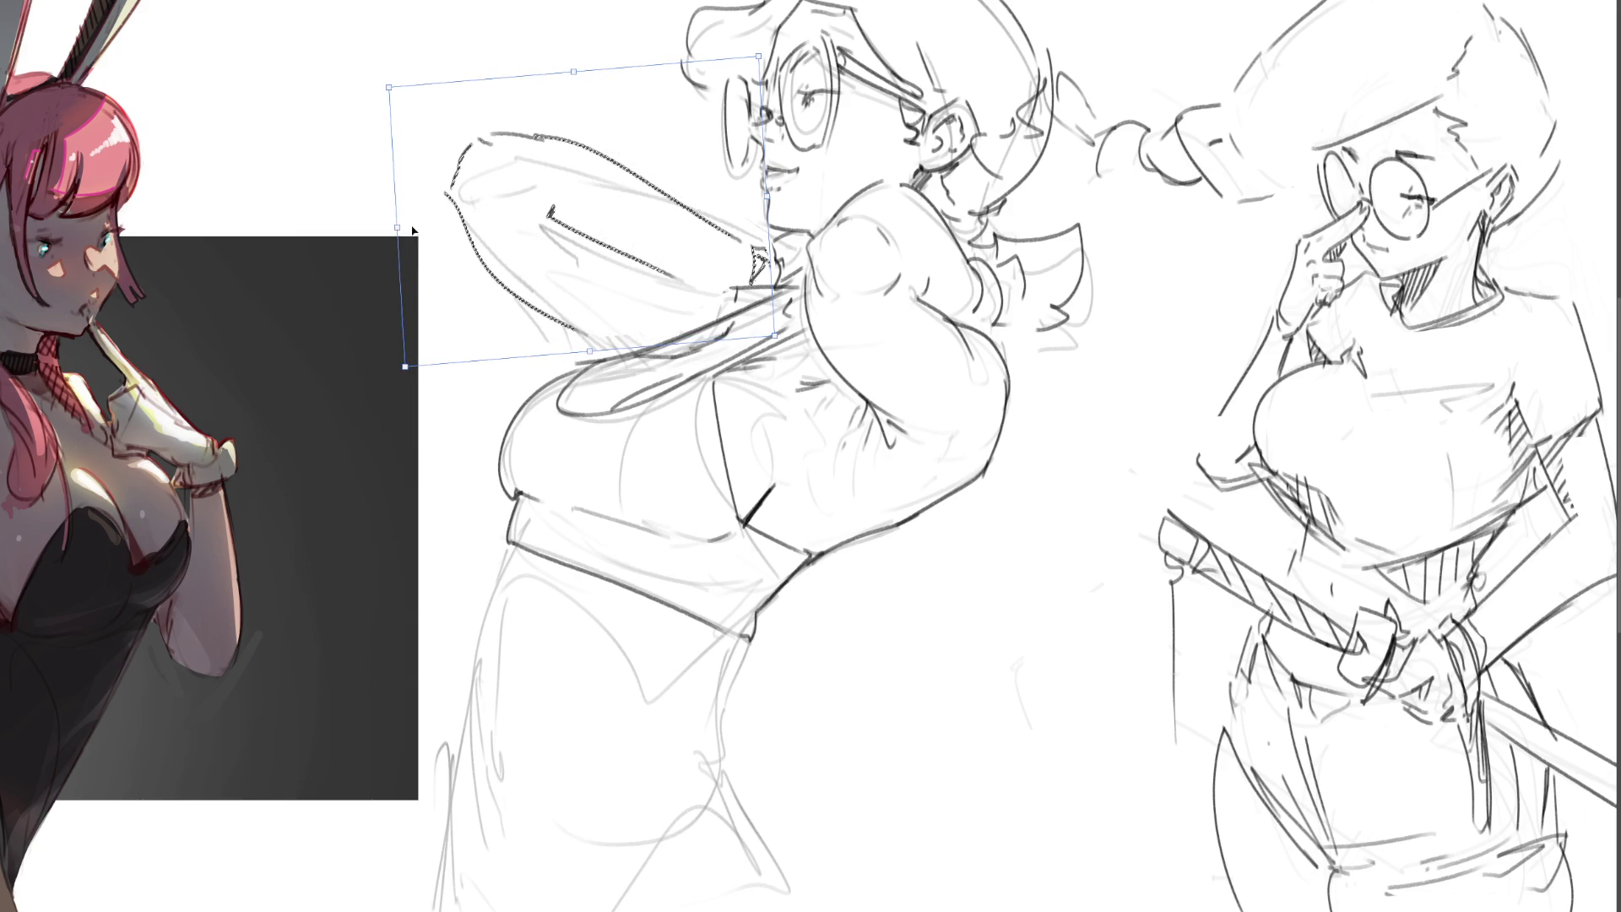
{"action": "key", "text": "Return"}
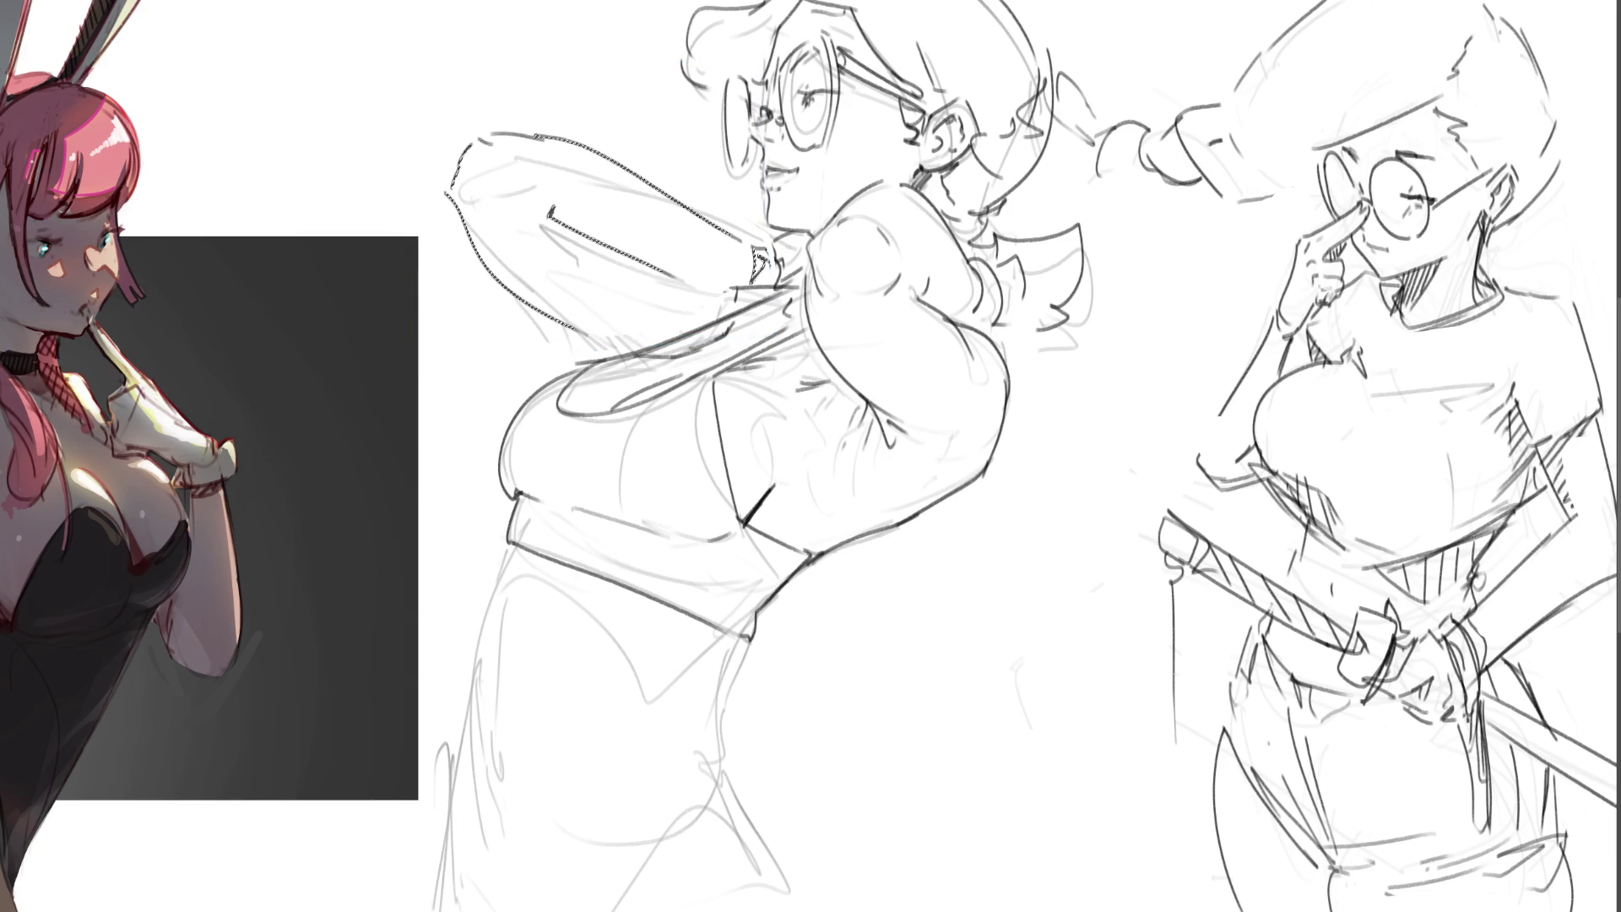
{"action": "key", "text": "Delete"}
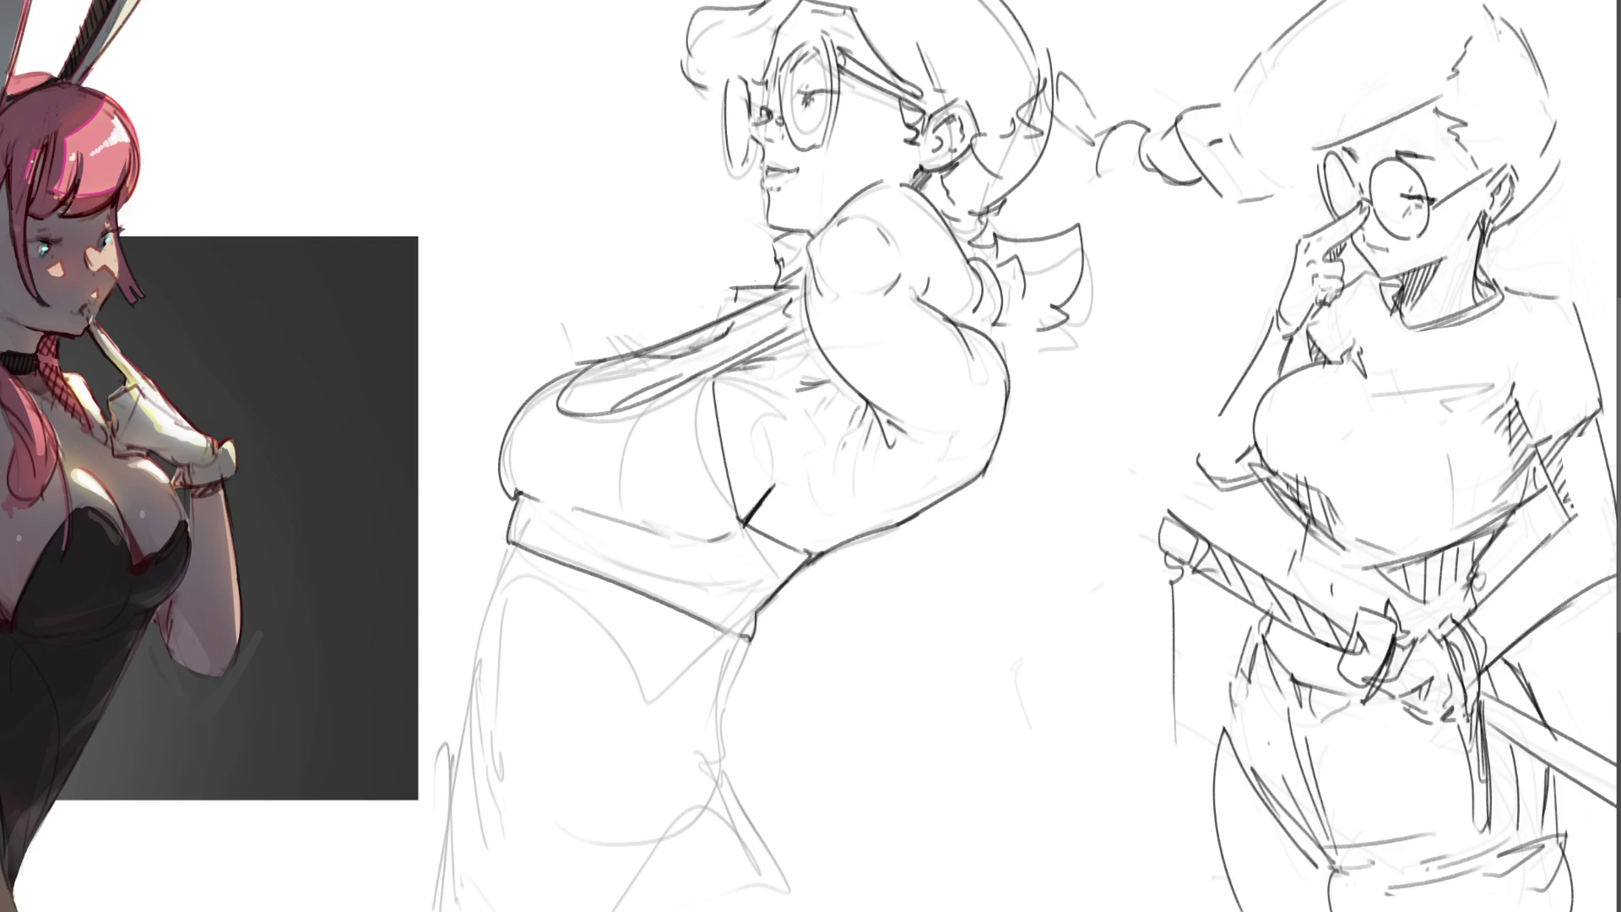
{"action": "left_click_drag", "start_coordinate": [506, 544], "coordinate": [493, 577]}
- Ink the skirt's right and left edges down to the page bottom, undoing the faint left strokes
{"action": "mouse_move", "coordinate": [748, 639]}
{"action": "left_mouse_down"}
{"action": "mouse_move", "coordinate": [688, 711]}
{"action": "mouse_move", "coordinate": [707, 748]}
{"action": "left_mouse_up"}
{"action": "mouse_move", "coordinate": [716, 686]}
{"action": "left_mouse_down"}
{"action": "mouse_move", "coordinate": [721, 854]}
{"action": "mouse_move", "coordinate": [766, 911]}
{"action": "left_mouse_up"}
{"action": "left_click_drag", "start_coordinate": [497, 563], "coordinate": [490, 893]}
{"action": "left_click_drag", "start_coordinate": [483, 666], "coordinate": [451, 894]}
{"action": "left_click_drag", "start_coordinate": [497, 741], "coordinate": [507, 778]}
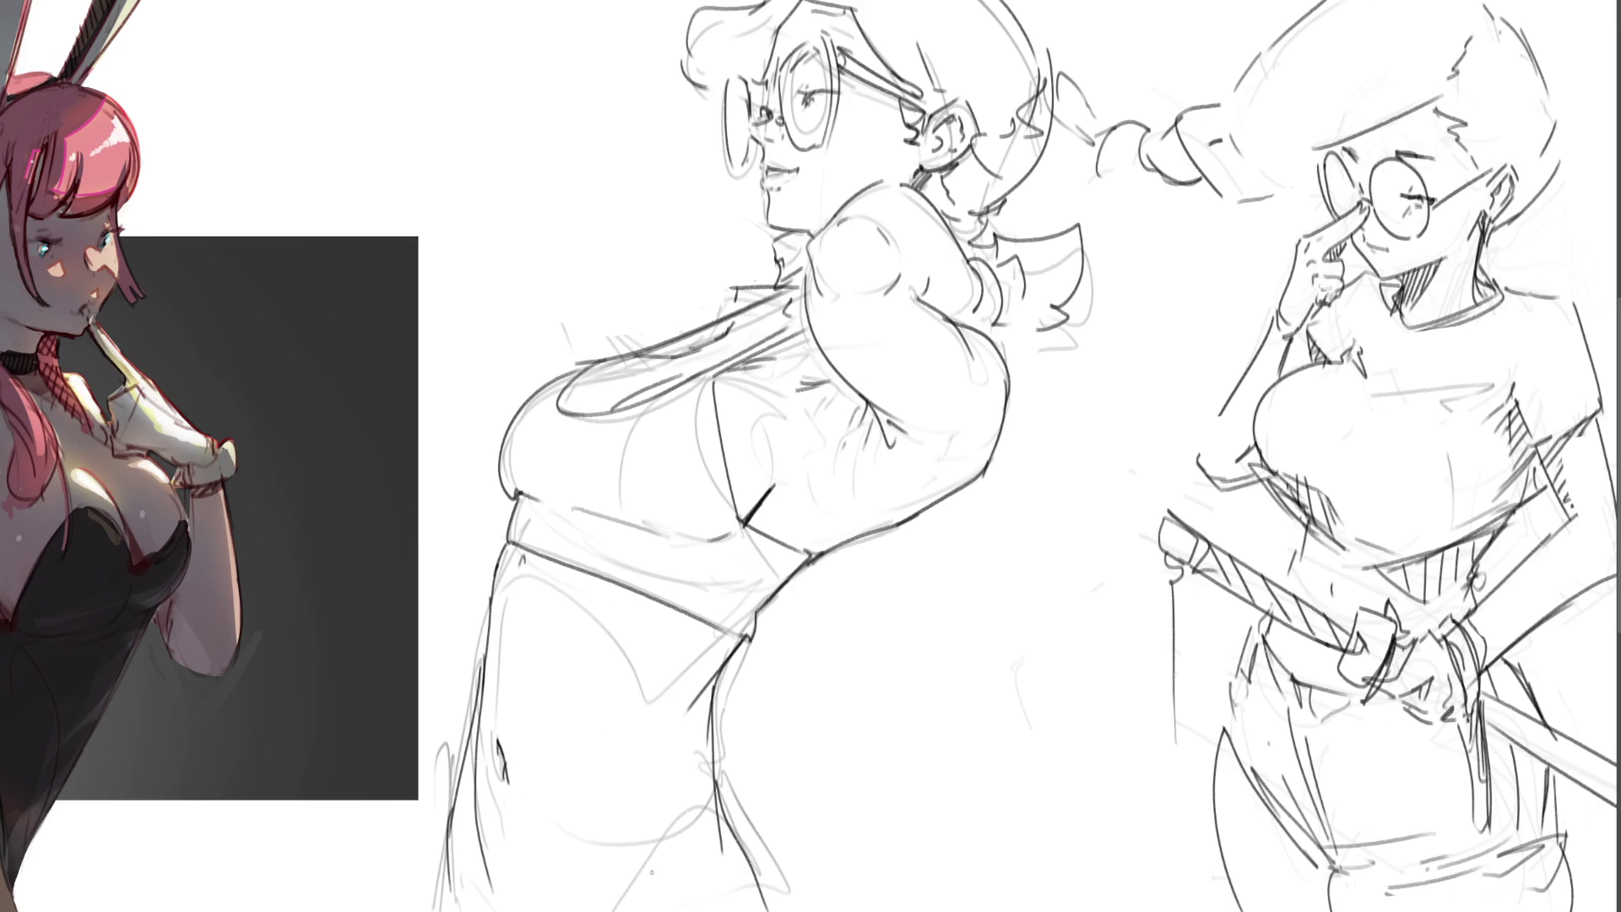
{"action": "key", "text": "ctrl+z"}
{"action": "key", "text": "ctrl+z"}
{"action": "key", "text": "ctrl+z"}
- Ink the hip line and lower right leg lines, and erase stray sketch marks around the collar
{"action": "left_click_drag", "start_coordinate": [716, 687], "coordinate": [712, 831]}
{"action": "left_click_drag", "start_coordinate": [640, 873], "coordinate": [614, 909]}
{"action": "left_click_drag", "start_coordinate": [717, 780], "coordinate": [783, 902]}
{"action": "left_click_drag", "start_coordinate": [734, 821], "coordinate": [802, 911]}
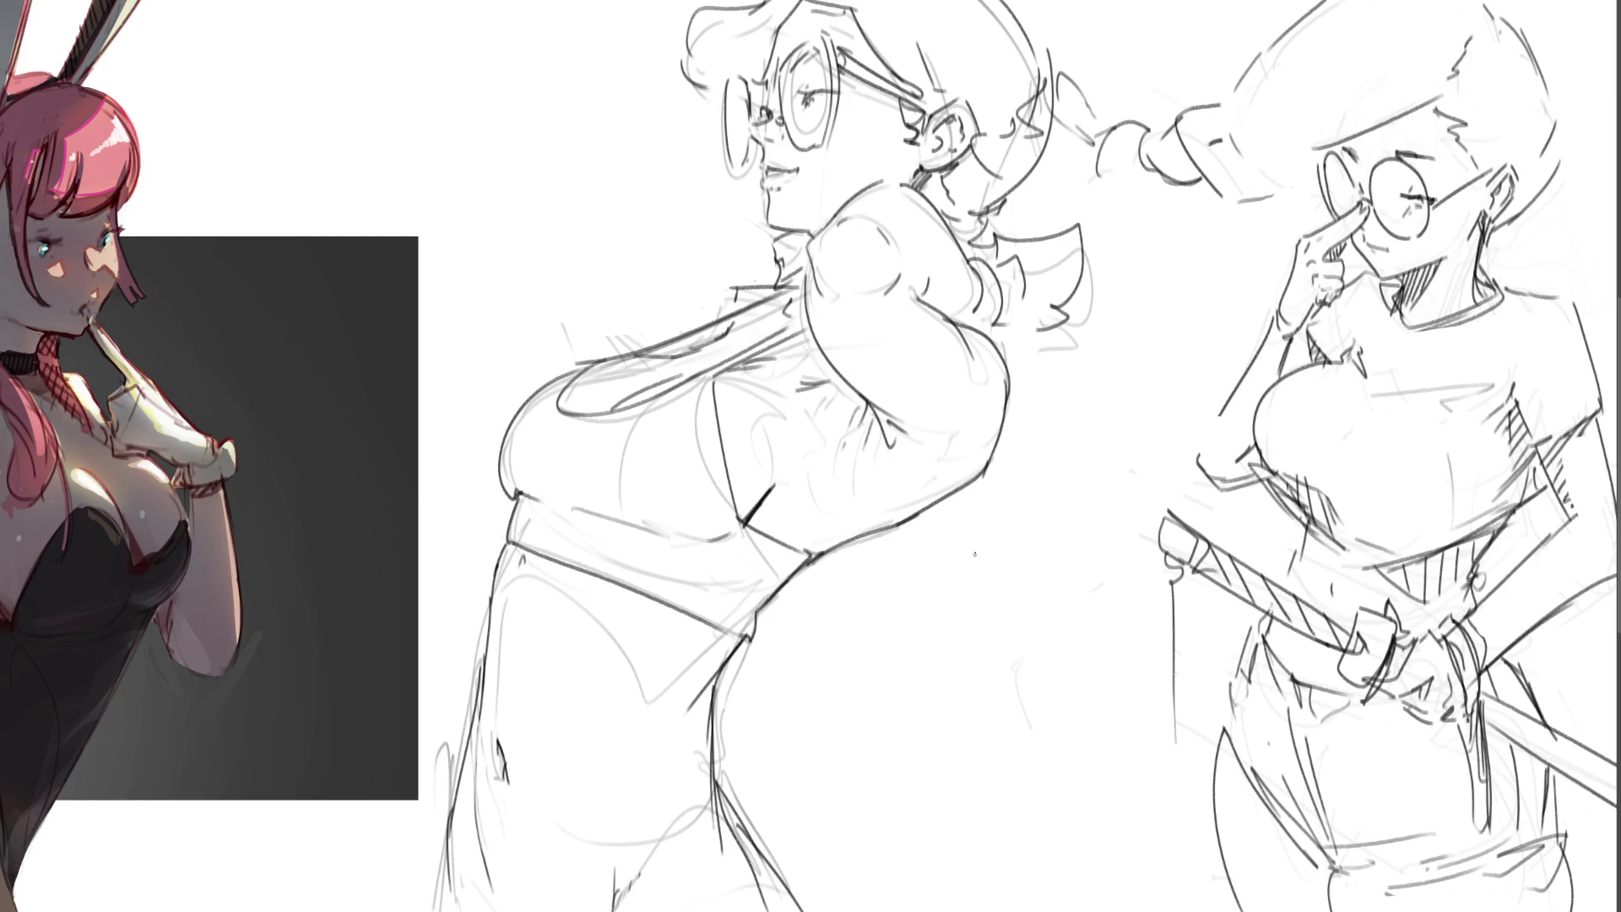
{"action": "mouse_move", "coordinate": [738, 304]}
{"action": "left_mouse_down"}
{"action": "mouse_move", "coordinate": [731, 288]}
{"action": "mouse_move", "coordinate": [781, 284]}
{"action": "mouse_move", "coordinate": [775, 237]}
{"action": "mouse_move", "coordinate": [789, 273]}
{"action": "left_mouse_up"}
- Draw the upraised arm reaching to the page top with neck and jaw lines, then enlarge the brush
{"action": "mouse_move", "coordinate": [623, 134]}
{"action": "left_mouse_down"}
{"action": "mouse_move", "coordinate": [695, 244]}
{"action": "mouse_move", "coordinate": [703, 322]}
{"action": "left_mouse_up"}
{"action": "key", "text": "ctrl+z"}
{"action": "key", "text": "ctrl+z"}
{"action": "mouse_move", "coordinate": [578, 27]}
{"action": "left_mouse_down"}
{"action": "mouse_move", "coordinate": [683, 226]}
{"action": "mouse_move", "coordinate": [705, 320]}
{"action": "left_mouse_up"}
{"action": "left_click_drag", "start_coordinate": [564, 1], "coordinate": [575, 13]}
{"action": "left_click_drag", "start_coordinate": [748, 233], "coordinate": [740, 294]}
{"action": "left_click_drag", "start_coordinate": [741, 230], "coordinate": [730, 185]}
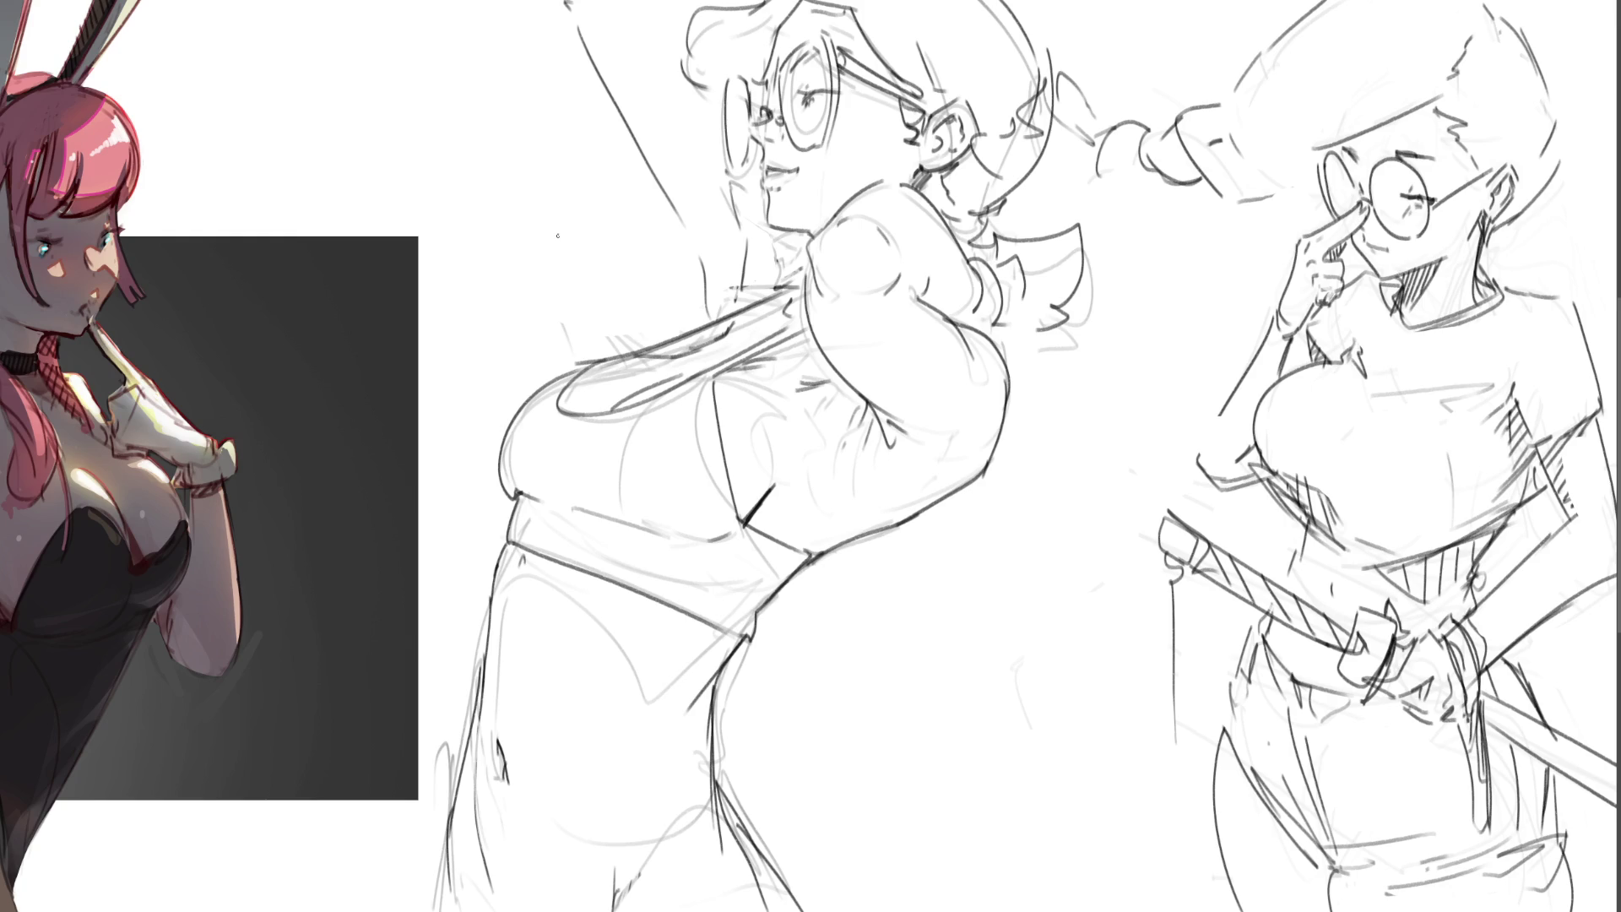
{"action": "key", "text": "bracketright"}
{"action": "key", "text": "bracketright"}
{"action": "key", "text": "bracketright"}
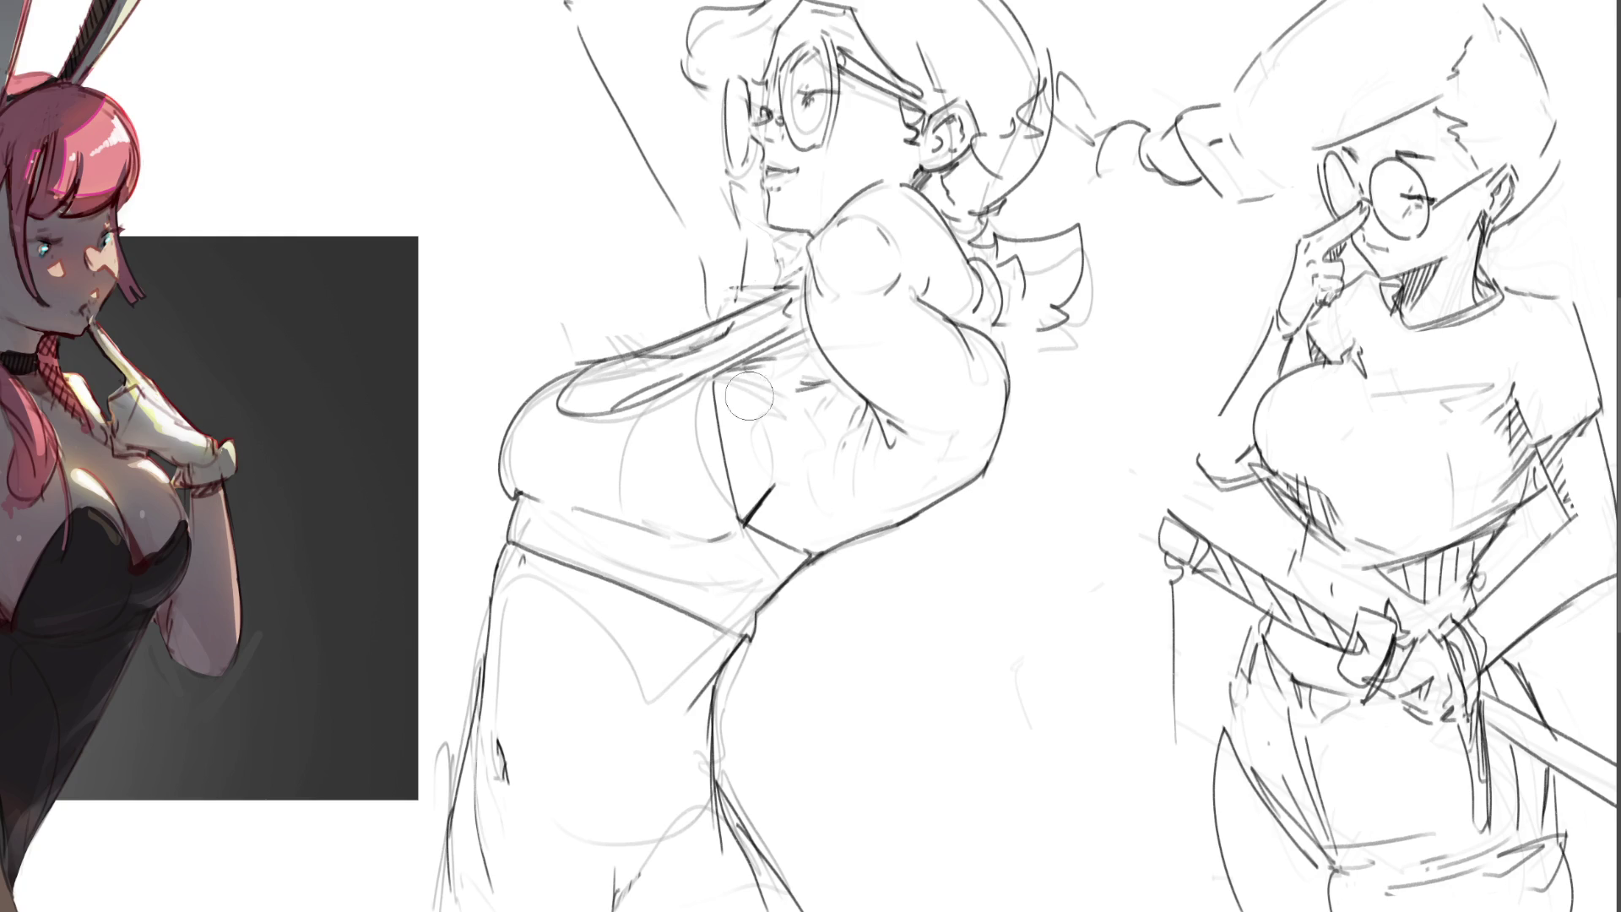
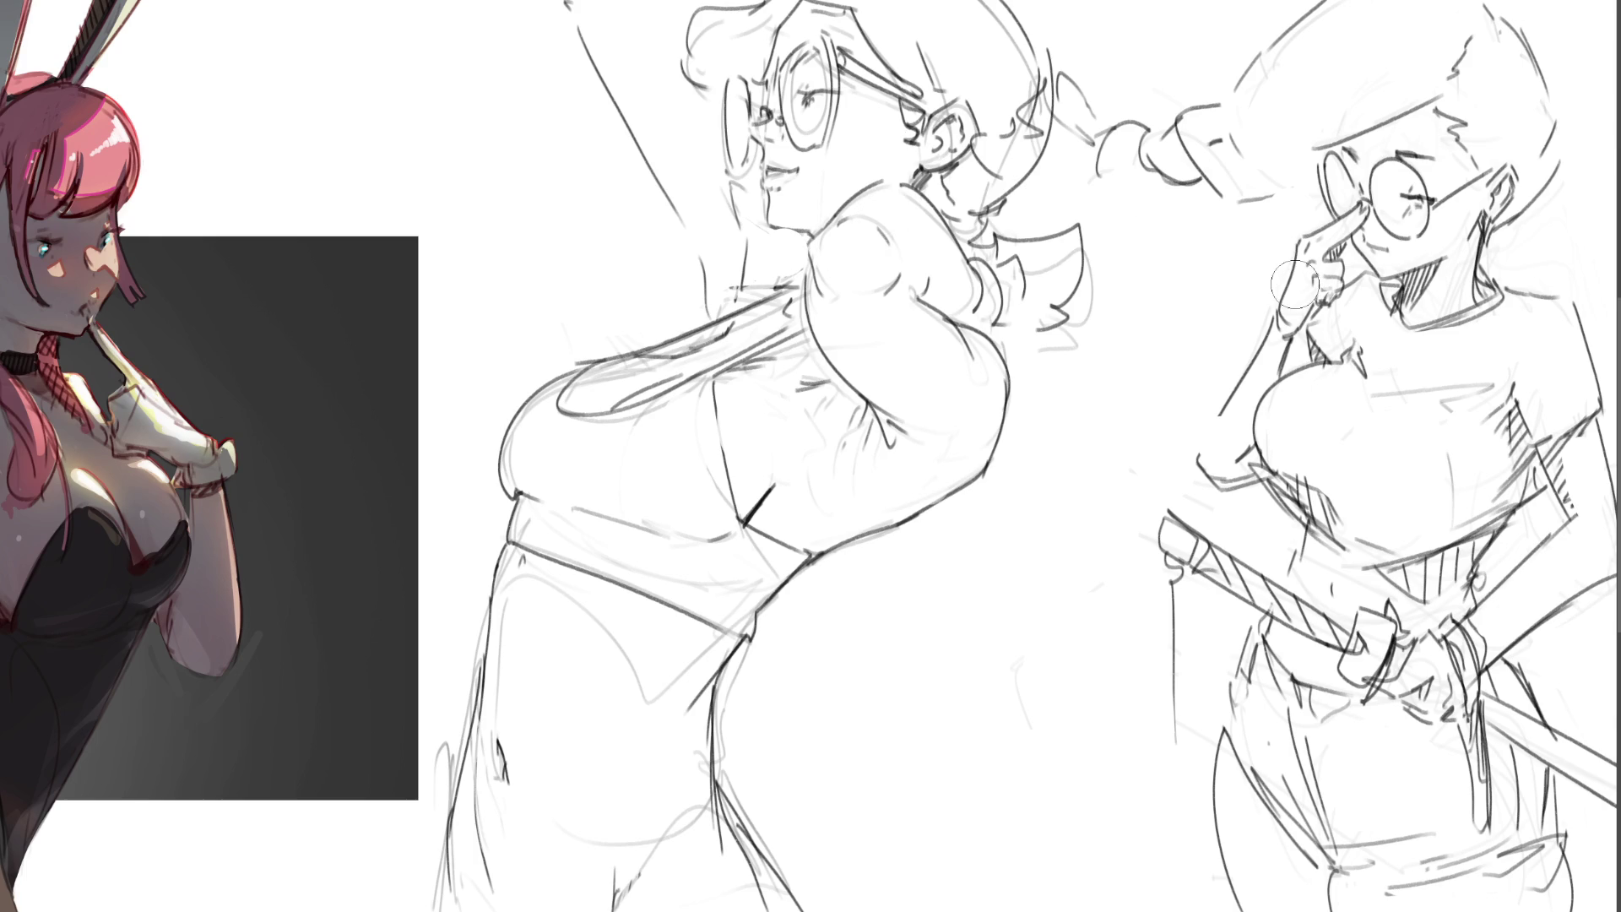
- Fit the canvas to view and lasso the middle figure's hair, crop top, bust and waistband
{"action": "key", "text": "ctrl+shift+z"}
{"action": "key", "text": "ctrl+0"}
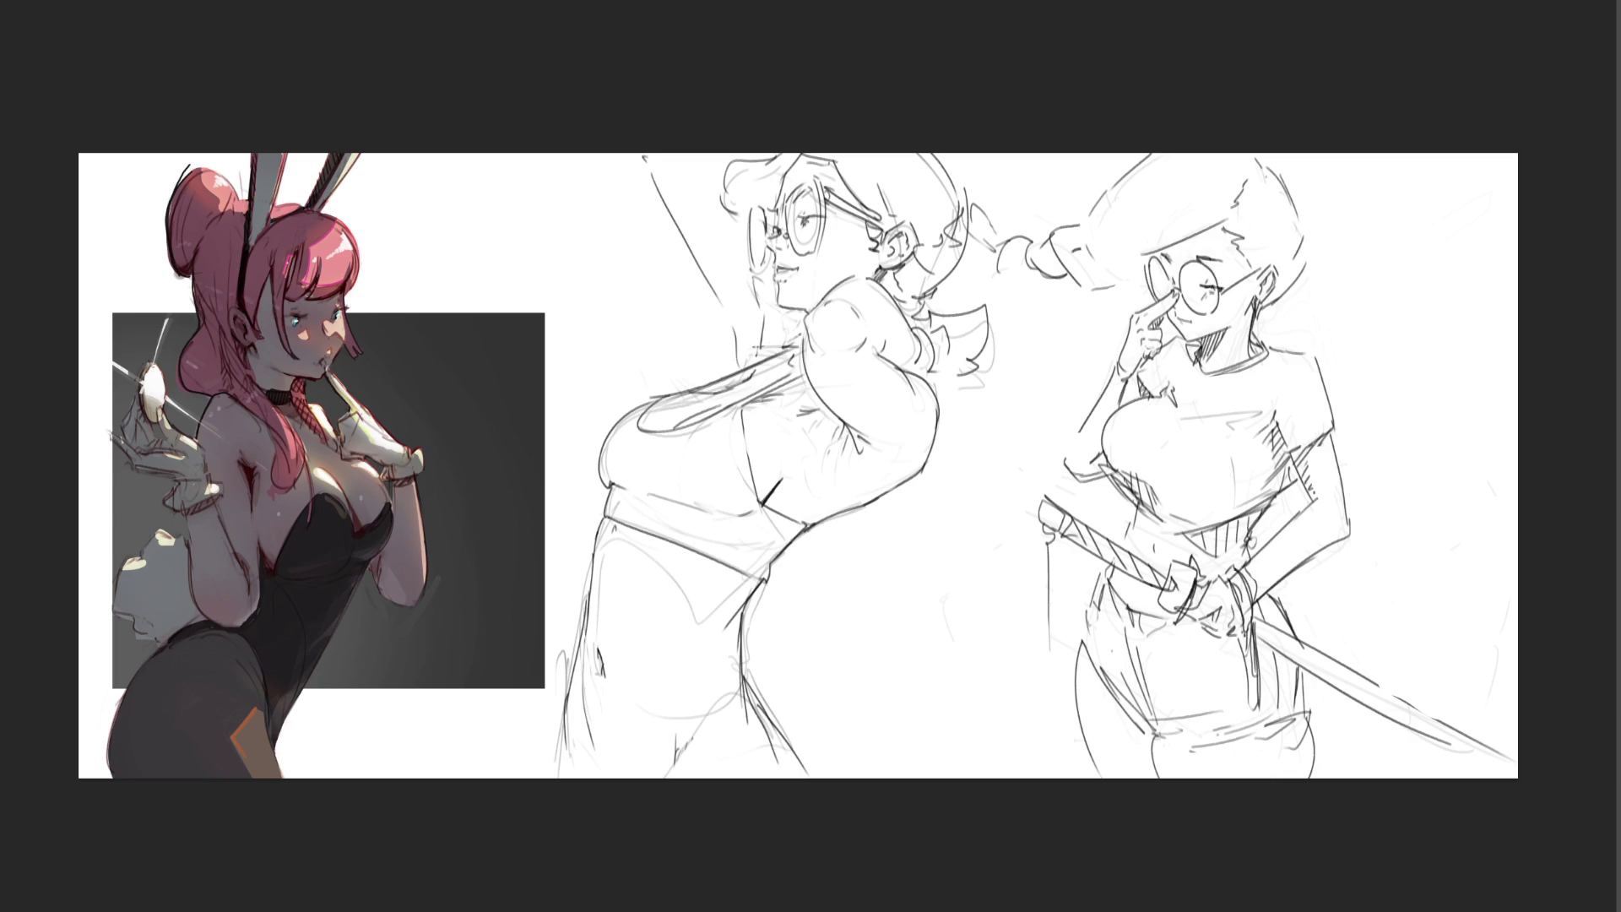
{"action": "mouse_move", "coordinate": [798, 154]}
{"action": "left_mouse_down"}
{"action": "mouse_move", "coordinate": [727, 178]}
{"action": "mouse_move", "coordinate": [726, 211]}
{"action": "mouse_move", "coordinate": [773, 229]}
{"action": "mouse_move", "coordinate": [854, 81]}
{"action": "left_mouse_up"}
{"action": "mouse_move", "coordinate": [953, 337]}
{"action": "left_mouse_down"}
{"action": "mouse_move", "coordinate": [939, 375]}
{"action": "mouse_move", "coordinate": [986, 386]}
{"action": "mouse_move", "coordinate": [986, 316]}
{"action": "mouse_move", "coordinate": [930, 320]}
{"action": "mouse_move", "coordinate": [983, 221]}
{"action": "mouse_move", "coordinate": [903, 135]}
{"action": "left_mouse_up"}
{"action": "key", "text": "b"}
{"action": "mouse_move", "coordinate": [811, 522]}
{"action": "left_mouse_down"}
{"action": "mouse_move", "coordinate": [781, 574]}
{"action": "mouse_move", "coordinate": [743, 574]}
{"action": "mouse_move", "coordinate": [624, 519]}
{"action": "mouse_move", "coordinate": [609, 491]}
{"action": "left_mouse_up"}
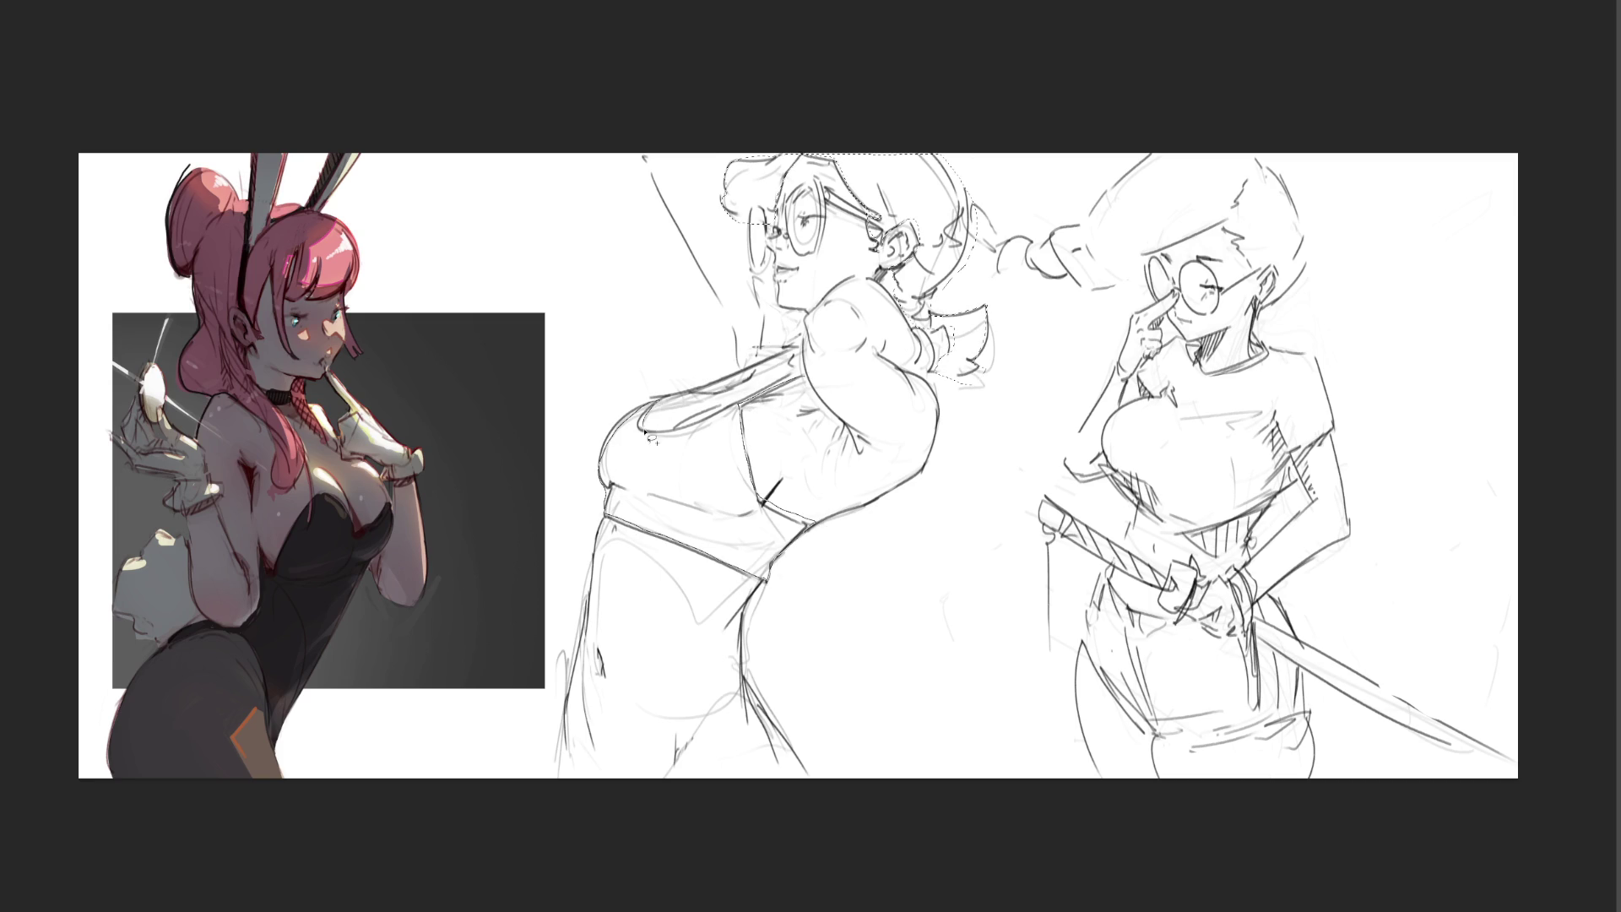
{"action": "left_click_drag", "start_coordinate": [740, 408], "coordinate": [716, 387]}
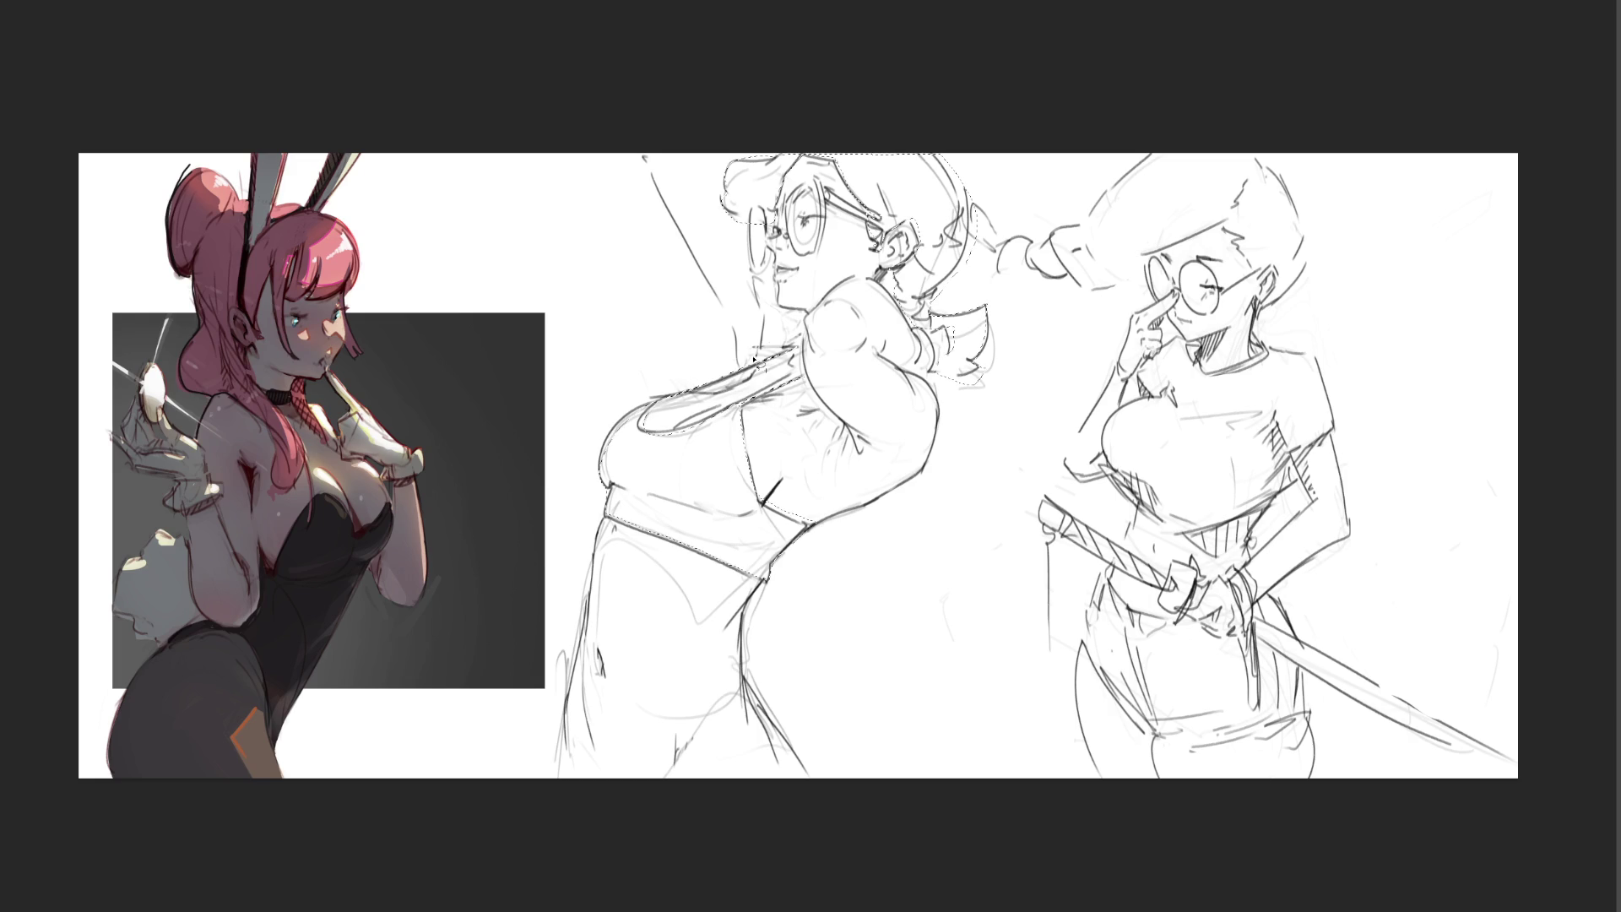
{"action": "key", "text": "b"}
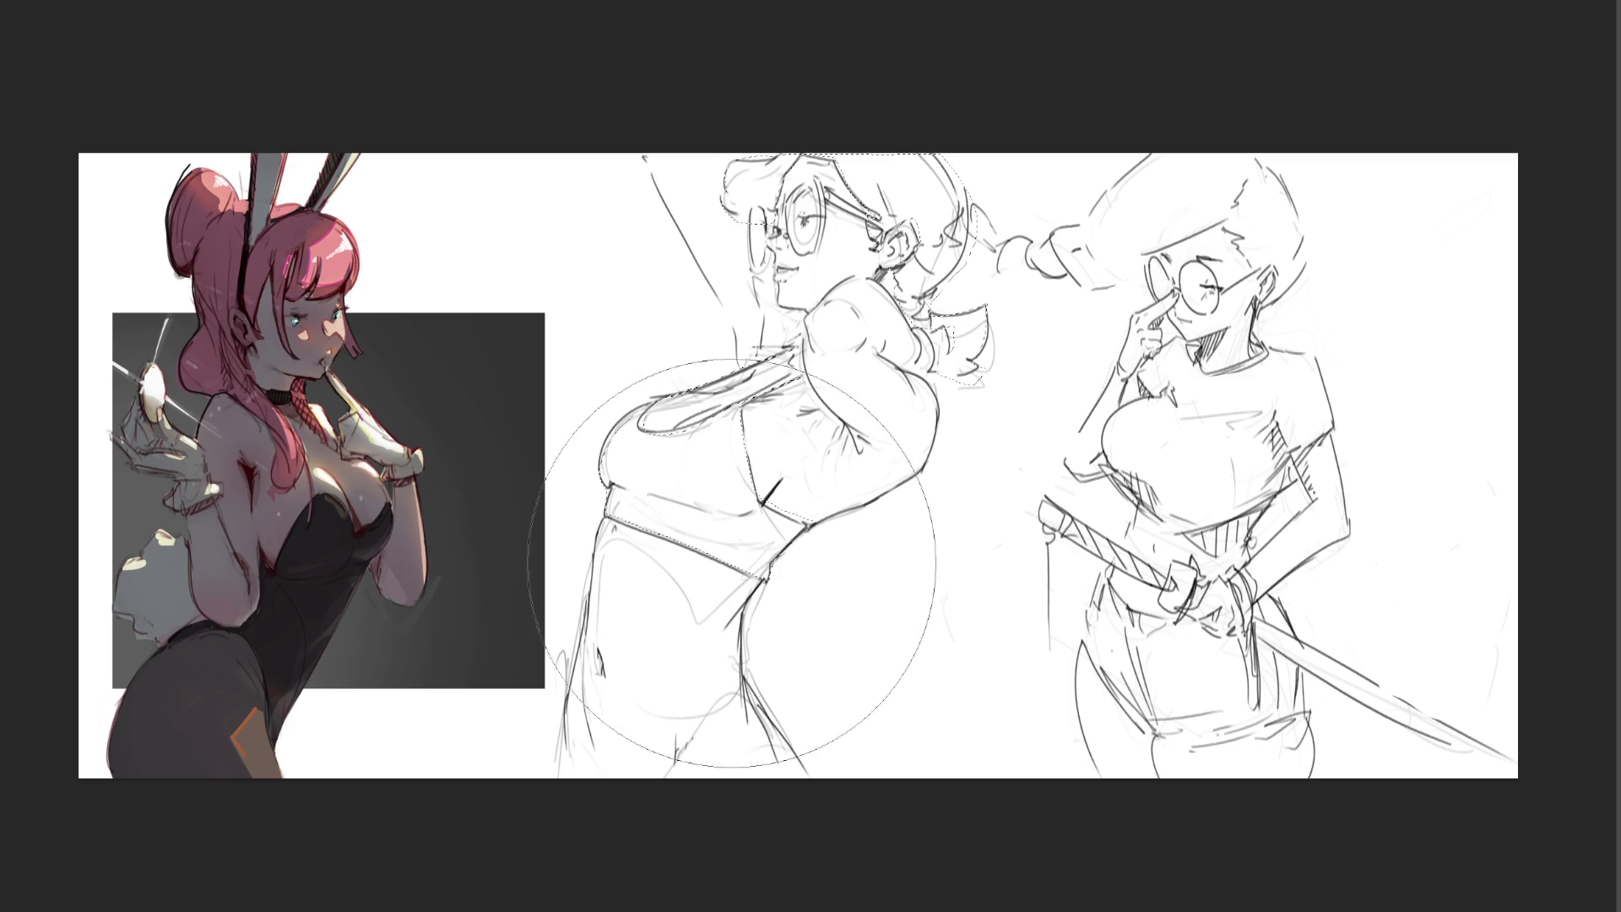
- Fill the selected hair and crop top with dark grey, then deselect
{"action": "left_click_drag", "start_coordinate": [633, 813], "coordinate": [1013, 85]}
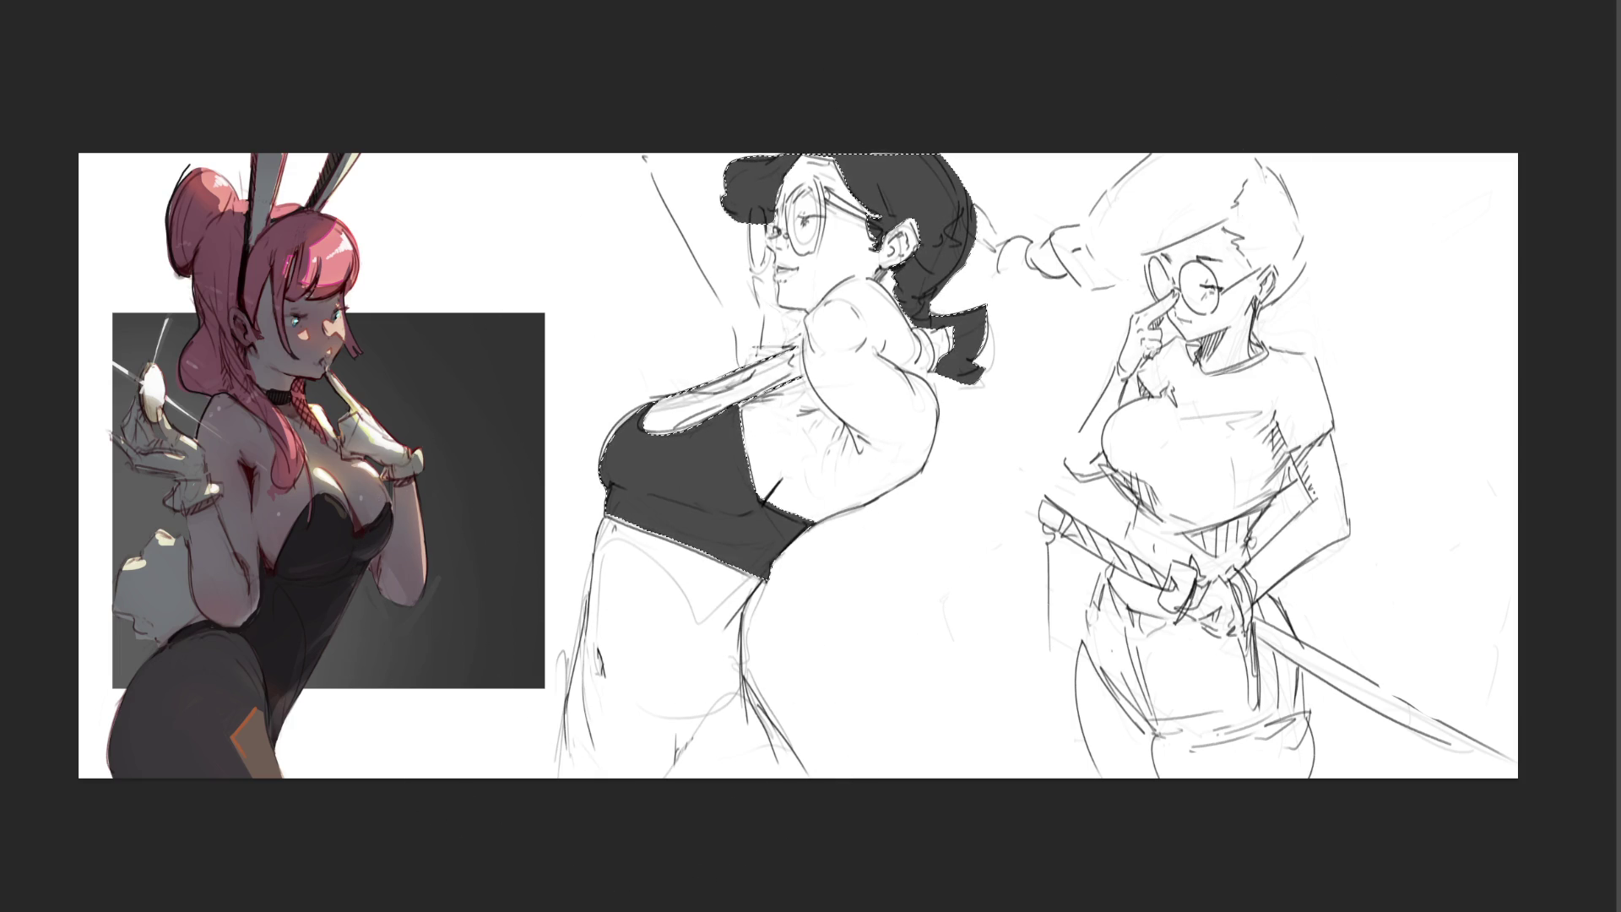
{"action": "key", "text": "ctrl+d"}
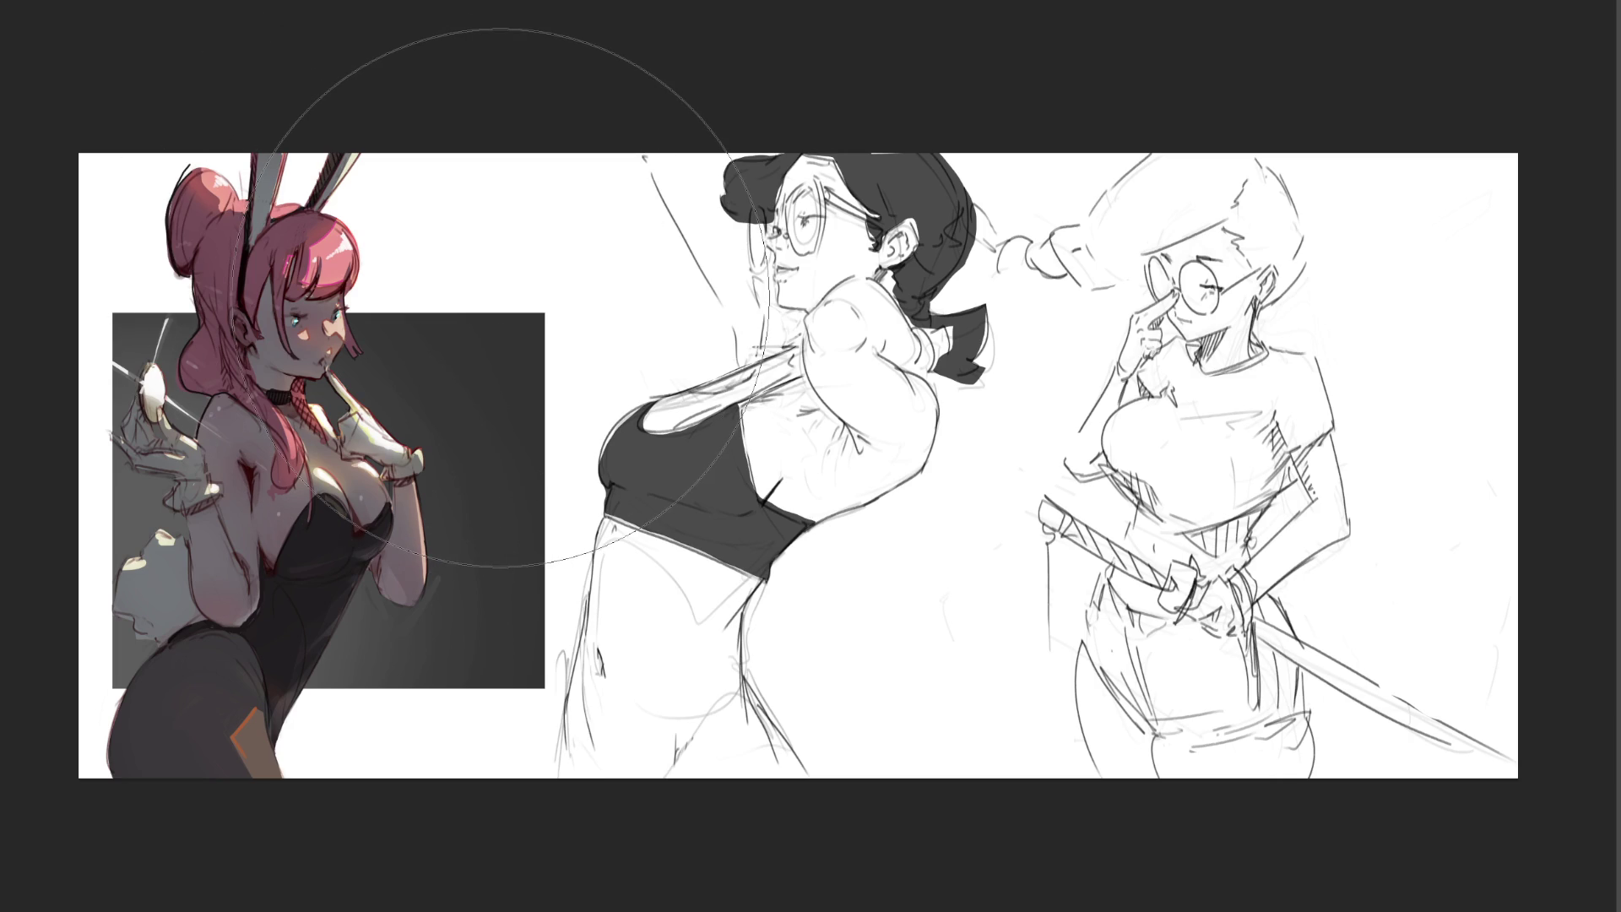
{"action": "key", "text": "bracketleft"}
{"action": "key", "text": "bracketleft"}
{"action": "key", "text": "bracketleft"}
{"action": "key", "text": "bracketleft"}
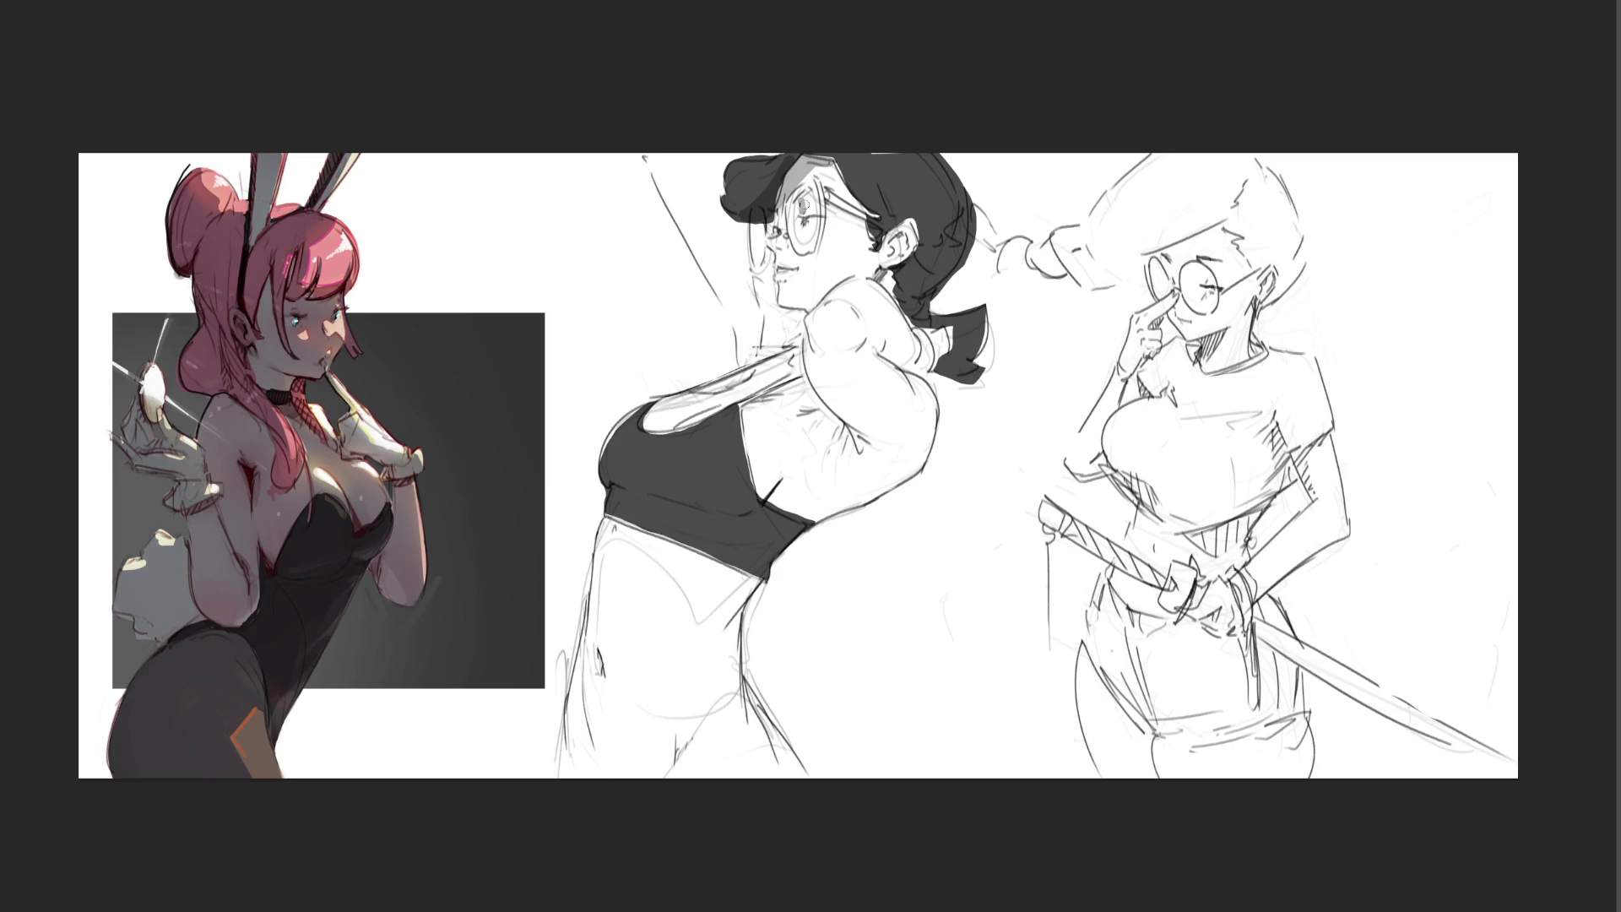
- Darken the middle figure's lips, the glasses arm and rim, and shade beside the face
{"action": "left_click_drag", "start_coordinate": [775, 251], "coordinate": [781, 257]}
{"action": "left_click_drag", "start_coordinate": [784, 270], "coordinate": [796, 272]}
{"action": "mouse_move", "coordinate": [746, 268]}
{"action": "left_mouse_down"}
{"action": "mouse_move", "coordinate": [743, 346]}
{"action": "mouse_move", "coordinate": [759, 282]}
{"action": "left_mouse_up"}
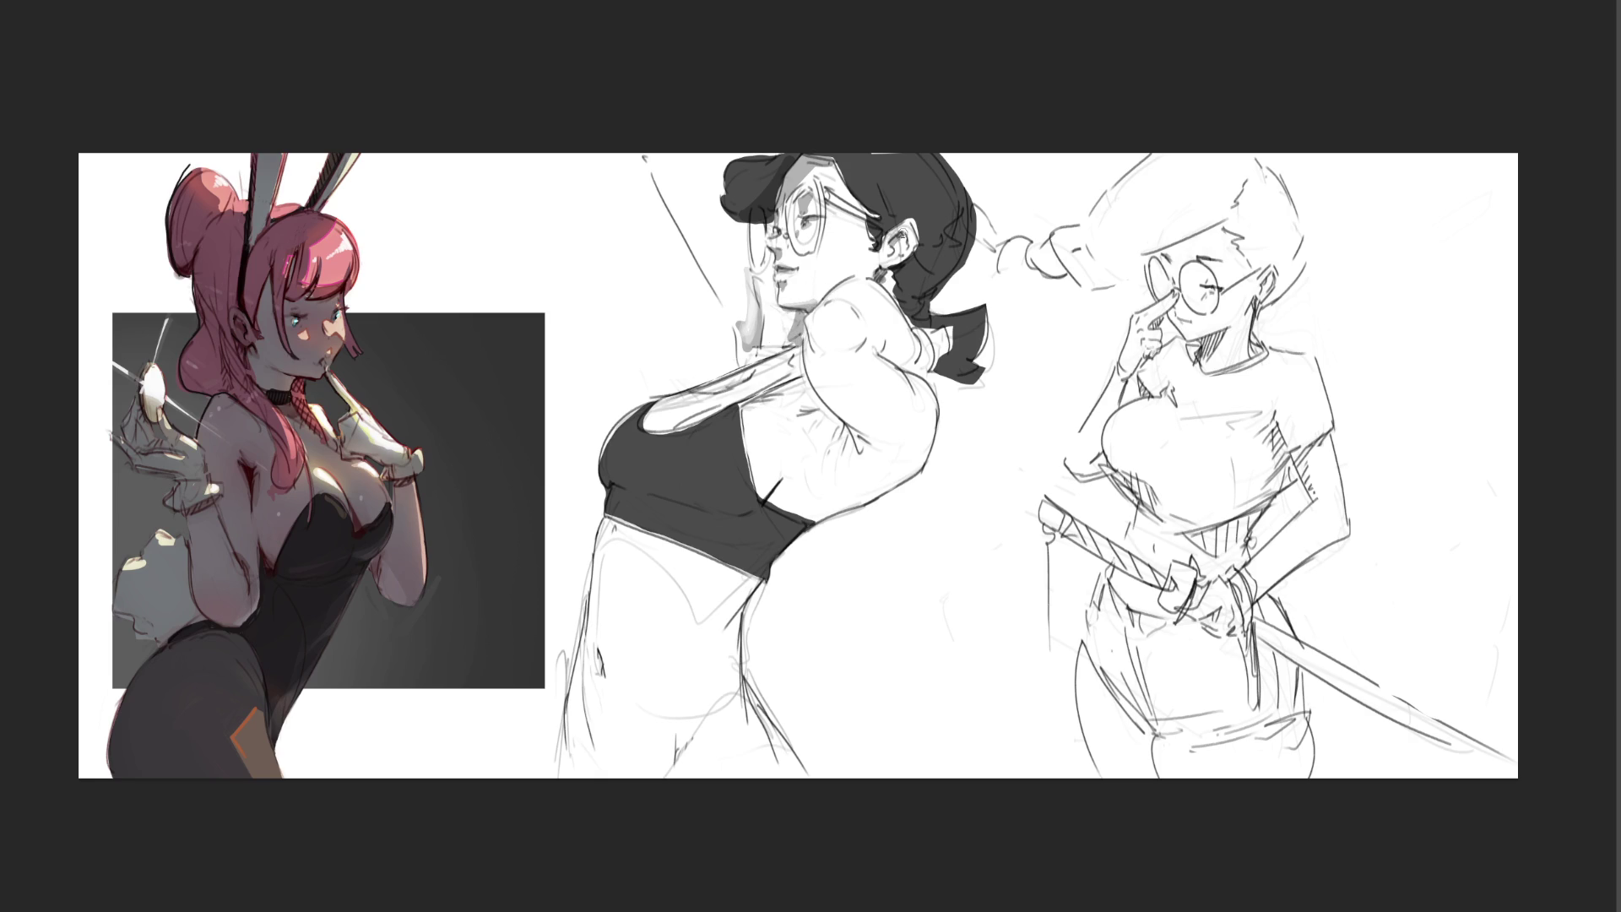
{"action": "left_click_drag", "start_coordinate": [834, 208], "coordinate": [872, 215]}
{"action": "left_click_drag", "start_coordinate": [794, 255], "coordinate": [824, 252]}
- Shade the ponytail, neck, shoulder and raised arm in grey
{"action": "mouse_move", "coordinate": [899, 363]}
{"action": "left_mouse_down"}
{"action": "mouse_move", "coordinate": [925, 367]}
{"action": "mouse_move", "coordinate": [935, 334]}
{"action": "mouse_move", "coordinate": [939, 362]}
{"action": "left_mouse_up"}
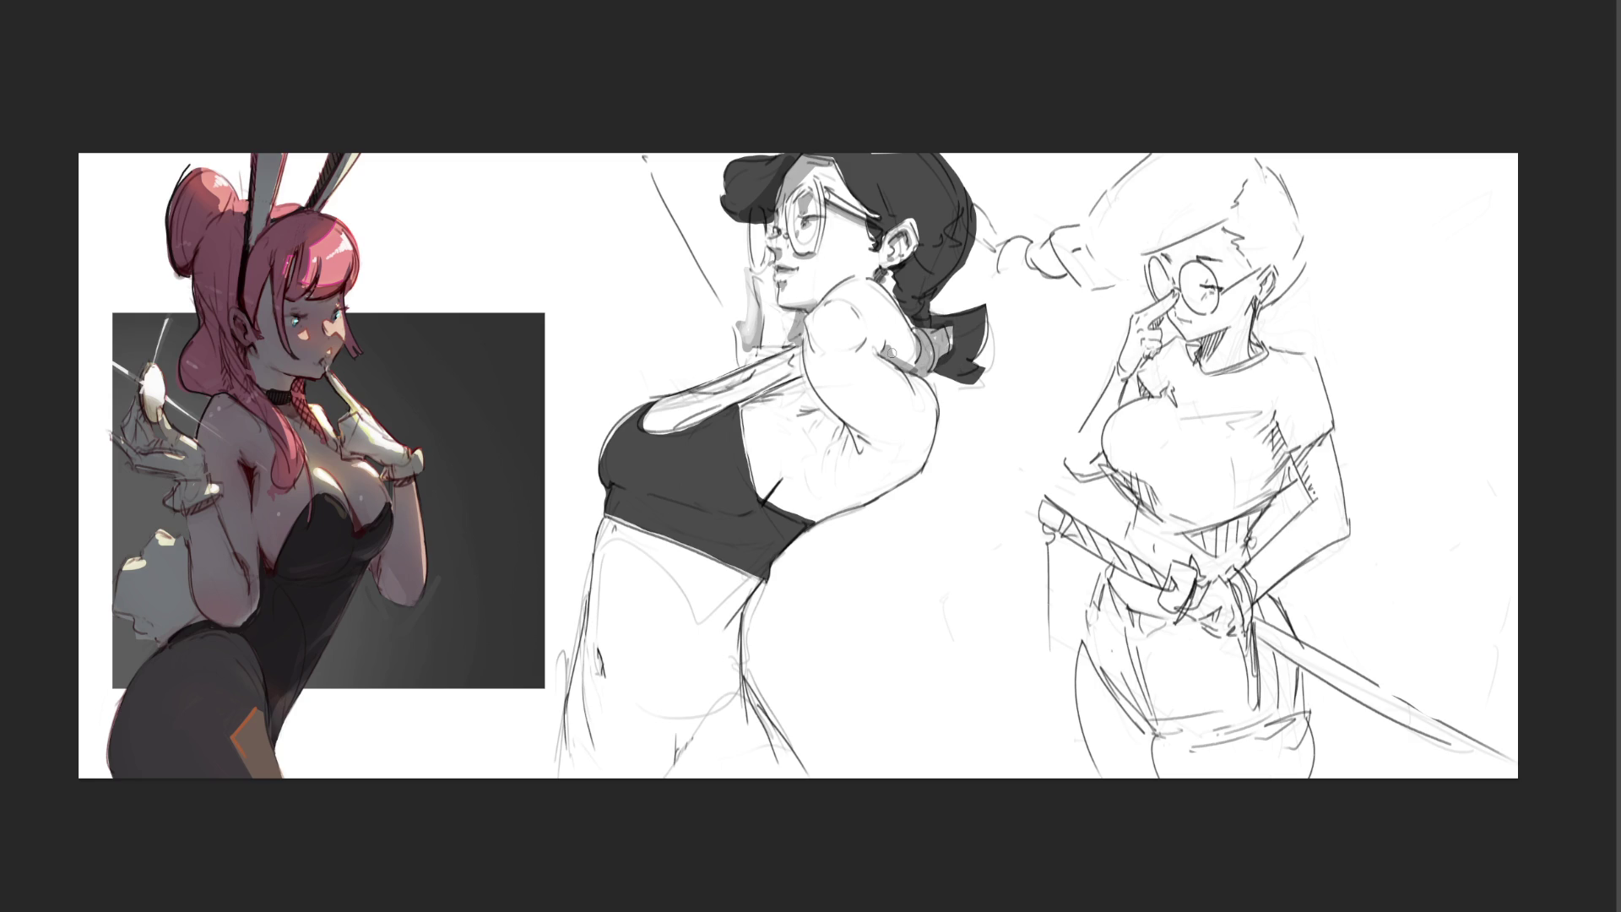
{"action": "left_click_drag", "start_coordinate": [807, 334], "coordinate": [866, 353]}
{"action": "left_click_drag", "start_coordinate": [817, 363], "coordinate": [916, 437]}
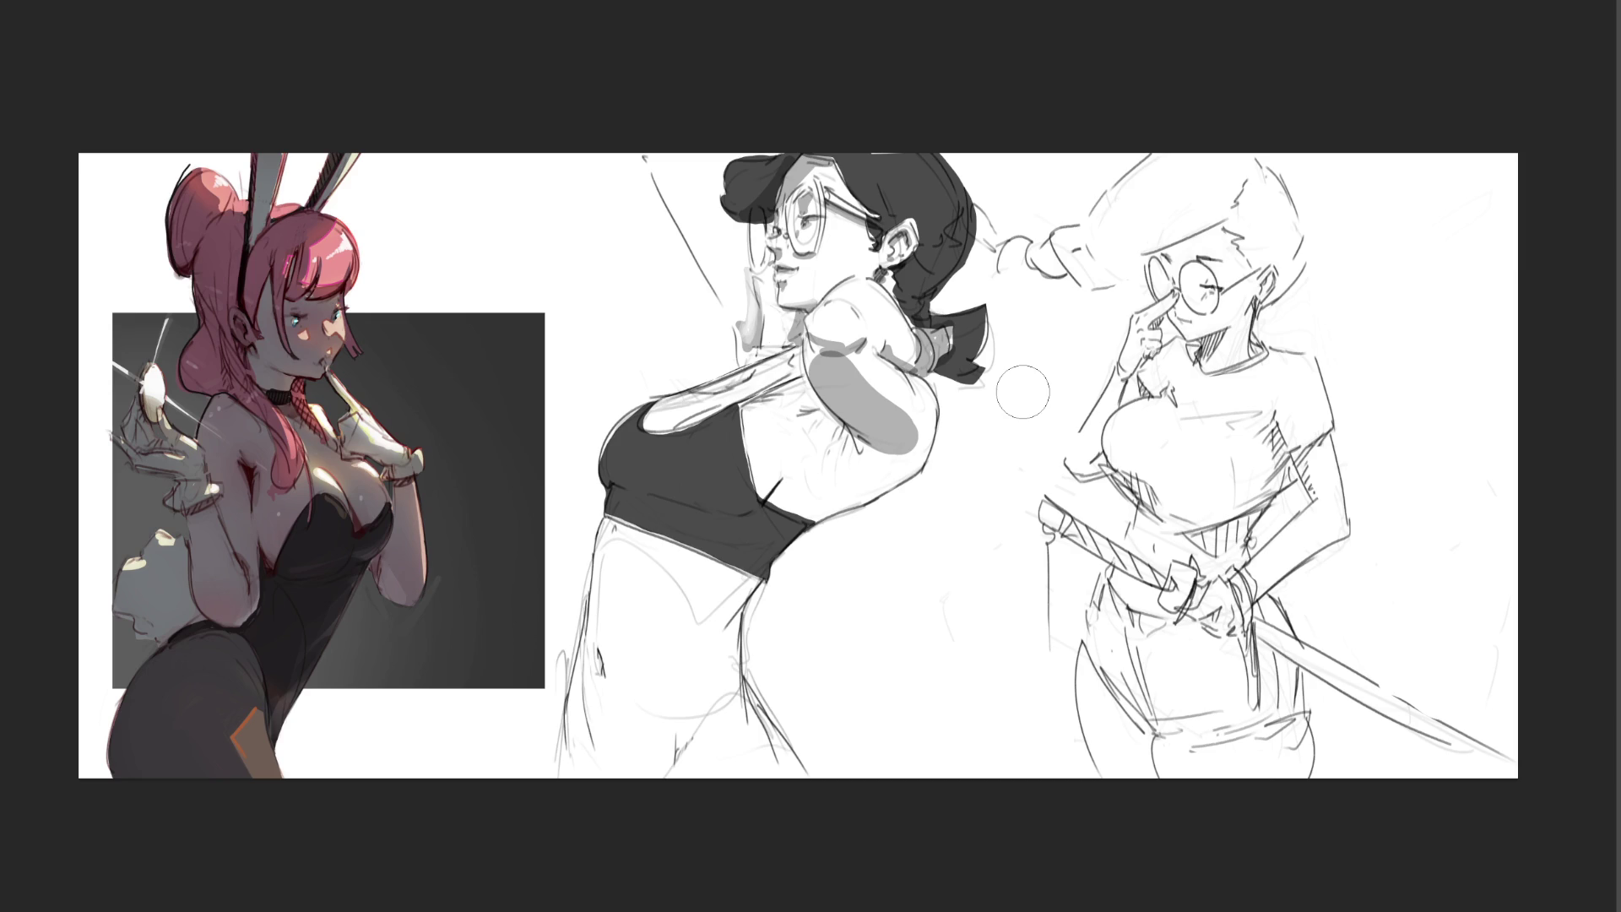
{"action": "key", "text": "ctrl+z"}
{"action": "left_click_drag", "start_coordinate": [823, 365], "coordinate": [930, 456]}
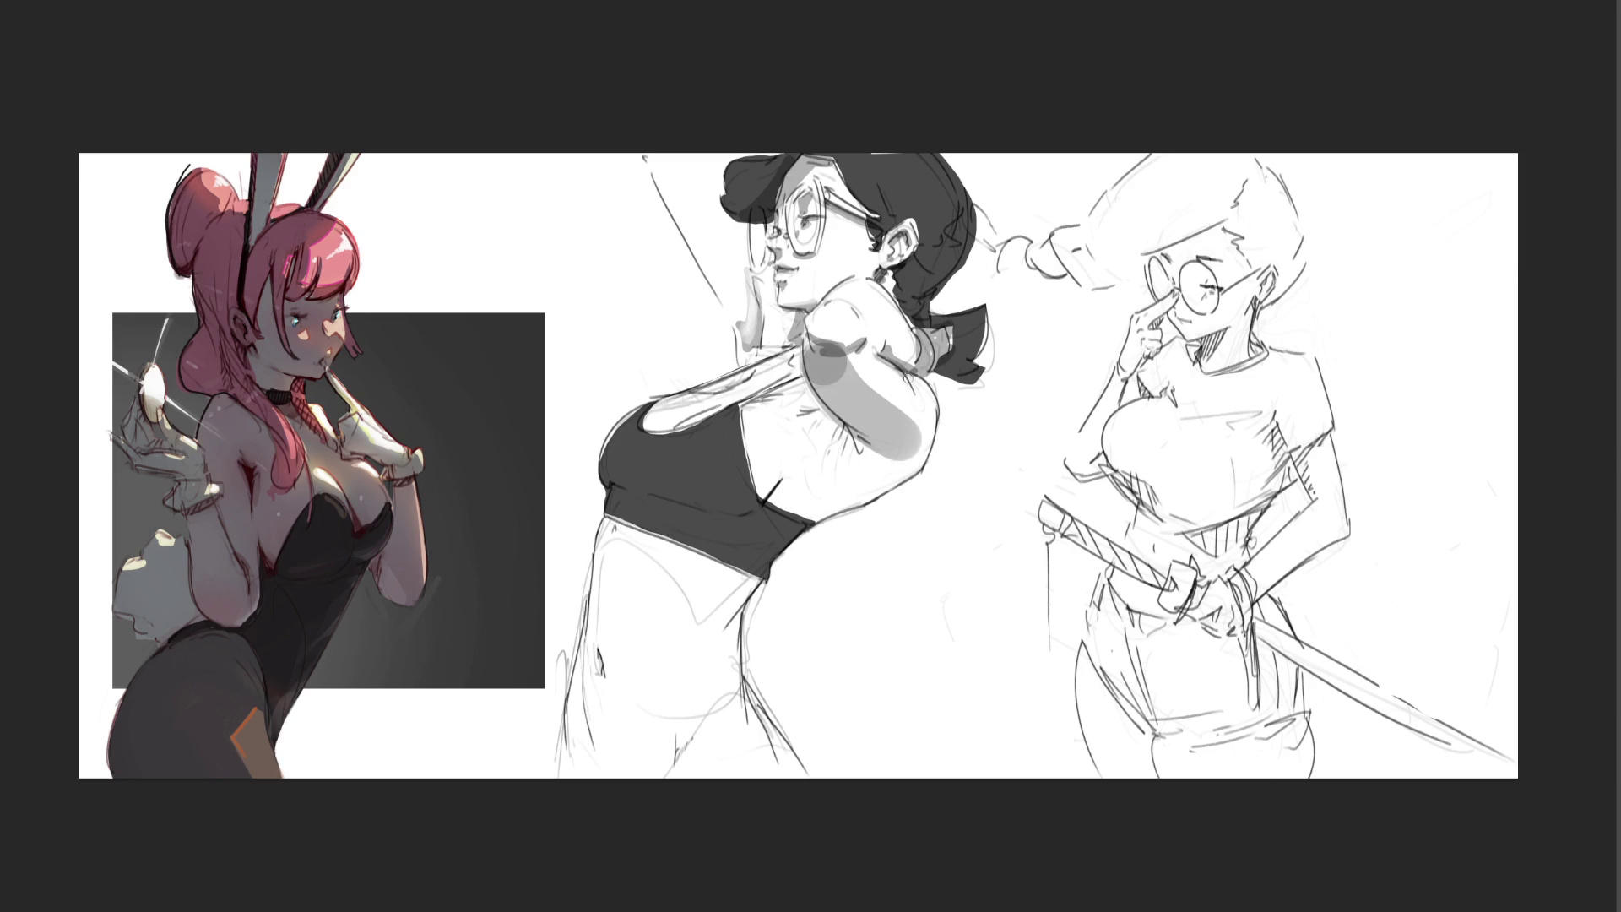
- With a larger brush, shade the underarm, side and upper chest in soft grey
{"action": "key", "text": "bracketright"}
{"action": "mouse_move", "coordinate": [832, 446]}
{"action": "left_mouse_down"}
{"action": "mouse_move", "coordinate": [775, 487]}
{"action": "mouse_move", "coordinate": [870, 441]}
{"action": "mouse_move", "coordinate": [879, 460]}
{"action": "mouse_move", "coordinate": [836, 498]}
{"action": "mouse_move", "coordinate": [919, 448]}
{"action": "left_mouse_up"}
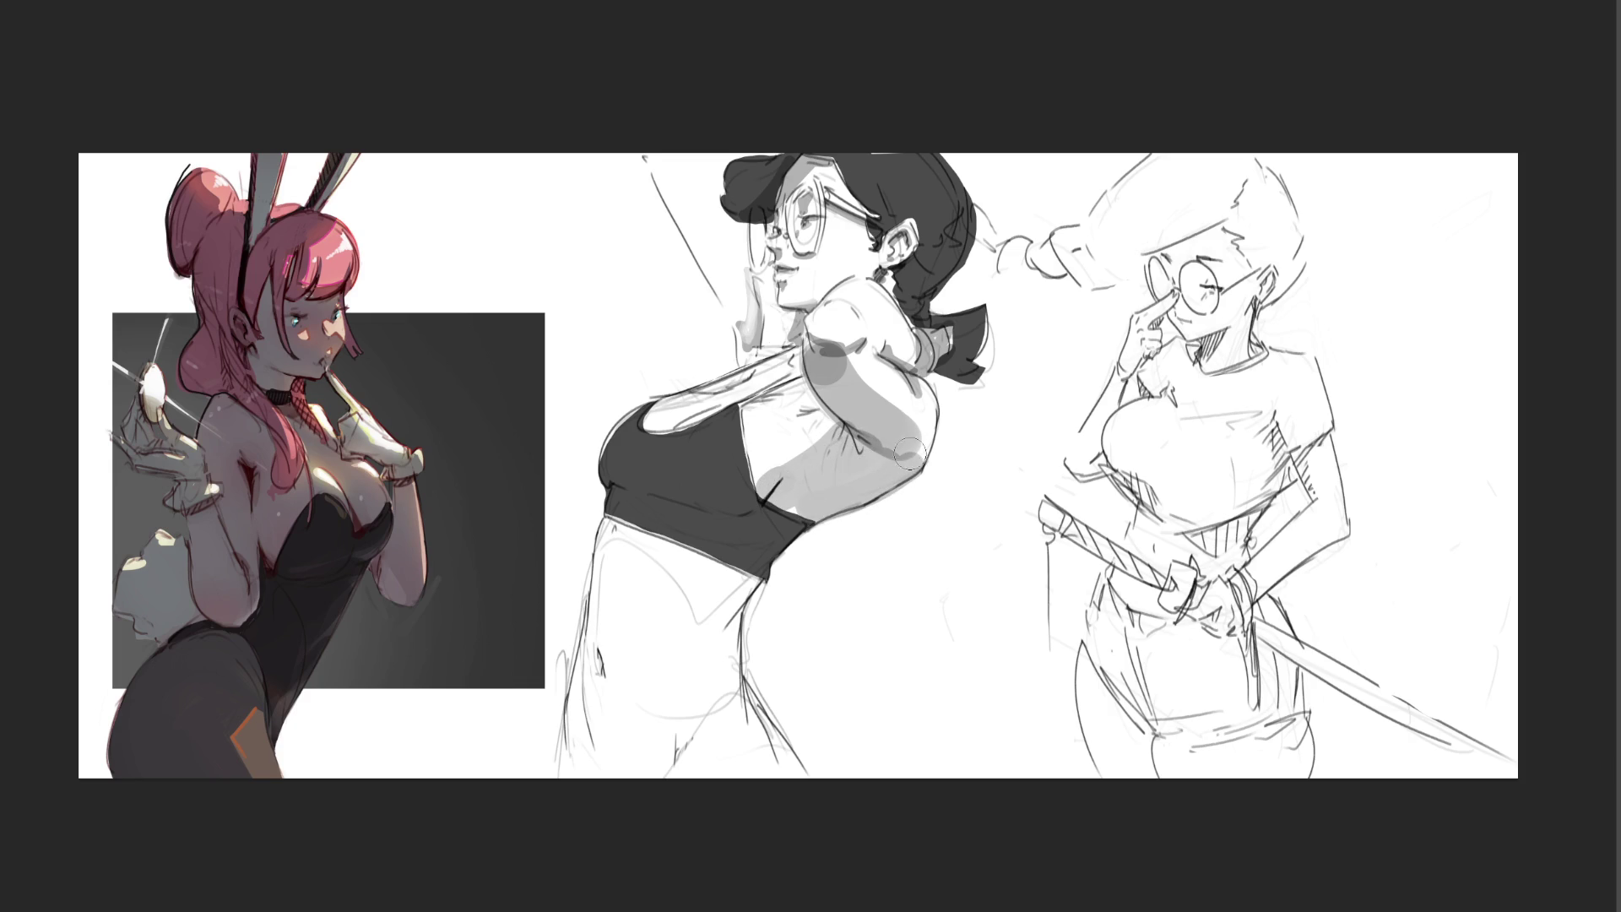
{"action": "left_click_drag", "start_coordinate": [769, 480], "coordinate": [852, 411]}
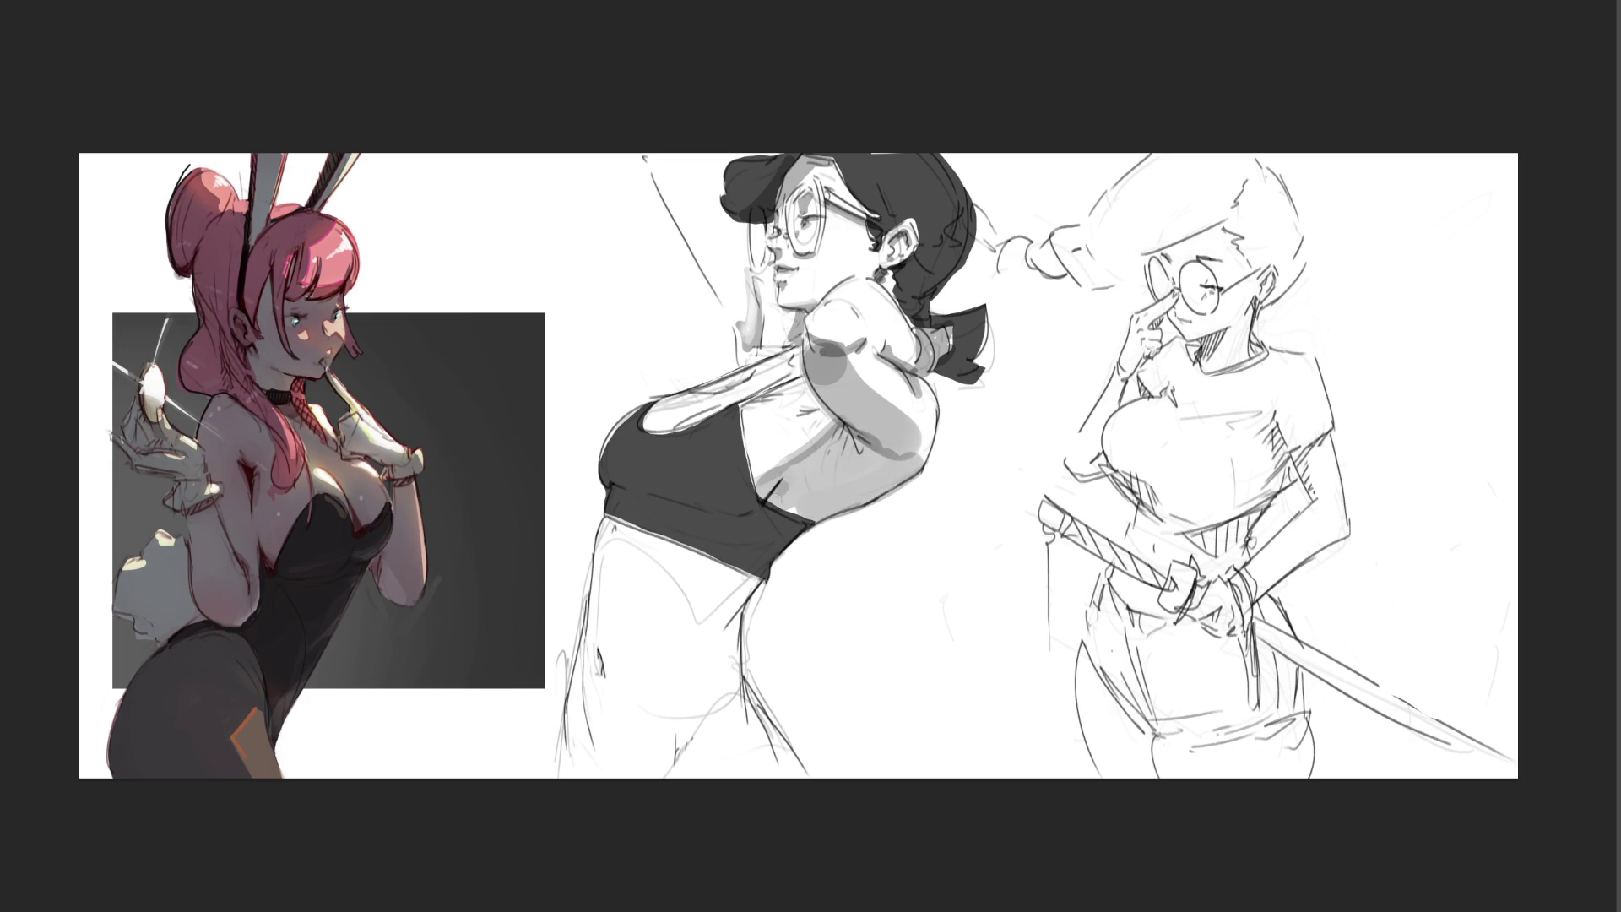
{"action": "mouse_move", "coordinate": [661, 396]}
{"action": "left_mouse_down"}
{"action": "mouse_move", "coordinate": [785, 354]}
{"action": "mouse_move", "coordinate": [747, 393]}
{"action": "left_mouse_up"}
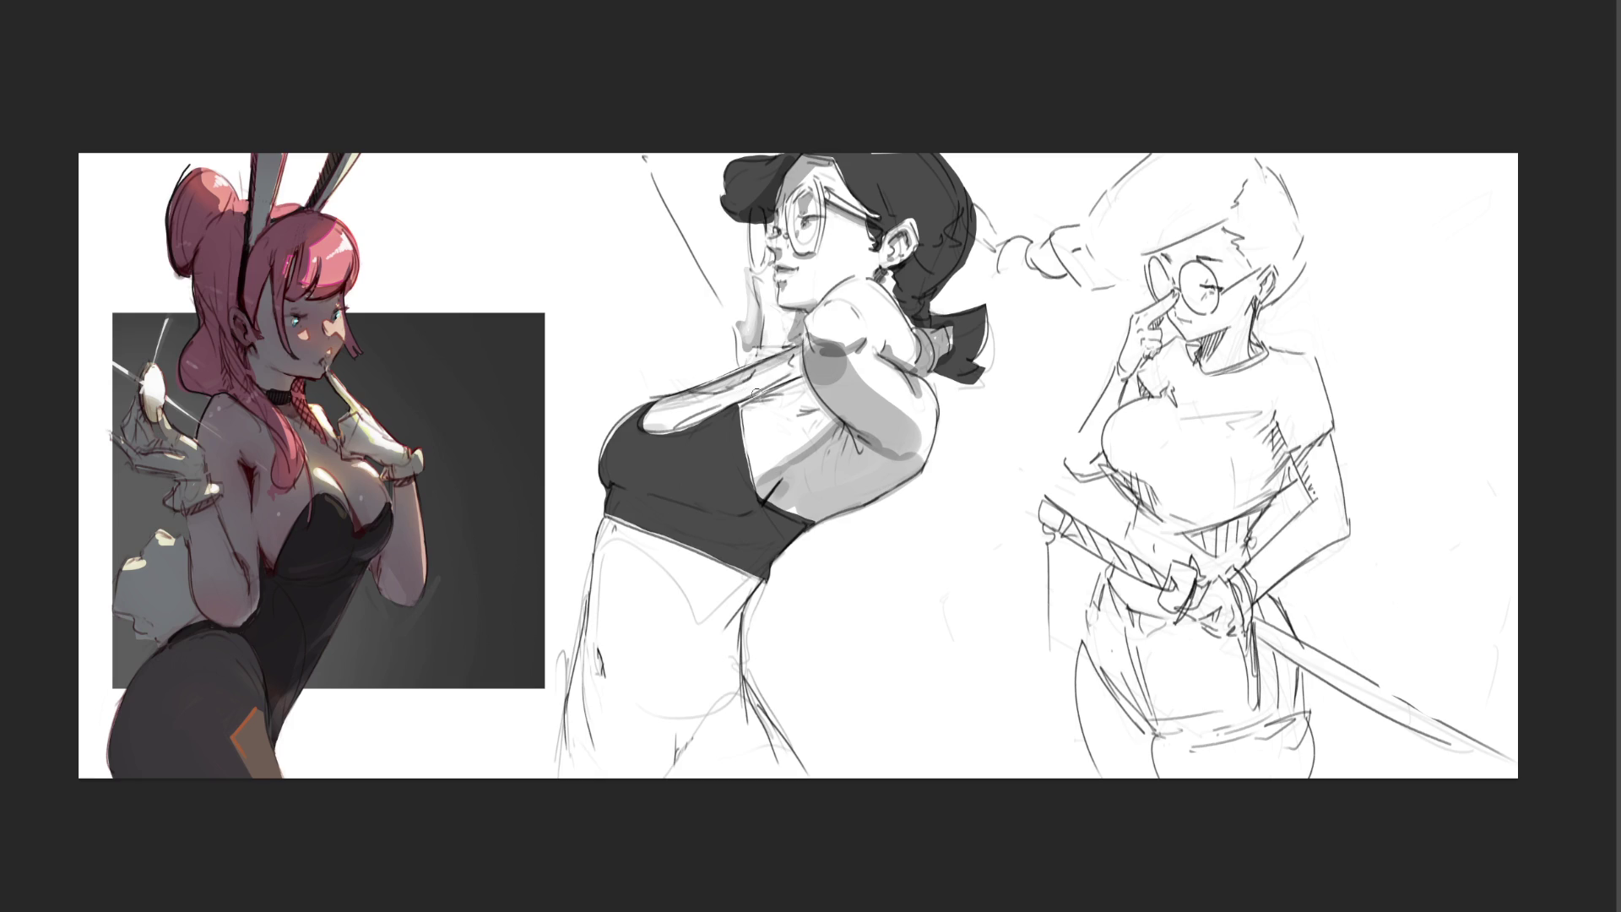
{"action": "left_click_drag", "start_coordinate": [669, 138], "coordinate": [760, 380]}
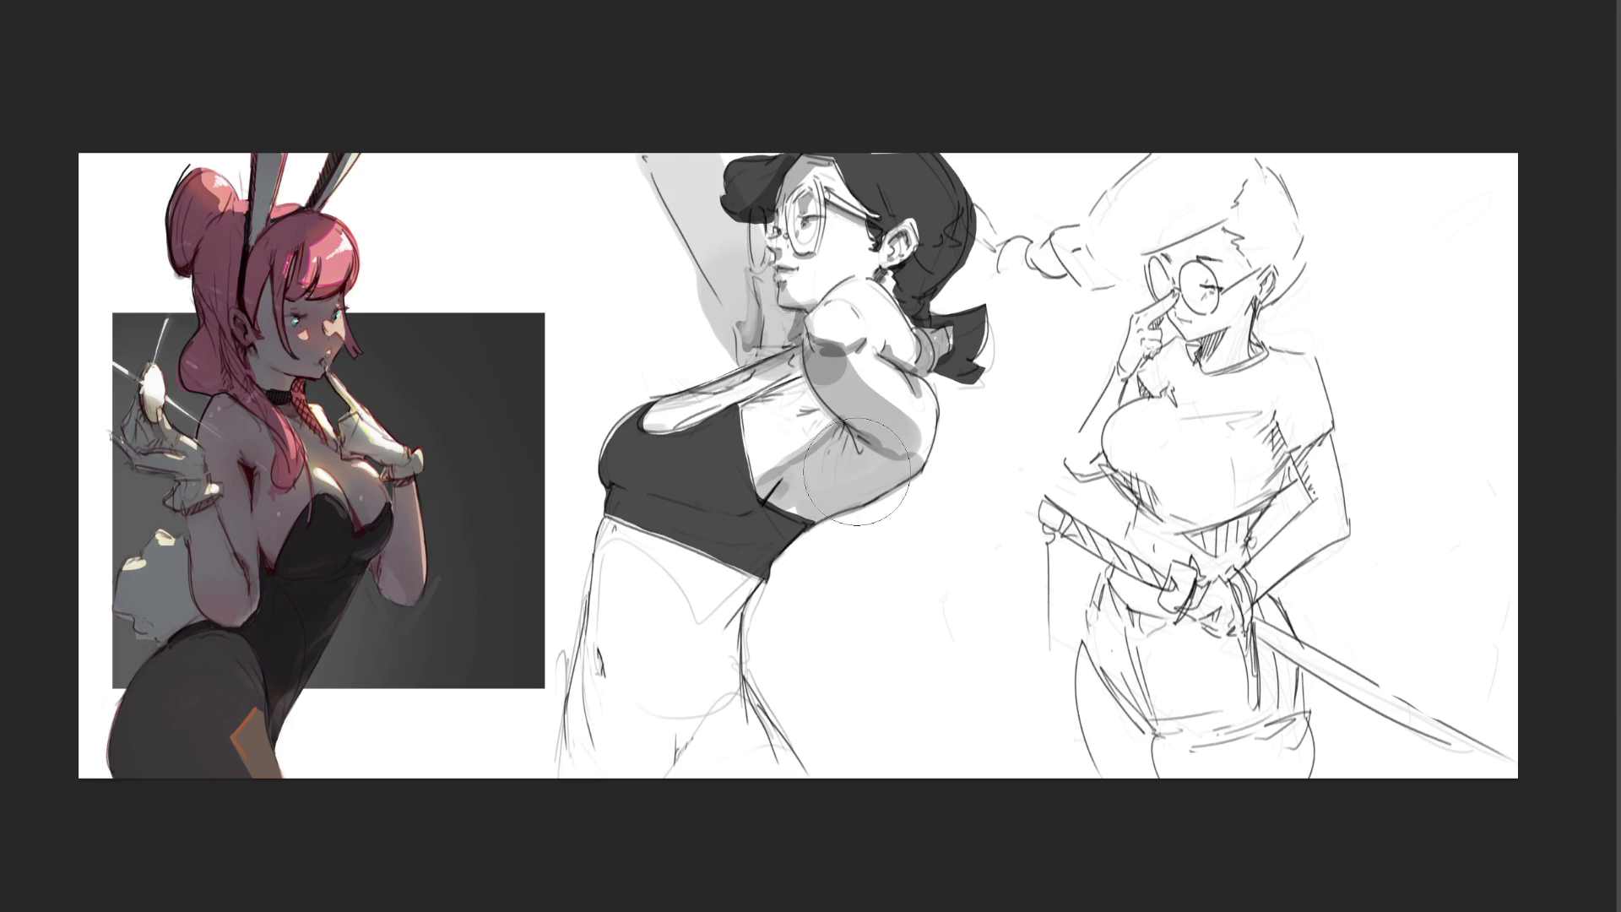
{"action": "key", "text": "ctrl+z"}
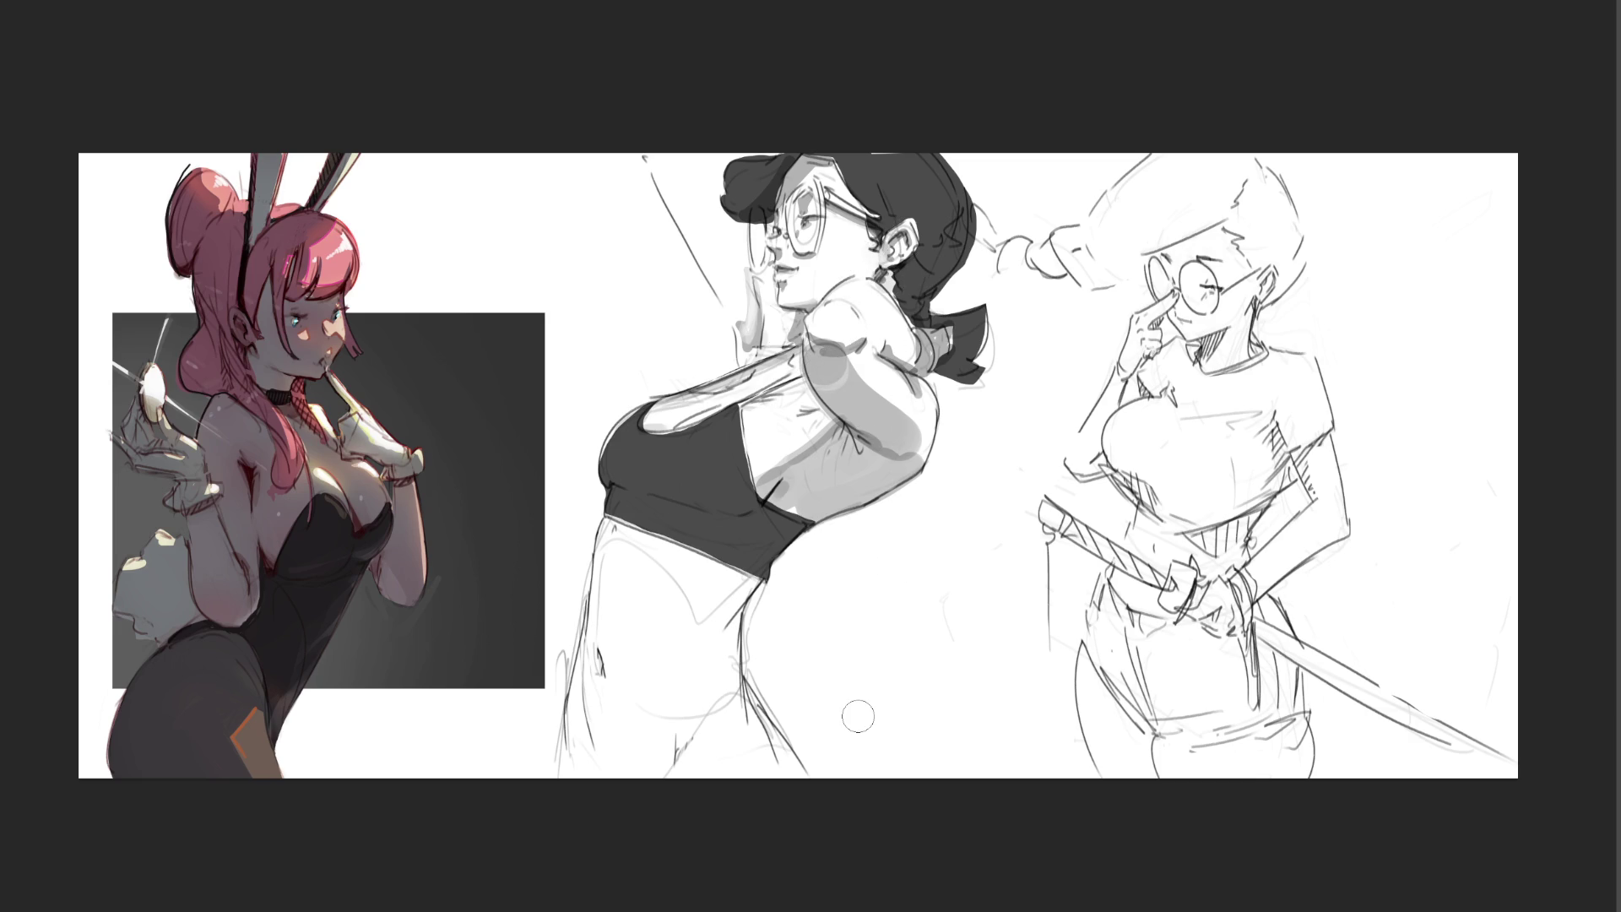
- Shade across the black top and darken its lower band
{"action": "left_click", "coordinate": [637, 493]}
{"action": "left_click_drag", "start_coordinate": [620, 505], "coordinate": [688, 507]}
{"action": "left_click_drag", "start_coordinate": [608, 473], "coordinate": [642, 480]}
{"action": "key", "text": "ctrl+z"}
{"action": "key", "text": "ctrl+z"}
{"action": "left_click_drag", "start_coordinate": [628, 486], "coordinate": [718, 506]}
{"action": "key", "text": "ctrl+z"}
{"action": "left_click_drag", "start_coordinate": [603, 477], "coordinate": [726, 498]}
{"action": "key", "text": "ctrl+z"}
{"action": "left_click_drag", "start_coordinate": [595, 477], "coordinate": [744, 494]}
{"action": "mouse_move", "coordinate": [620, 503]}
{"action": "left_mouse_down"}
{"action": "mouse_move", "coordinate": [760, 524]}
{"action": "mouse_move", "coordinate": [714, 524]}
{"action": "mouse_move", "coordinate": [785, 549]}
{"action": "mouse_move", "coordinate": [743, 583]}
{"action": "mouse_move", "coordinate": [724, 702]}
{"action": "left_mouse_up"}
- Shade the left waist, the torso's left side and the right leg contour
{"action": "mouse_move", "coordinate": [595, 664]}
{"action": "left_mouse_down"}
{"action": "mouse_move", "coordinate": [597, 760]}
{"action": "mouse_move", "coordinate": [583, 756]}
{"action": "mouse_move", "coordinate": [596, 772]}
{"action": "mouse_move", "coordinate": [699, 768]}
{"action": "mouse_move", "coordinate": [621, 768]}
{"action": "mouse_move", "coordinate": [662, 760]}
{"action": "left_mouse_up"}
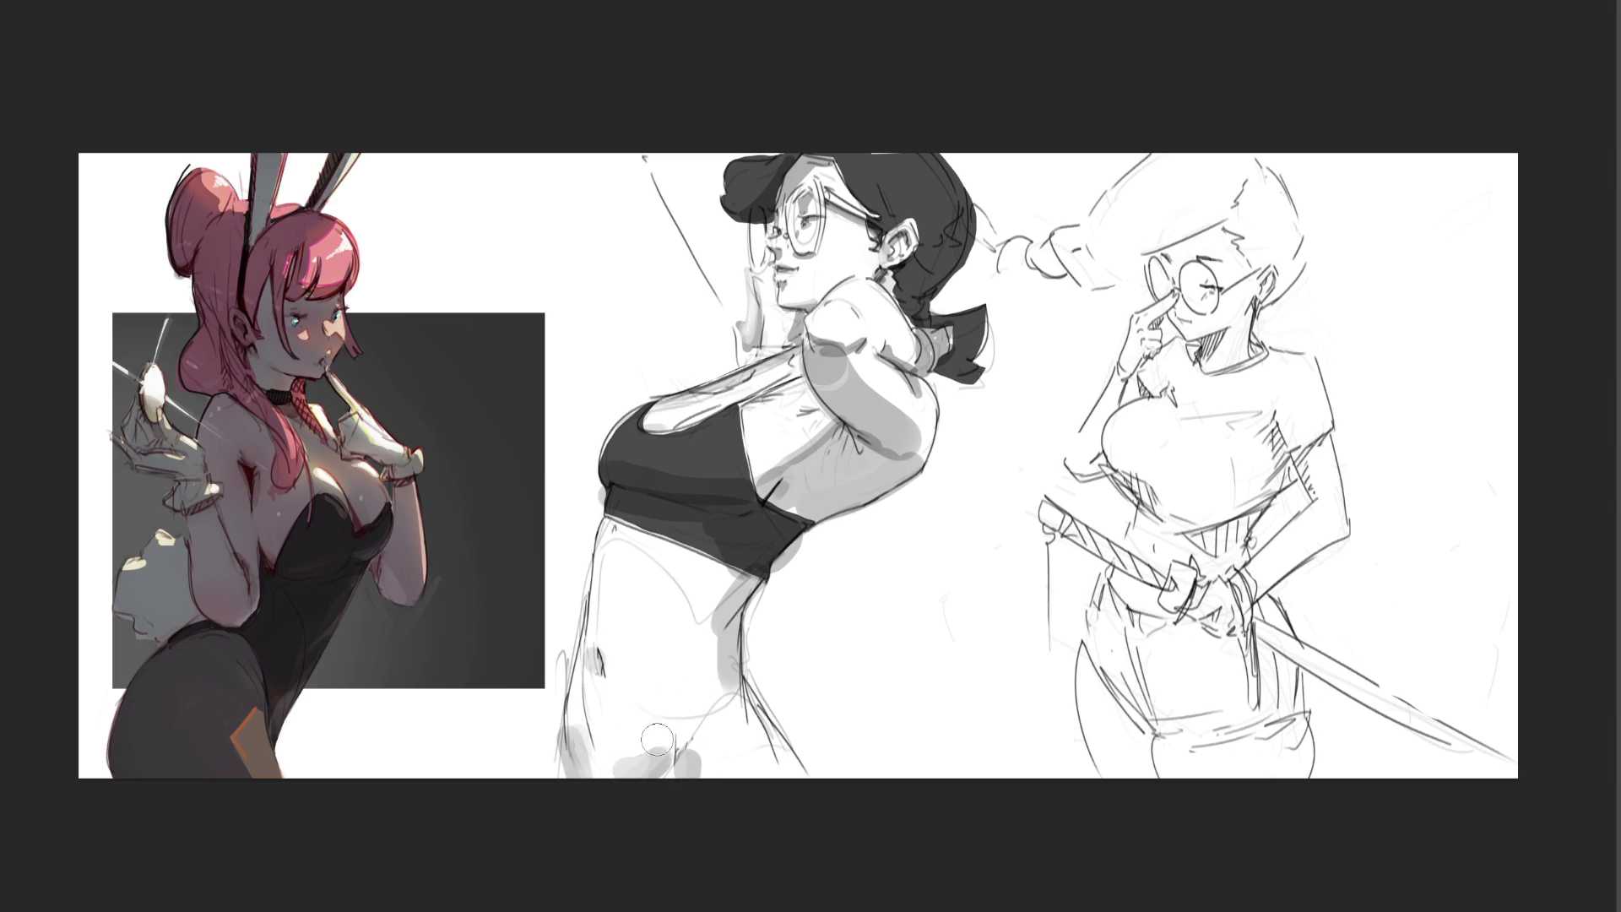
{"action": "mouse_move", "coordinate": [613, 646]}
{"action": "left_mouse_down"}
{"action": "mouse_move", "coordinate": [618, 540]}
{"action": "mouse_move", "coordinate": [622, 662]}
{"action": "left_mouse_up"}
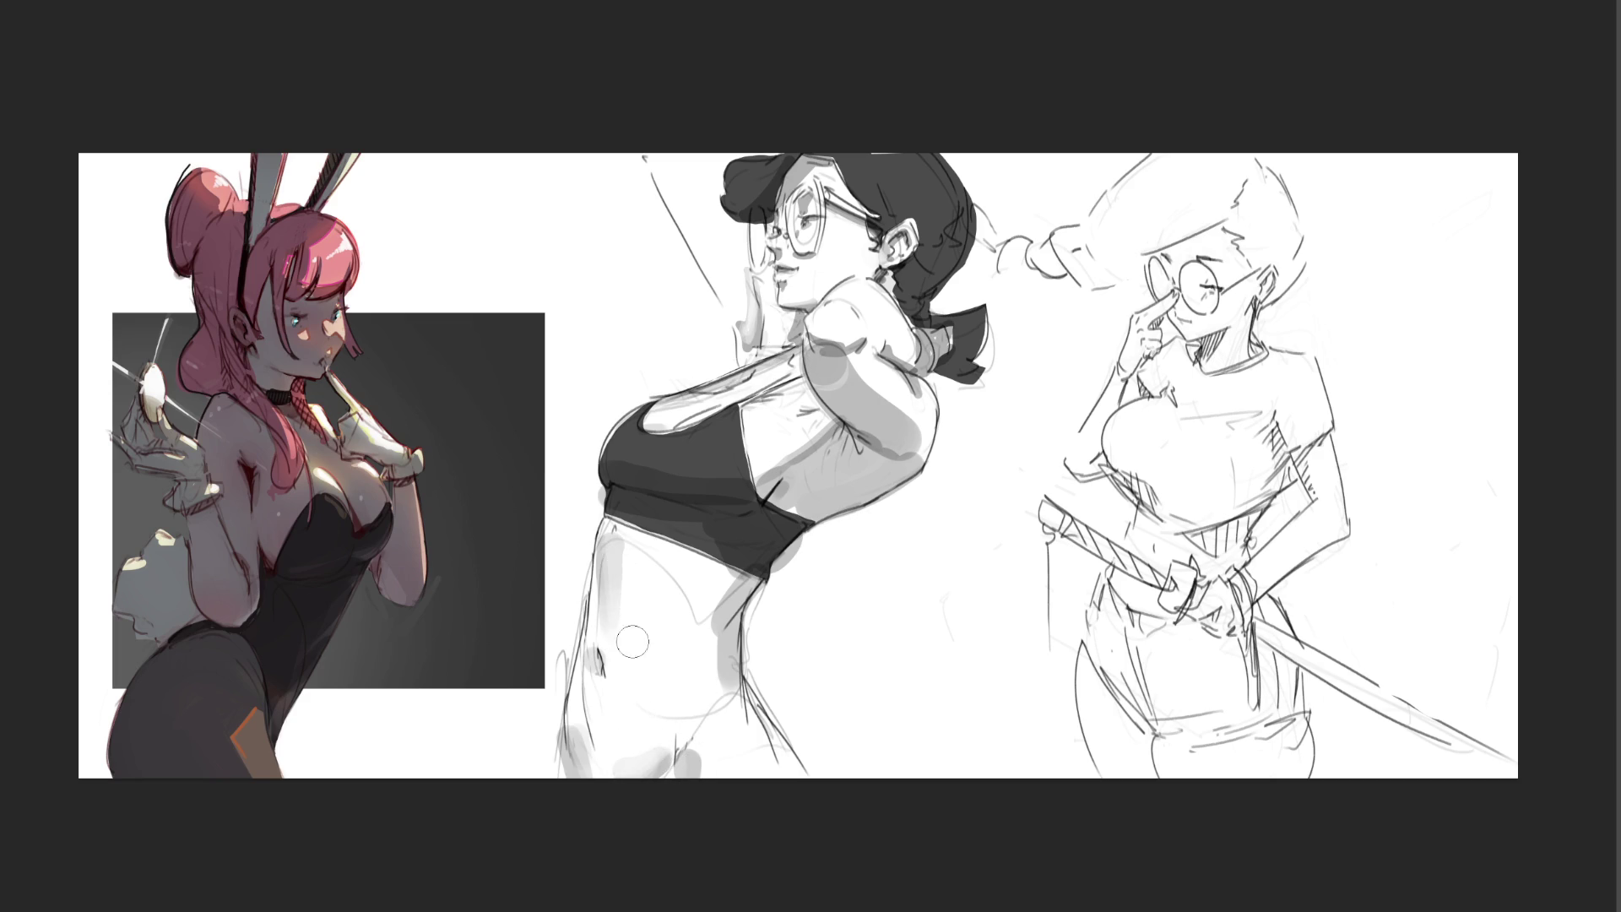
{"action": "mouse_move", "coordinate": [788, 758]}
{"action": "left_mouse_down"}
{"action": "mouse_move", "coordinate": [739, 734]}
{"action": "mouse_move", "coordinate": [770, 692]}
{"action": "left_mouse_up"}
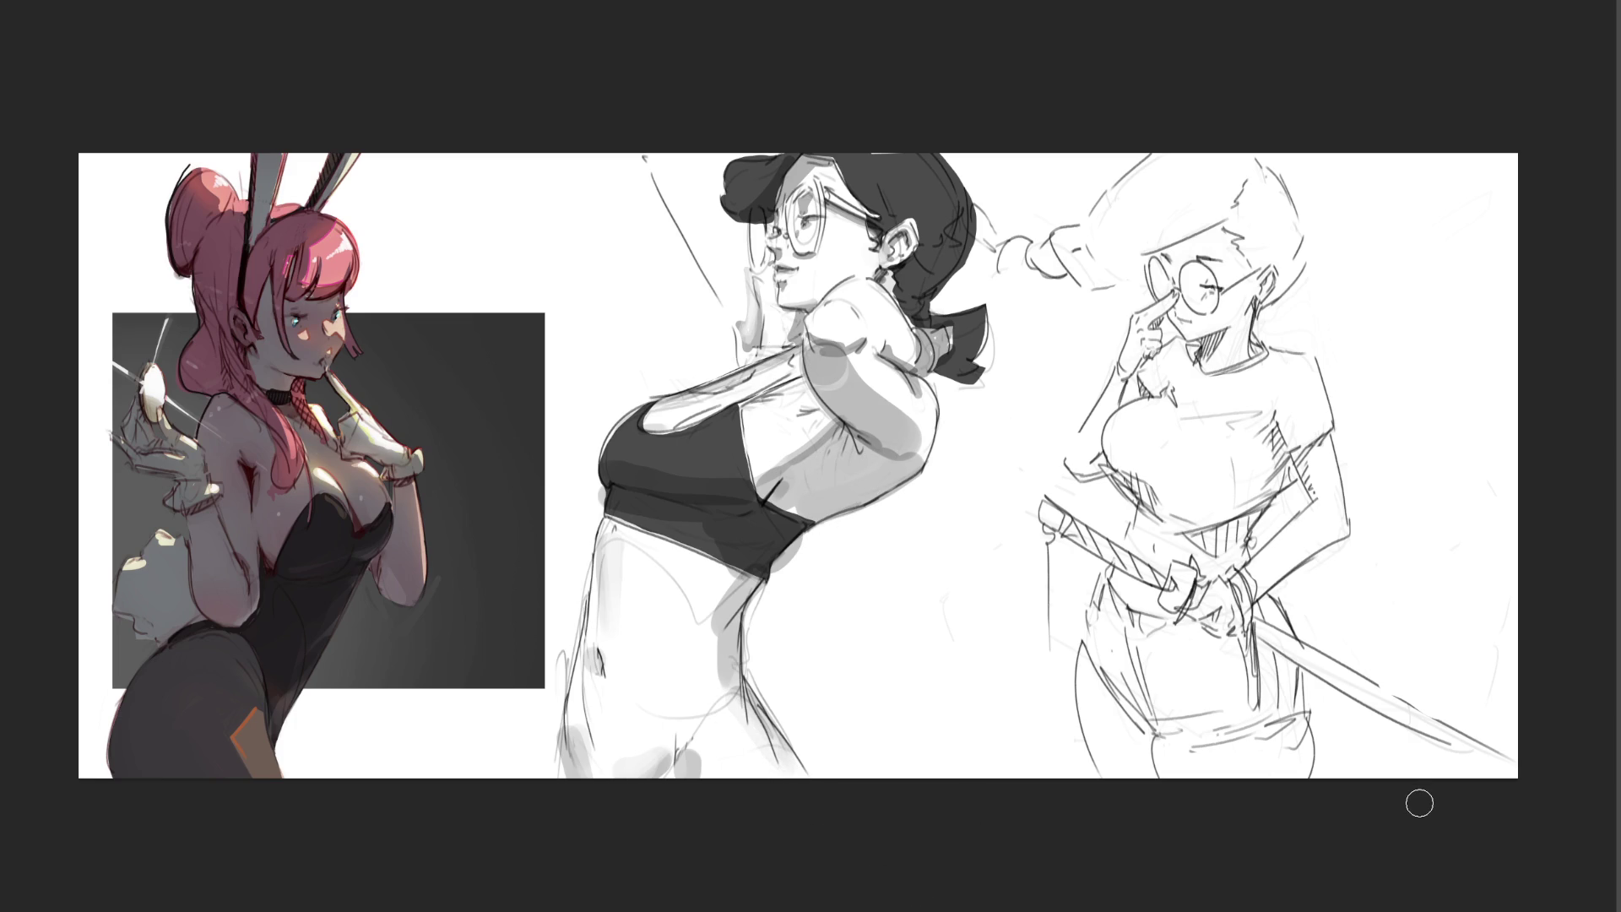
- Draw and undo crossing diagonal guide lines, then zoom in on the sketches
{"action": "left_click_drag", "start_coordinate": [478, 206], "coordinate": [1097, 626]}
{"action": "left_click_drag", "start_coordinate": [1013, 155], "coordinate": [545, 610]}
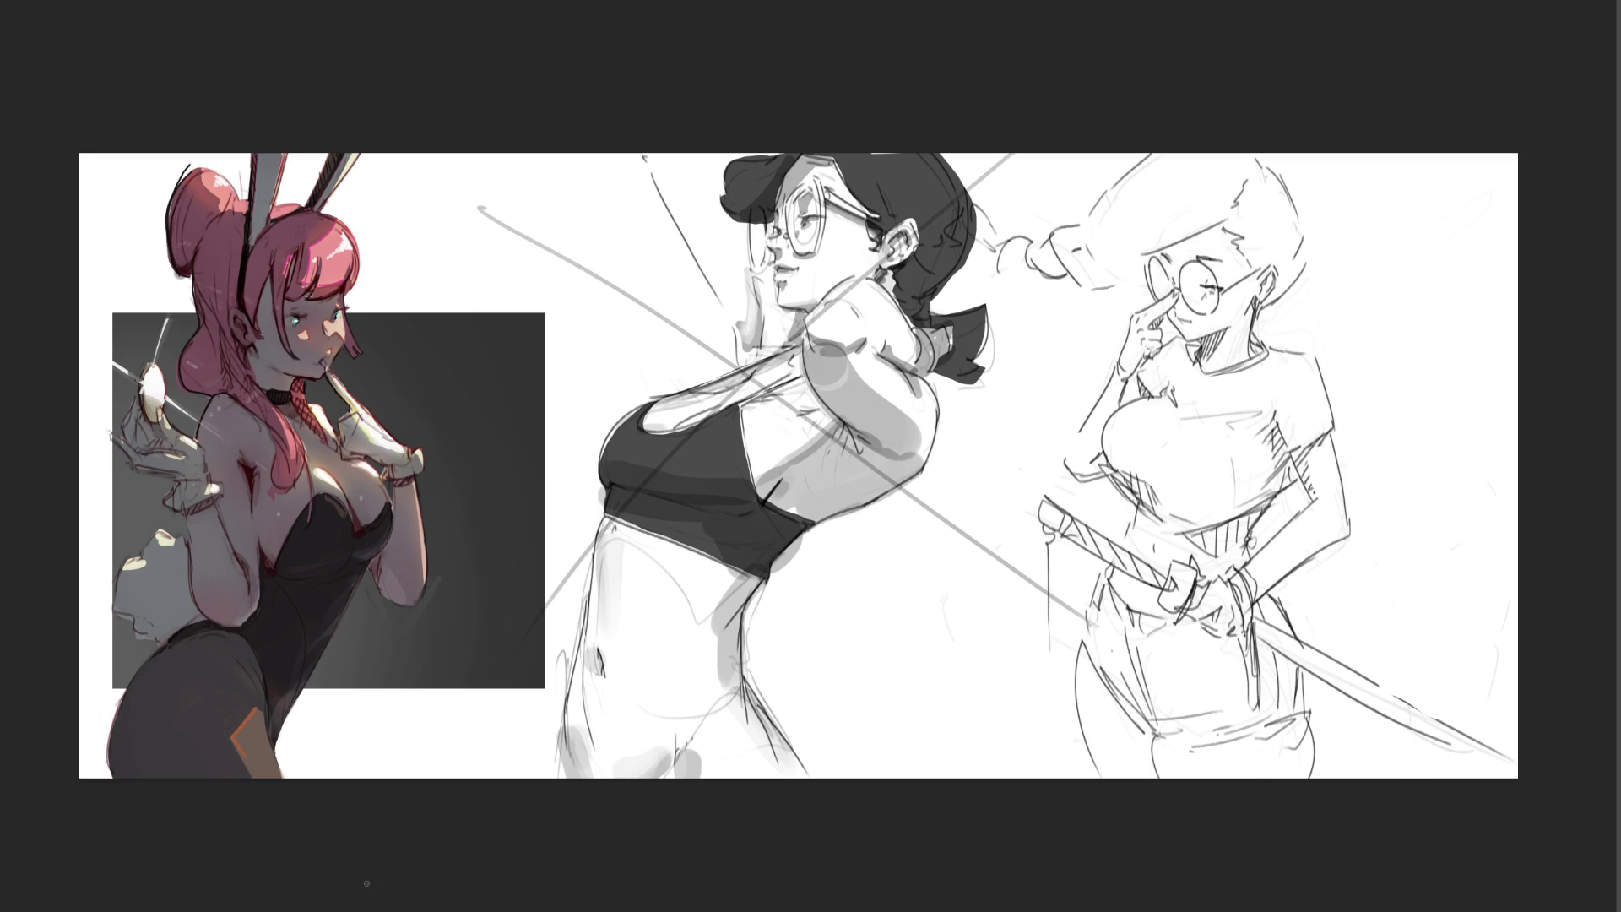
{"action": "key", "text": "ctrl+z"}
{"action": "key", "text": "ctrl+z"}
{"action": "left_click_drag", "start_coordinate": [470, 199], "coordinate": [1194, 646]}
{"action": "mouse_move", "coordinate": [1051, 199]}
{"action": "left_mouse_down"}
{"action": "mouse_move", "coordinate": [567, 571]}
{"action": "mouse_move", "coordinate": [420, 728]}
{"action": "left_mouse_up"}
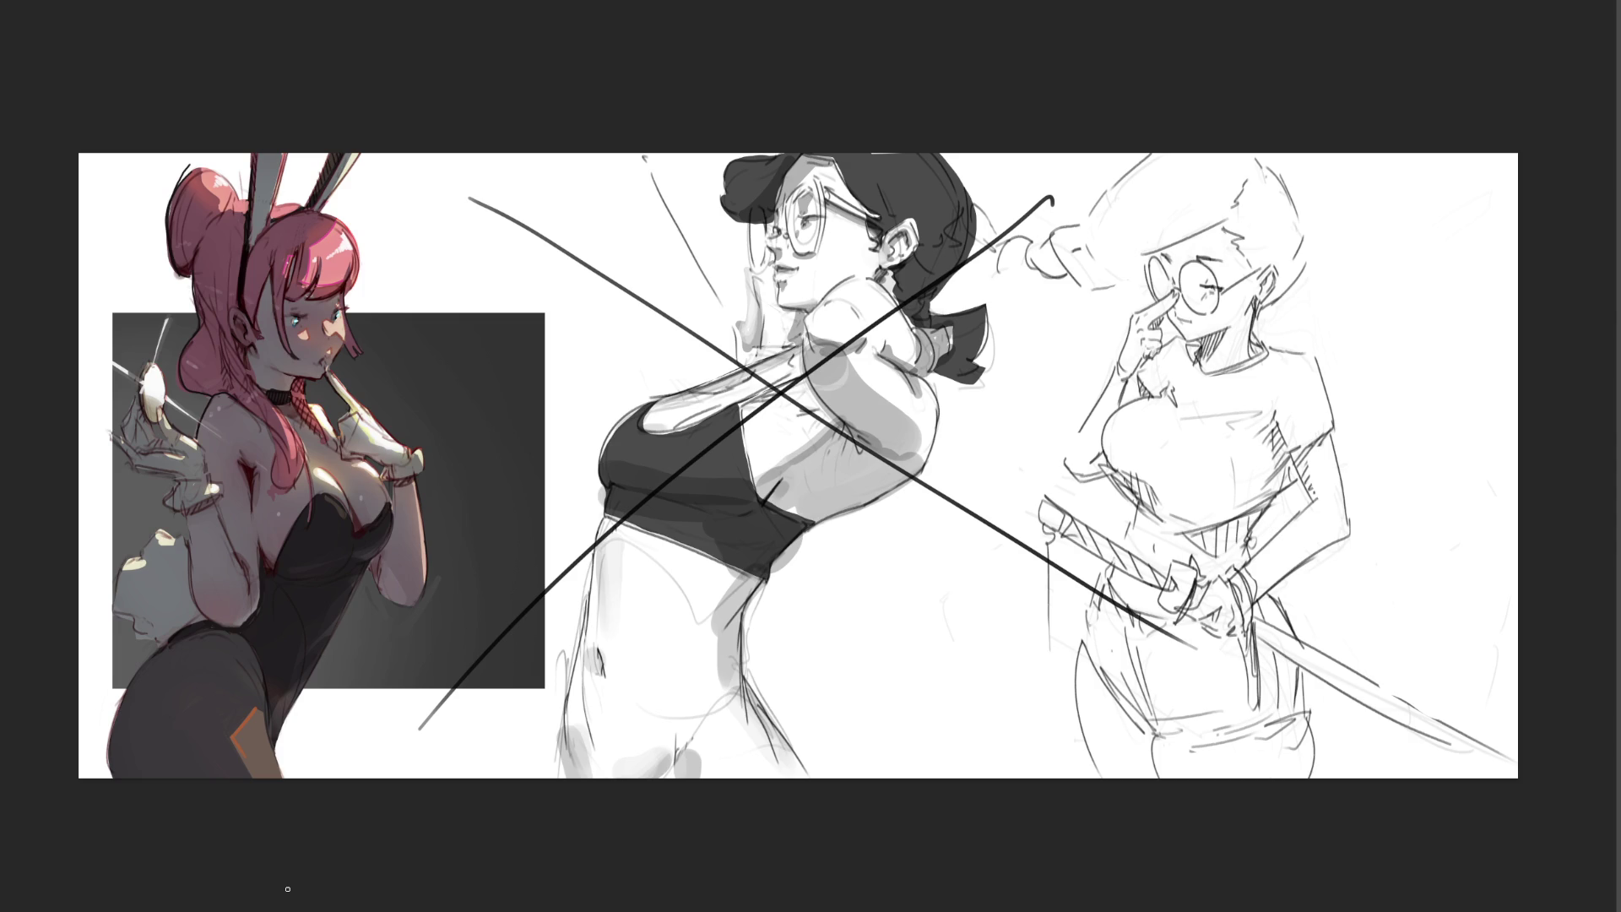
{"action": "key", "text": "ctrl+z"}
{"action": "key", "text": "ctrl+z"}
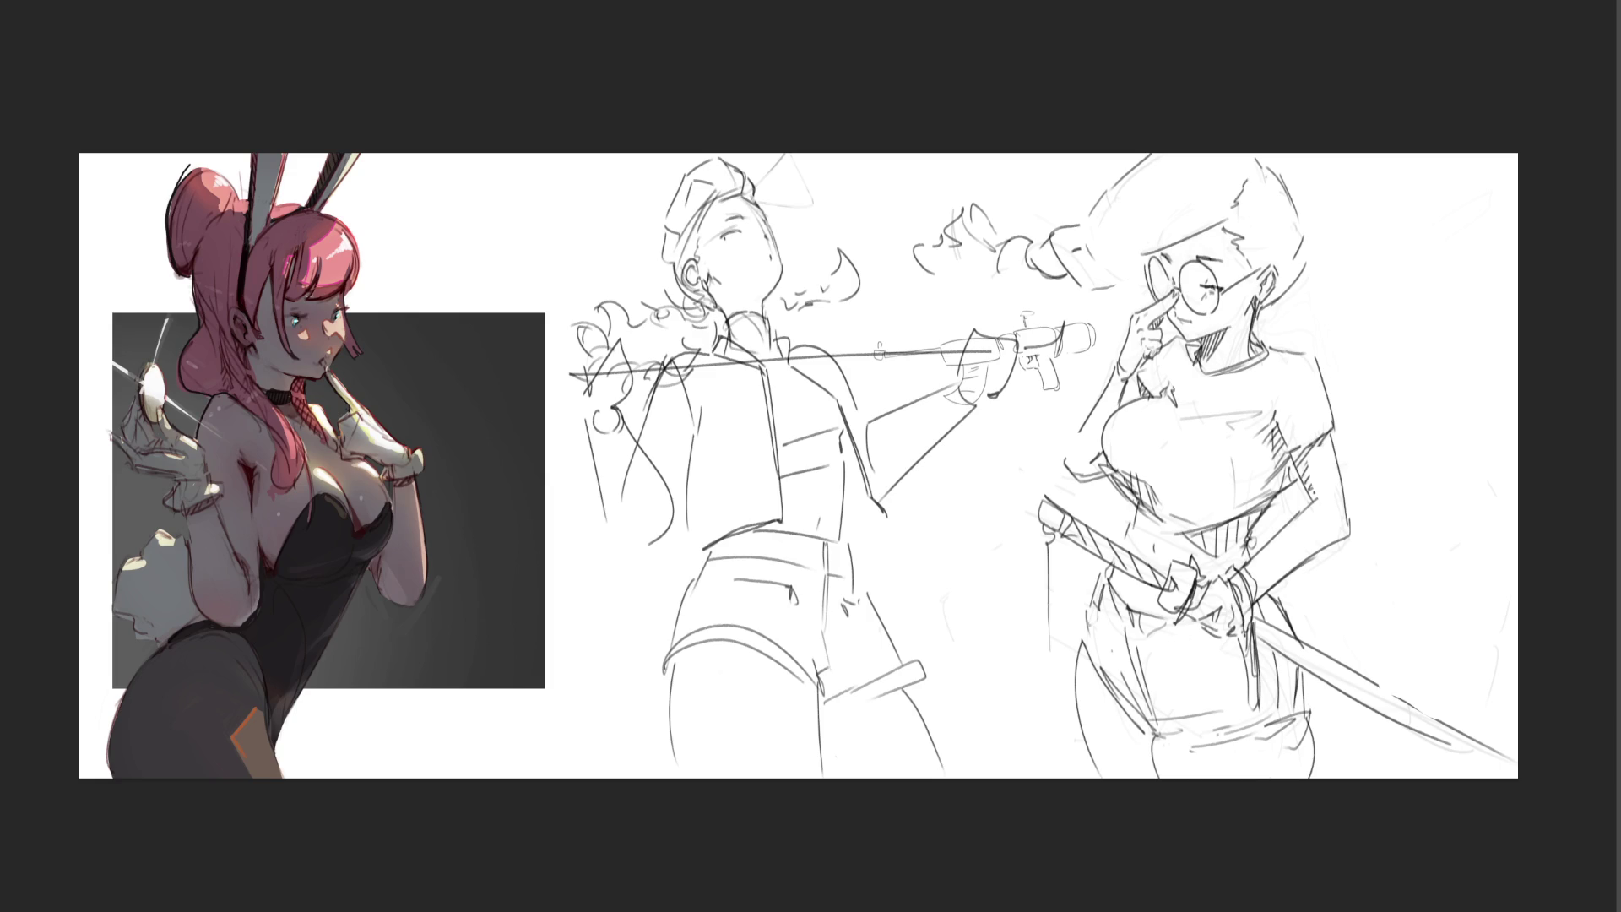
{"action": "key", "text": "ctrl+plus"}
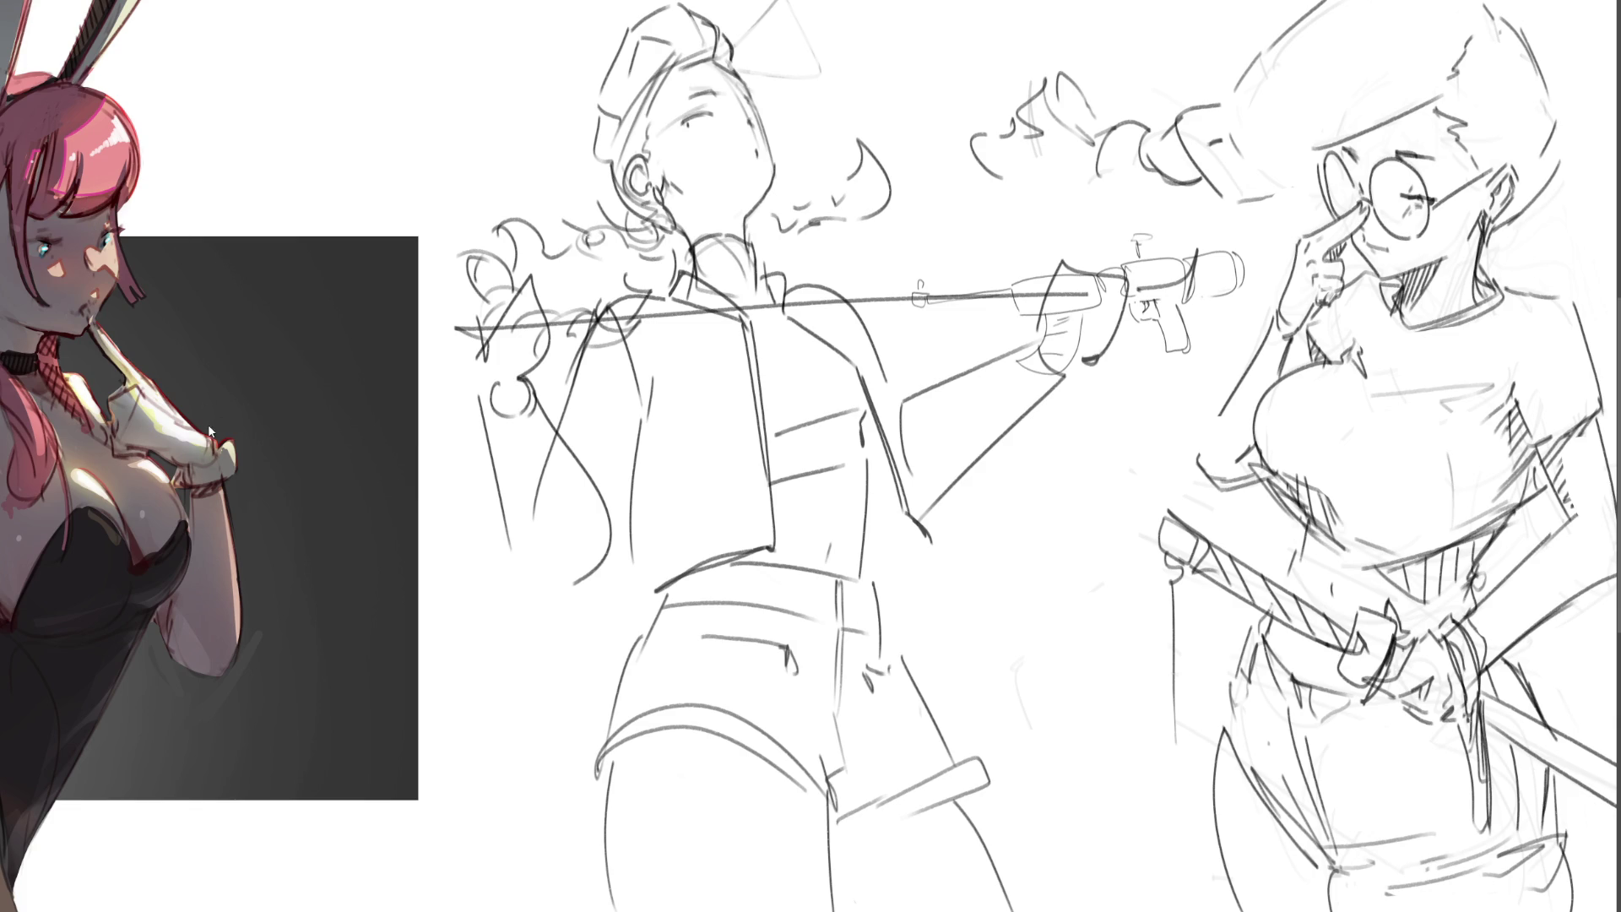
- Flip the middle sketch horizontally, rotate it slightly counter-clockwise and shift it left
{"action": "key", "text": "h"}
{"action": "key", "text": "ctrl+t"}
{"action": "left_click_drag", "start_coordinate": [1123, 21], "coordinate": [1097, 34]}
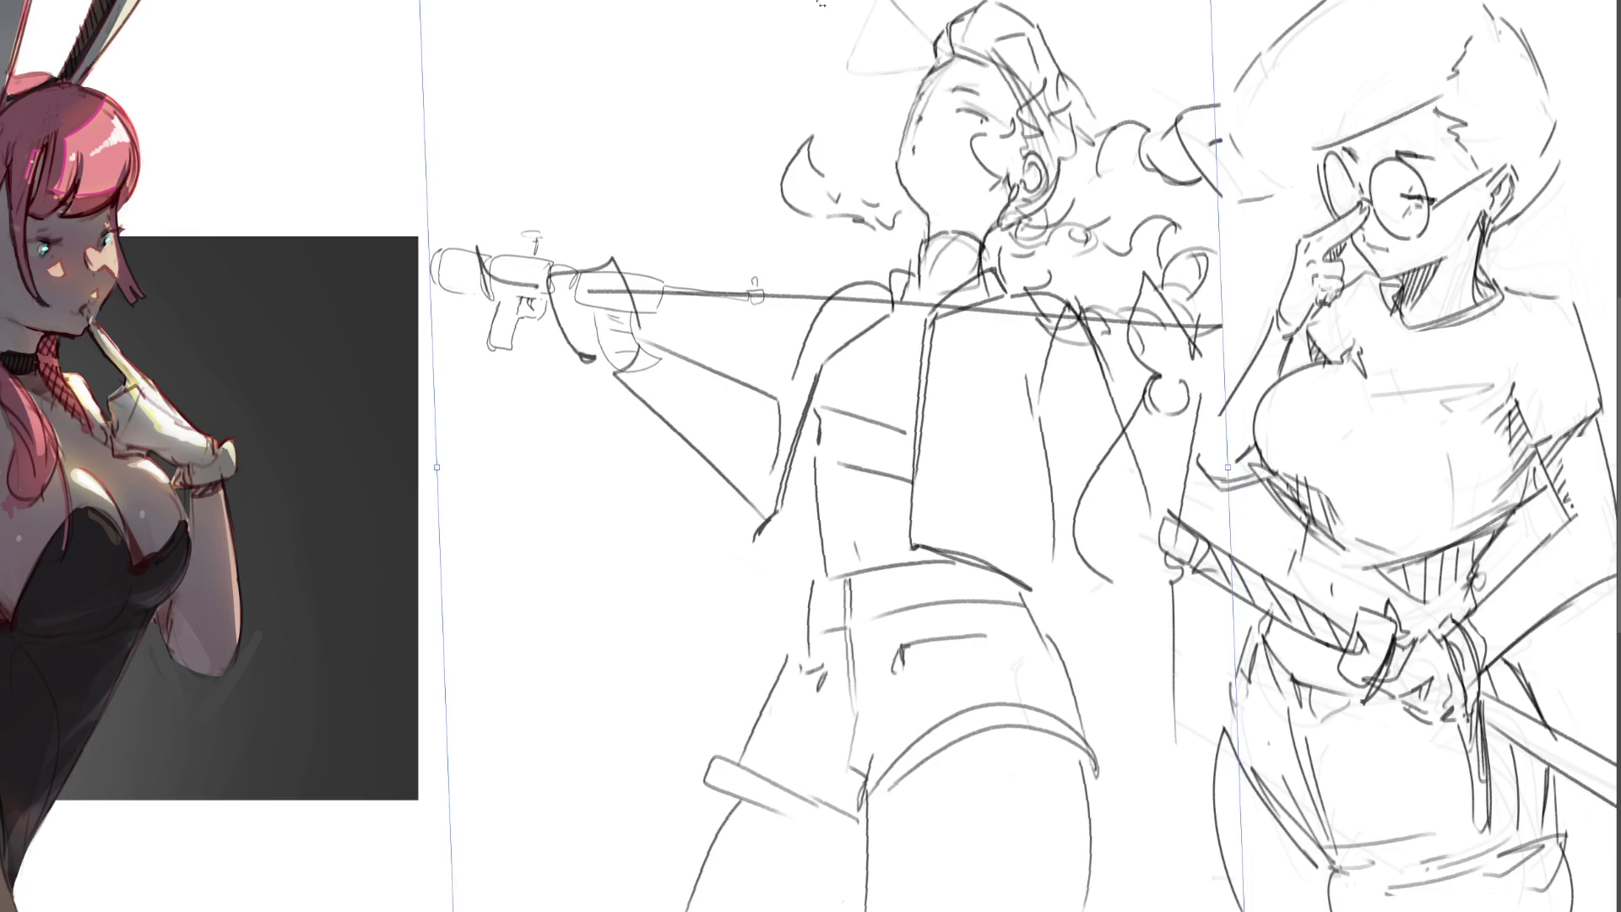
{"action": "left_click_drag", "start_coordinate": [833, 456], "coordinate": [740, 452]}
{"action": "key", "text": "Return"}
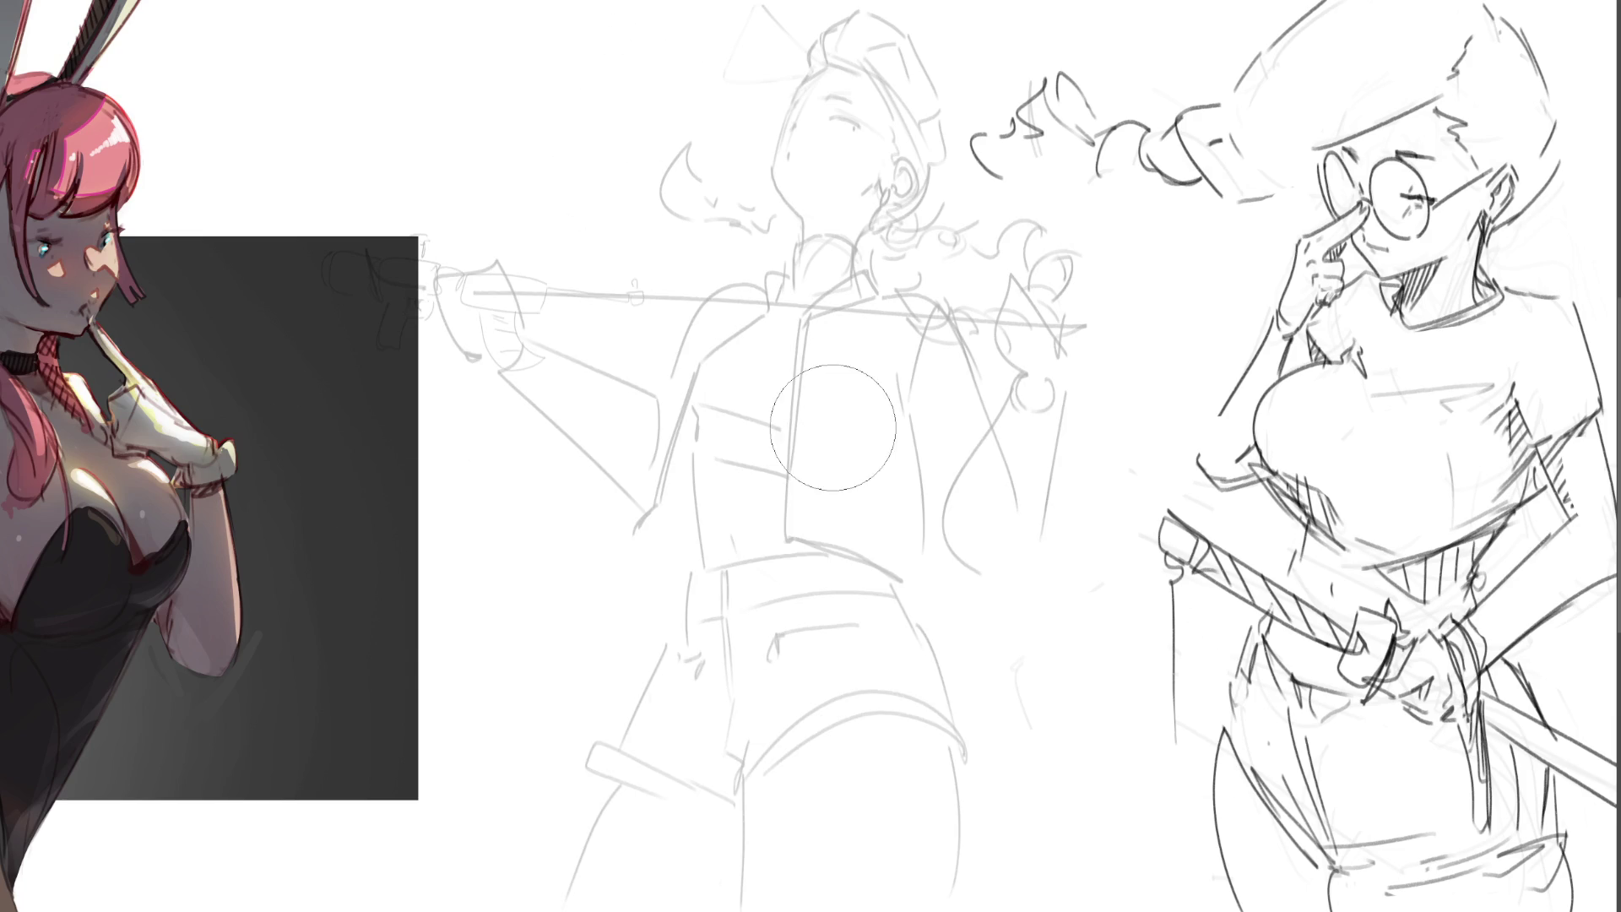
{"action": "key", "text": "e"}
- Ink the top and right side of the head, the hat brim, face edge, eye and eyebrow
{"action": "mouse_move", "coordinate": [815, 41]}
{"action": "left_mouse_down"}
{"action": "mouse_move", "coordinate": [807, 69]}
{"action": "mouse_move", "coordinate": [834, 18]}
{"action": "mouse_move", "coordinate": [910, 40]}
{"action": "mouse_move", "coordinate": [942, 122]}
{"action": "mouse_move", "coordinate": [896, 107]}
{"action": "mouse_move", "coordinate": [940, 175]}
{"action": "mouse_move", "coordinate": [918, 216]}
{"action": "left_mouse_up"}
{"action": "left_click_drag", "start_coordinate": [875, 84], "coordinate": [894, 163]}
{"action": "mouse_move", "coordinate": [807, 65]}
{"action": "left_mouse_down"}
{"action": "mouse_move", "coordinate": [865, 73]}
{"action": "mouse_move", "coordinate": [797, 90]}
{"action": "mouse_move", "coordinate": [804, 77]}
{"action": "left_mouse_up"}
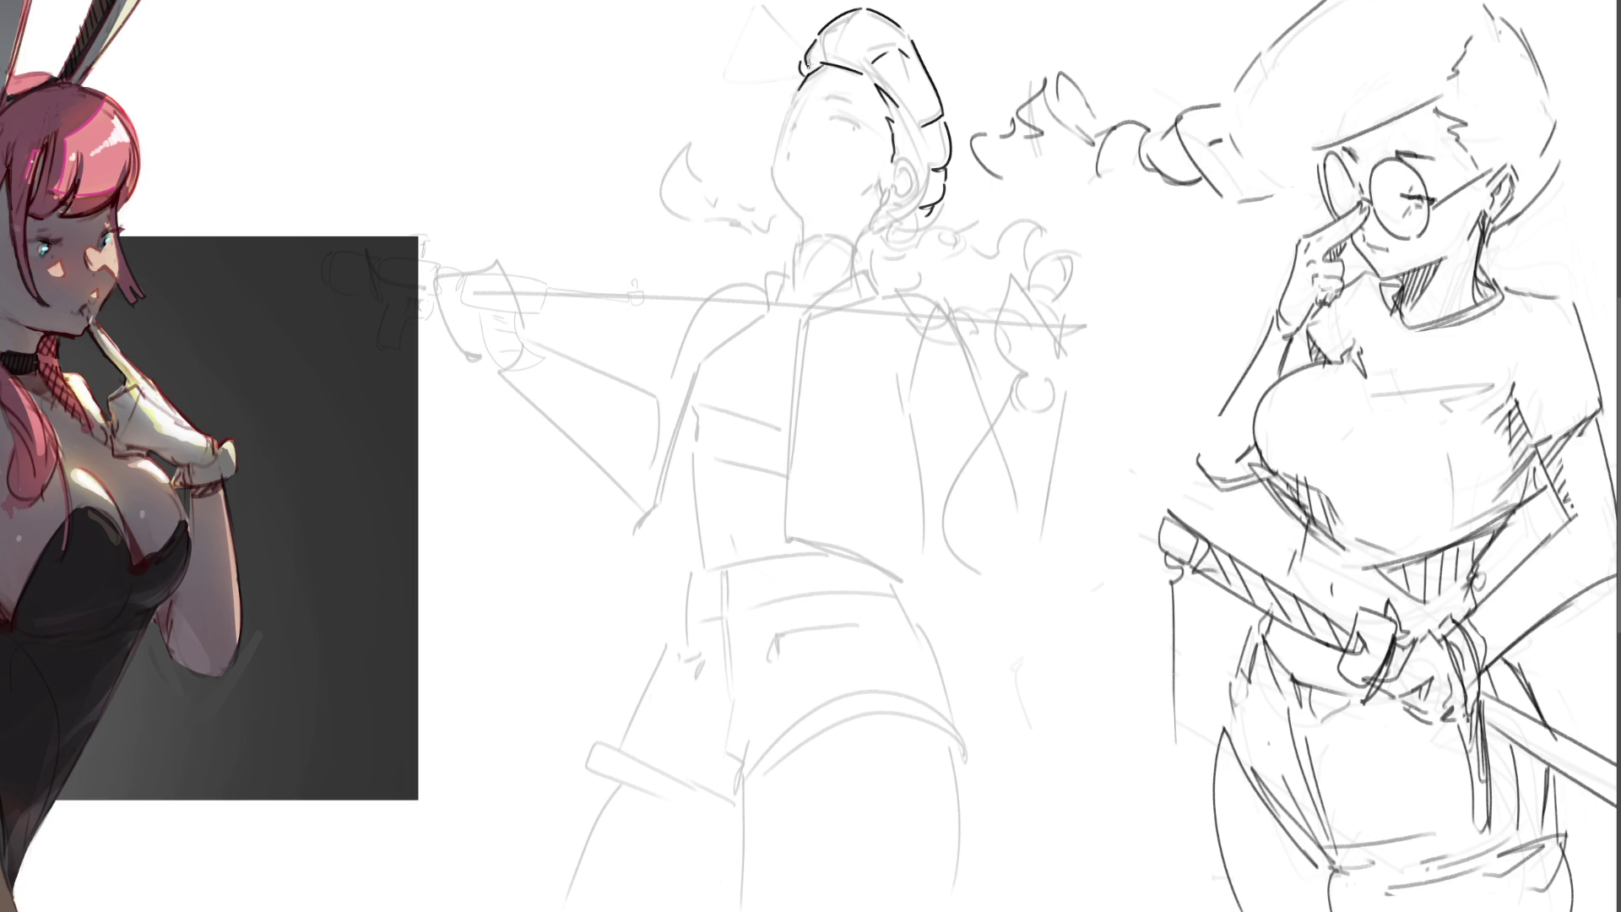
{"action": "left_click_drag", "start_coordinate": [797, 87], "coordinate": [778, 191]}
{"action": "left_click_drag", "start_coordinate": [832, 119], "coordinate": [848, 124]}
{"action": "mouse_move", "coordinate": [848, 96]}
{"action": "left_mouse_down"}
{"action": "mouse_move", "coordinate": [793, 102]}
{"action": "mouse_move", "coordinate": [809, 235]}
{"action": "left_mouse_up"}
{"action": "key", "text": "ctrl+z"}
- Ink the ear, jaw, neck and hair strokes, plus a pointed tuft above the head
{"action": "mouse_move", "coordinate": [872, 184]}
{"action": "left_mouse_down"}
{"action": "mouse_move", "coordinate": [893, 200]}
{"action": "mouse_move", "coordinate": [916, 185]}
{"action": "mouse_move", "coordinate": [898, 200]}
{"action": "mouse_move", "coordinate": [895, 168]}
{"action": "mouse_move", "coordinate": [911, 173]}
{"action": "mouse_move", "coordinate": [904, 189]}
{"action": "left_mouse_up"}
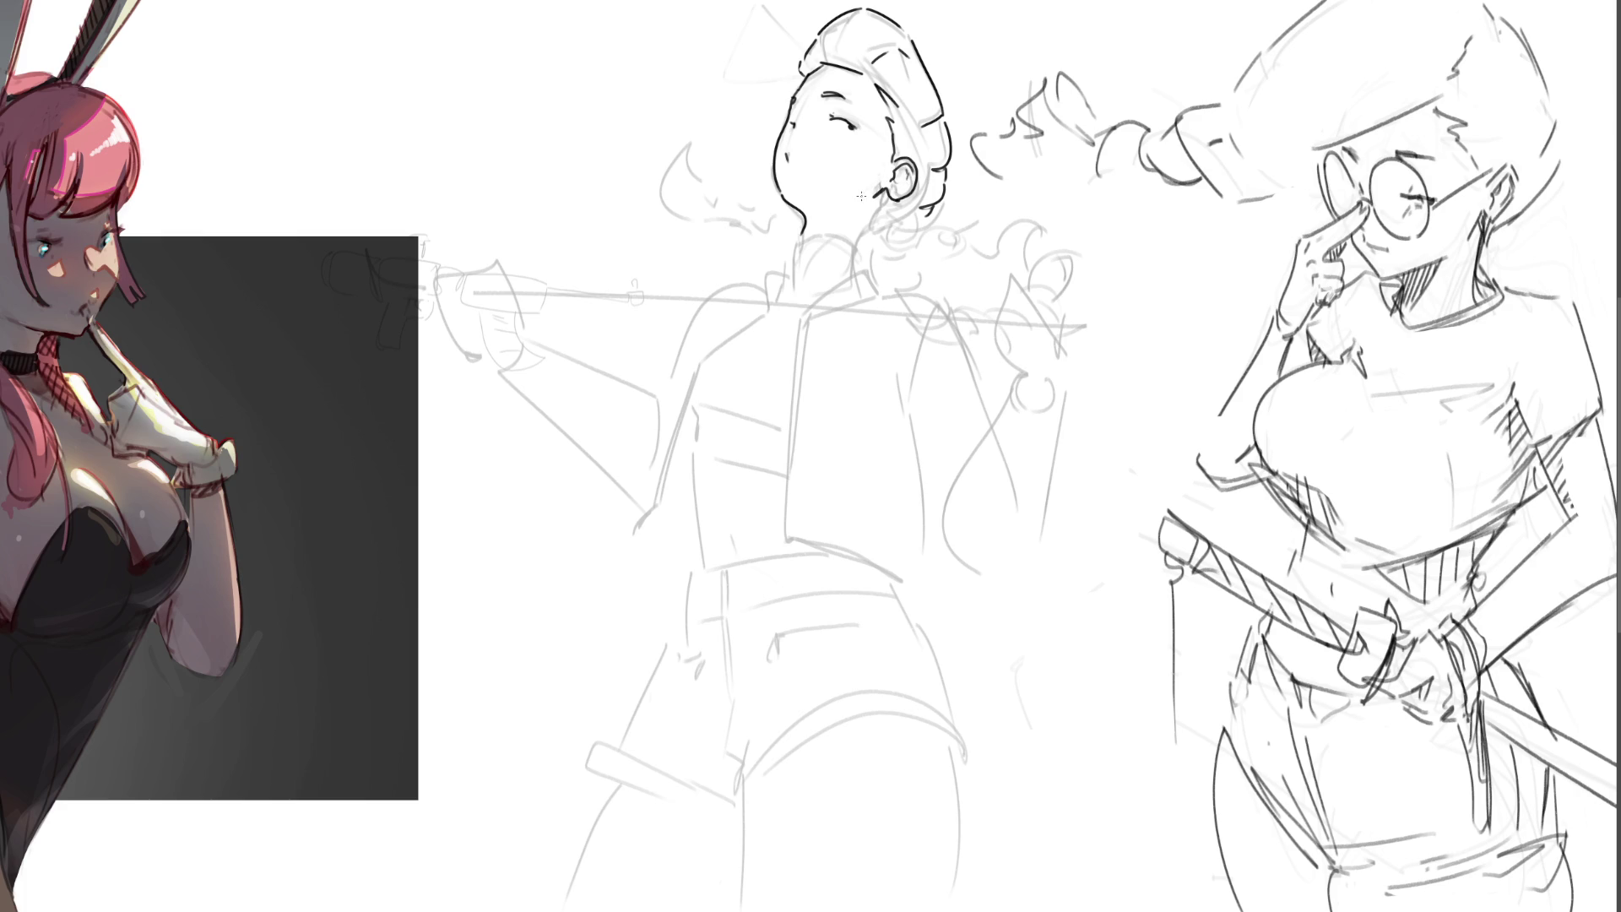
{"action": "left_click_drag", "start_coordinate": [887, 190], "coordinate": [859, 242]}
{"action": "left_click_drag", "start_coordinate": [934, 207], "coordinate": [874, 245]}
{"action": "mouse_move", "coordinate": [871, 244]}
{"action": "left_mouse_down"}
{"action": "mouse_move", "coordinate": [912, 258]}
{"action": "mouse_move", "coordinate": [905, 279]}
{"action": "mouse_move", "coordinate": [916, 269]}
{"action": "left_mouse_up"}
{"action": "mouse_move", "coordinate": [802, 241]}
{"action": "left_mouse_down"}
{"action": "mouse_move", "coordinate": [853, 232]}
{"action": "mouse_move", "coordinate": [790, 279]}
{"action": "mouse_move", "coordinate": [812, 252]}
{"action": "mouse_move", "coordinate": [794, 267]}
{"action": "mouse_move", "coordinate": [862, 263]}
{"action": "left_mouse_up"}
{"action": "key", "text": "ctrl+z"}
{"action": "key", "text": "ctrl+z"}
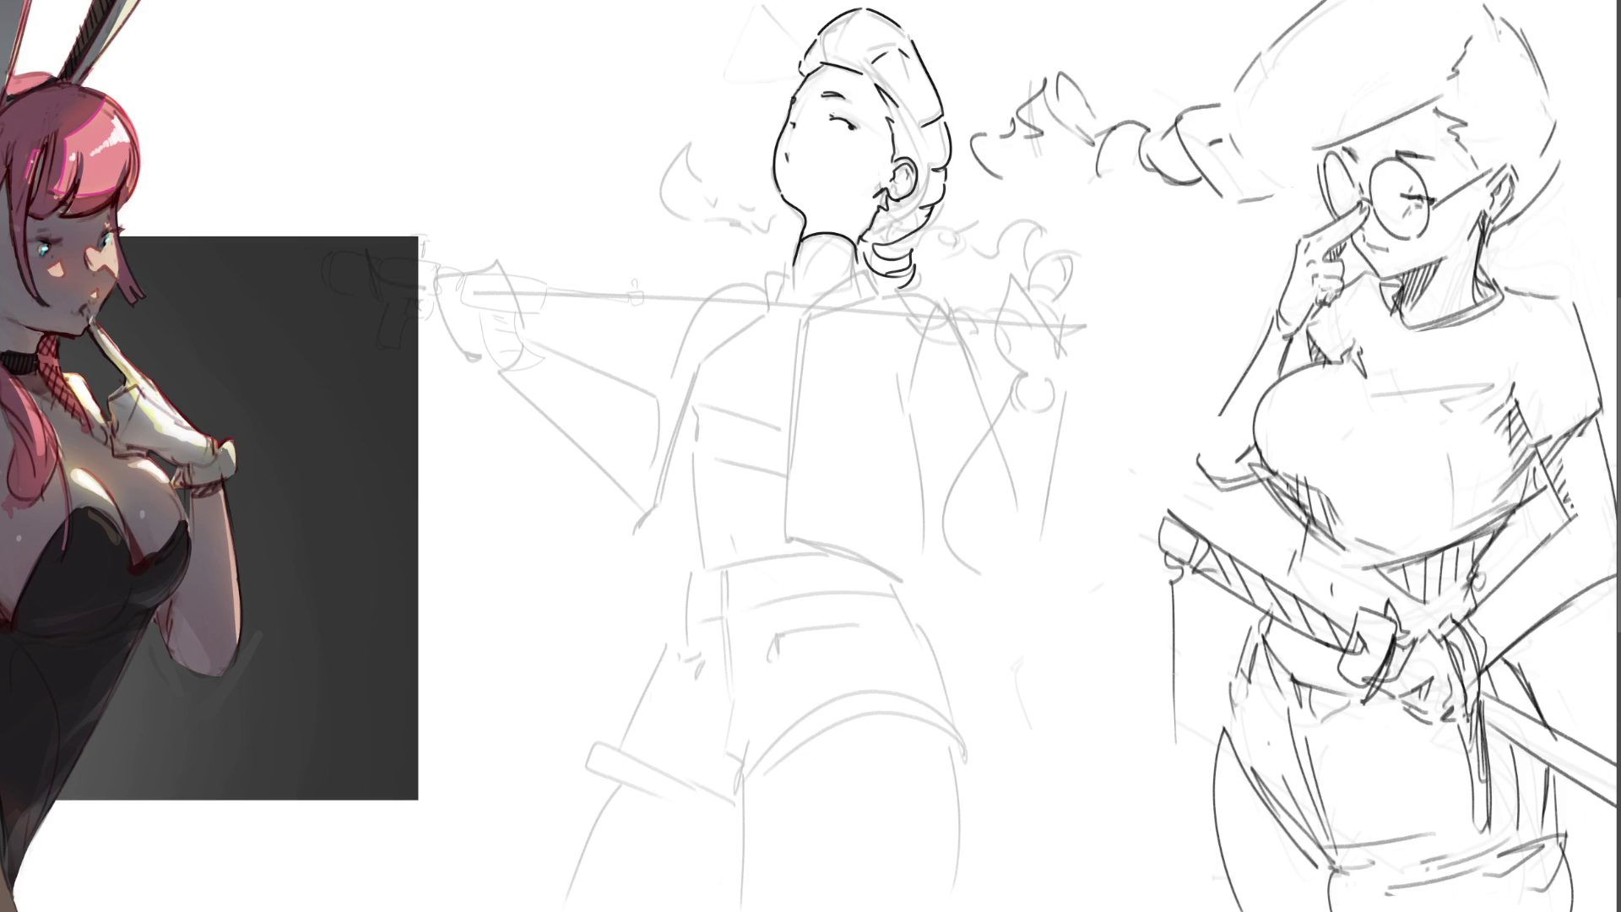
{"action": "mouse_move", "coordinate": [815, 55]}
{"action": "left_mouse_down"}
{"action": "mouse_move", "coordinate": [789, 1]}
{"action": "mouse_move", "coordinate": [741, 105]}
{"action": "mouse_move", "coordinate": [787, 16]}
{"action": "mouse_move", "coordinate": [817, 49]}
{"action": "left_mouse_up"}
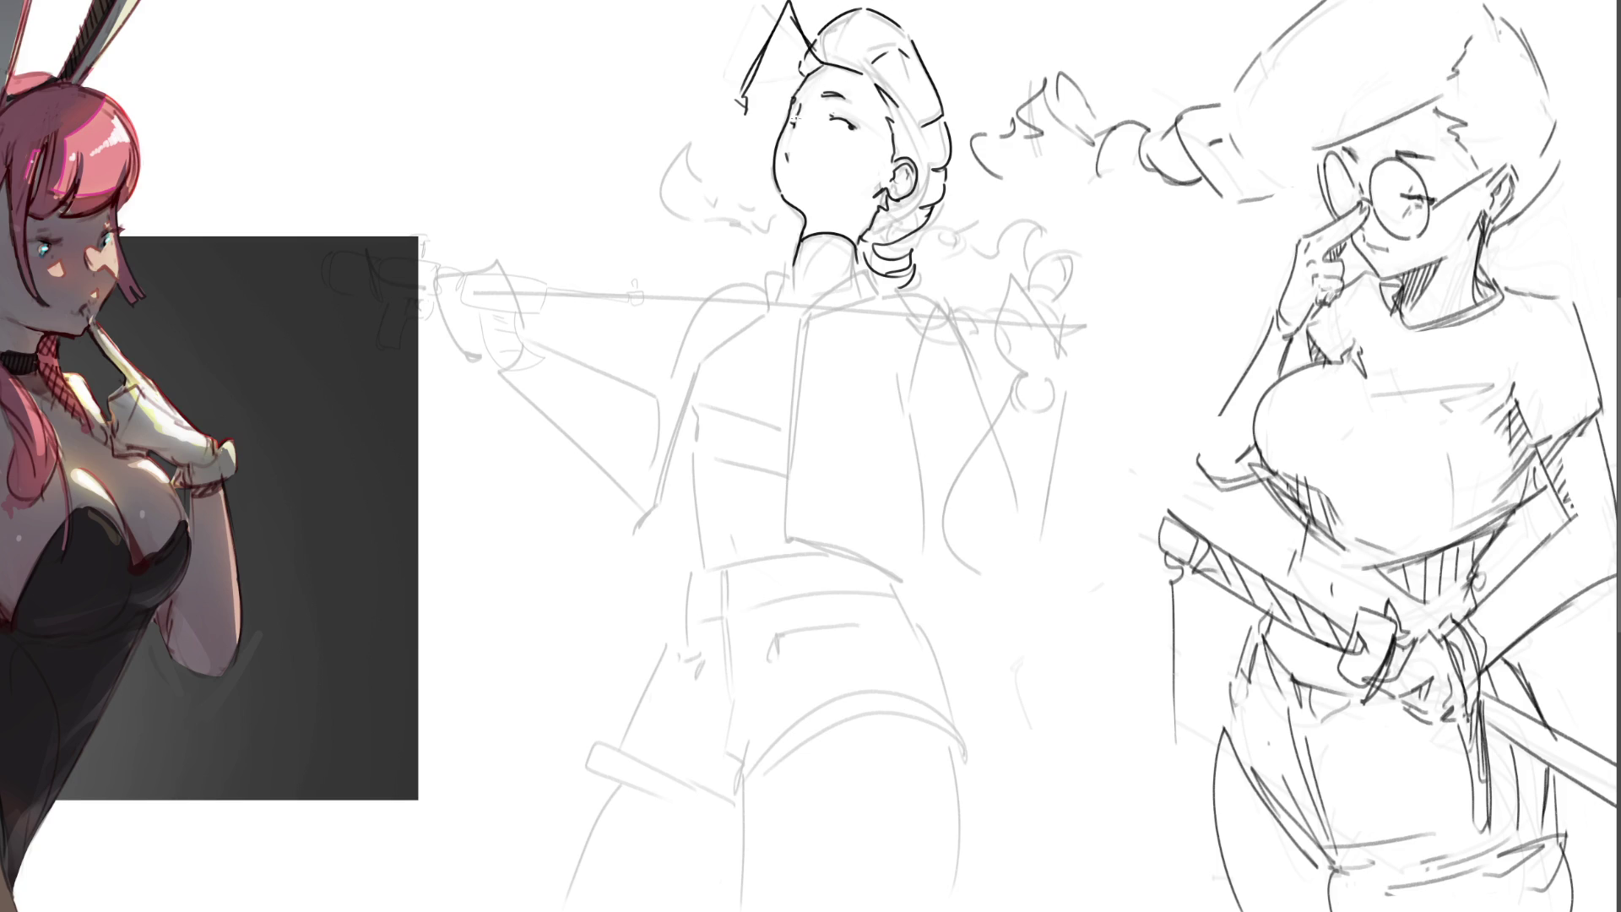
{"action": "mouse_move", "coordinate": [795, 90]}
{"action": "left_mouse_down"}
{"action": "mouse_move", "coordinate": [775, 140]}
{"action": "mouse_move", "coordinate": [771, 107]}
{"action": "mouse_move", "coordinate": [764, 149]}
{"action": "mouse_move", "coordinate": [808, 89]}
{"action": "mouse_move", "coordinate": [853, 84]}
{"action": "mouse_move", "coordinate": [878, 127]}
{"action": "mouse_move", "coordinate": [872, 148]}
{"action": "mouse_move", "coordinate": [802, 134]}
{"action": "mouse_move", "coordinate": [842, 155]}
{"action": "mouse_move", "coordinate": [867, 128]}
{"action": "left_mouse_up"}
{"action": "key", "text": "ctrl+z"}
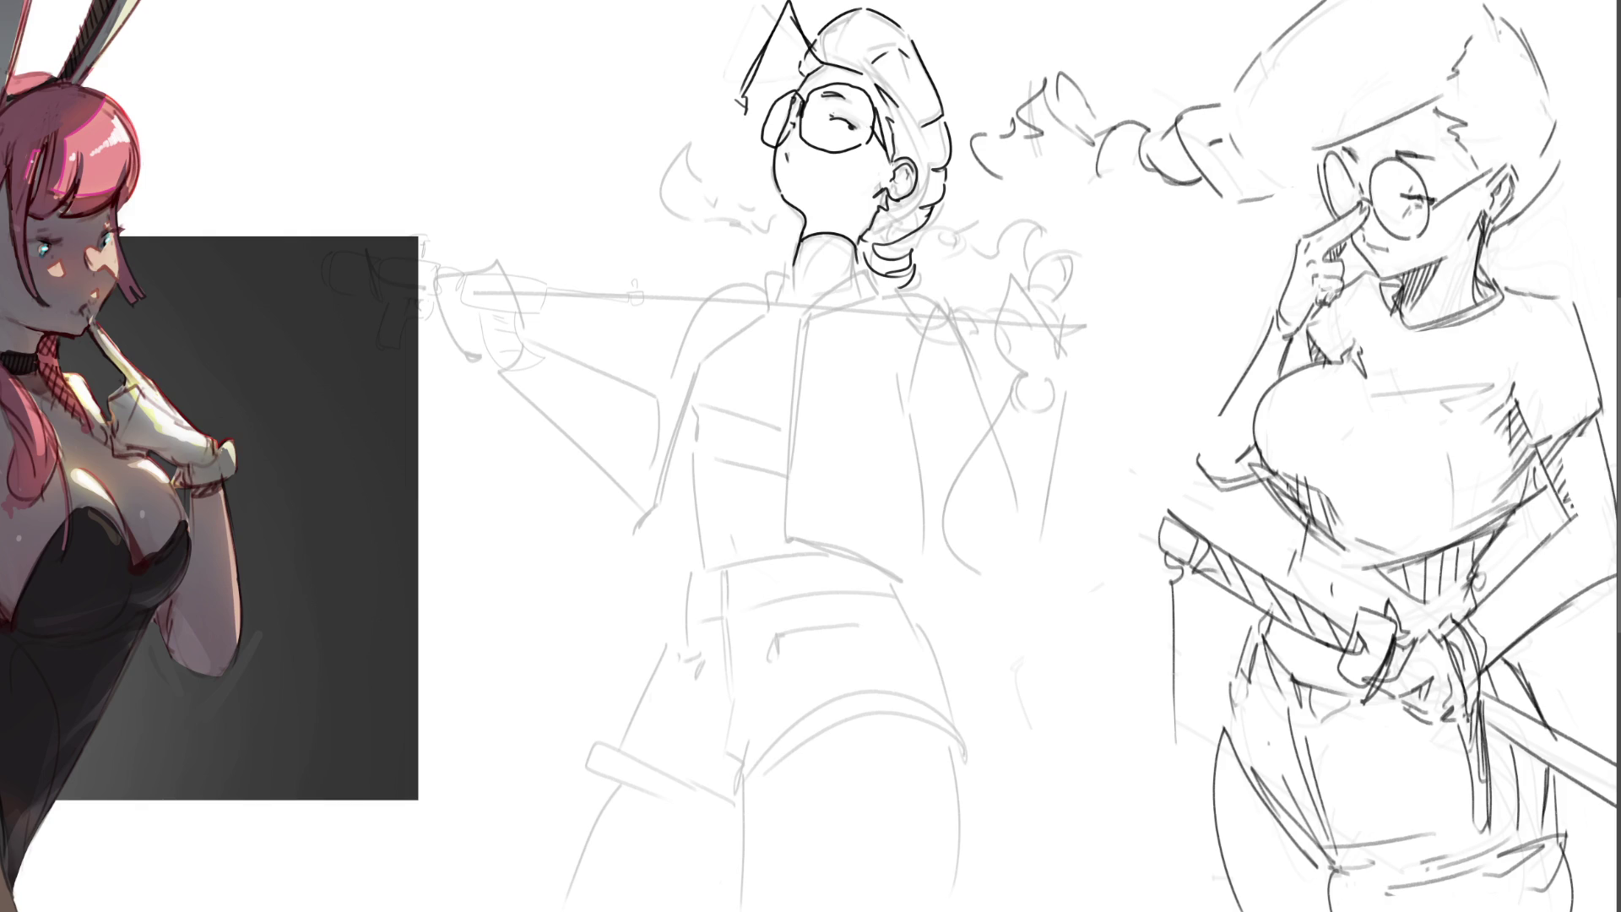
- Ink the glasses' right edge, the hand gripping the rifle and the left arm
{"action": "left_click_drag", "start_coordinate": [873, 135], "coordinate": [898, 199]}
{"action": "left_click_drag", "start_coordinate": [961, 307], "coordinate": [984, 334]}
{"action": "mouse_move", "coordinate": [535, 251]}
{"action": "left_mouse_down"}
{"action": "mouse_move", "coordinate": [554, 248]}
{"action": "mouse_move", "coordinate": [549, 271]}
{"action": "mouse_move", "coordinate": [523, 253]}
{"action": "mouse_move", "coordinate": [540, 270]}
{"action": "mouse_move", "coordinate": [479, 274]}
{"action": "mouse_move", "coordinate": [511, 271]}
{"action": "mouse_move", "coordinate": [480, 299]}
{"action": "left_mouse_up"}
{"action": "mouse_move", "coordinate": [493, 285]}
{"action": "left_mouse_down"}
{"action": "mouse_move", "coordinate": [528, 289]}
{"action": "mouse_move", "coordinate": [533, 314]}
{"action": "mouse_move", "coordinate": [495, 323]}
{"action": "left_mouse_up"}
{"action": "mouse_move", "coordinate": [503, 324]}
{"action": "left_mouse_down"}
{"action": "mouse_move", "coordinate": [546, 311]}
{"action": "mouse_move", "coordinate": [521, 345]}
{"action": "mouse_move", "coordinate": [549, 337]}
{"action": "left_mouse_up"}
{"action": "left_click_drag", "start_coordinate": [529, 278], "coordinate": [516, 351]}
{"action": "mouse_move", "coordinate": [521, 353]}
{"action": "left_mouse_down"}
{"action": "mouse_move", "coordinate": [545, 379]}
{"action": "mouse_move", "coordinate": [662, 409]}
{"action": "left_mouse_up"}
{"action": "left_click_drag", "start_coordinate": [929, 372], "coordinate": [988, 565]}
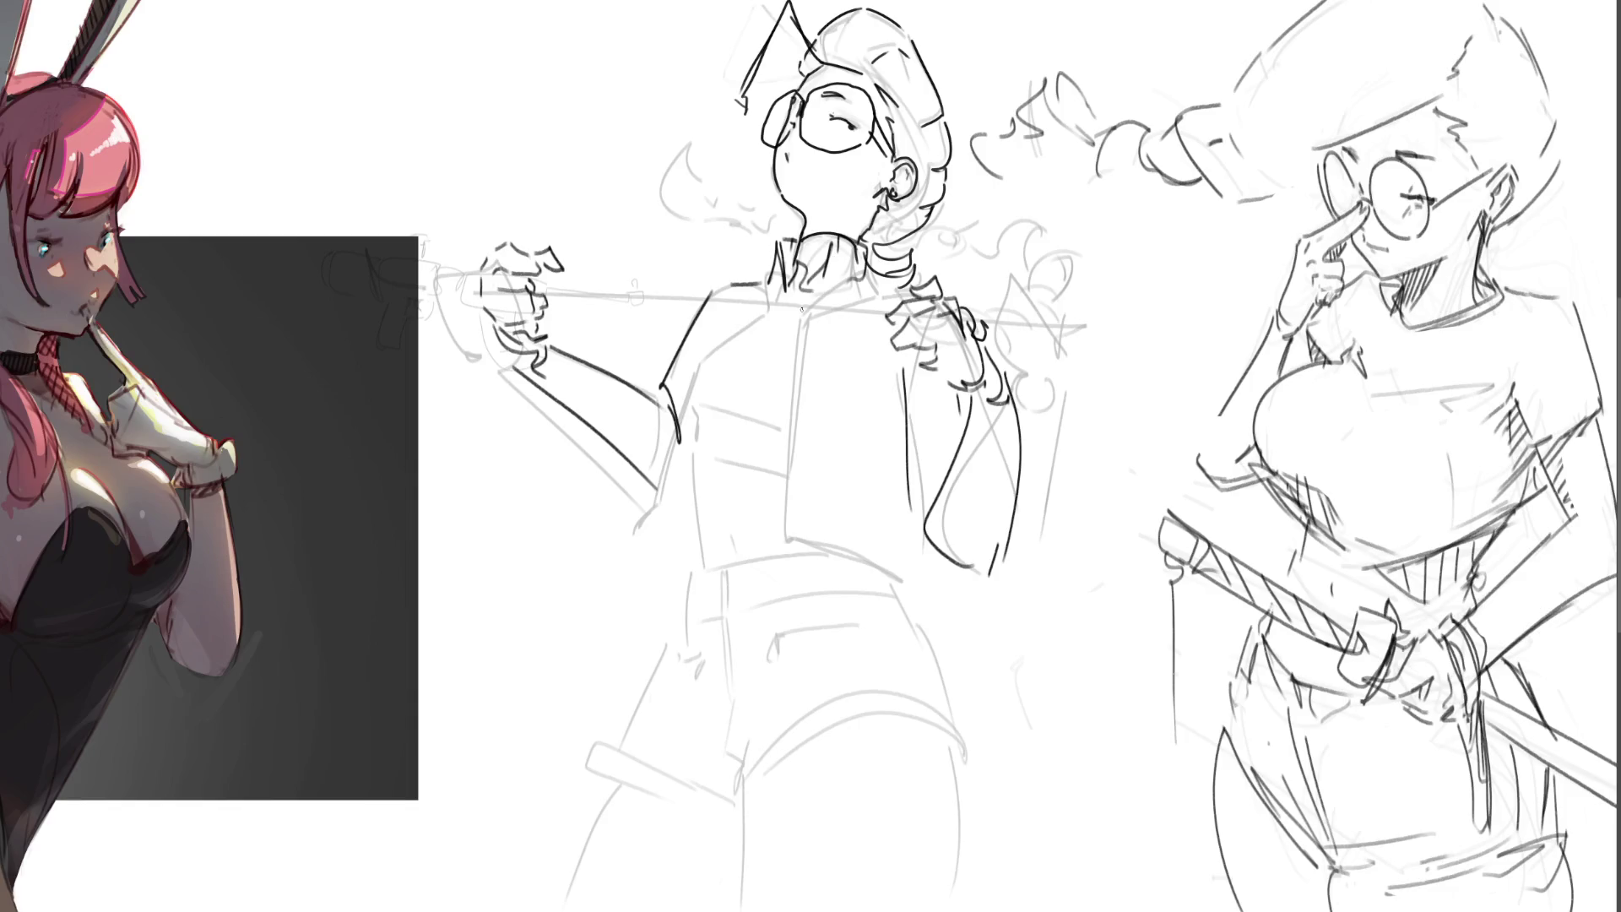
- Ink the collar and try out the torso curve
{"action": "mouse_move", "coordinate": [782, 292]}
{"action": "left_mouse_down"}
{"action": "mouse_move", "coordinate": [786, 311]}
{"action": "mouse_move", "coordinate": [804, 298]}
{"action": "mouse_move", "coordinate": [737, 448]}
{"action": "left_mouse_up"}
{"action": "left_click_drag", "start_coordinate": [823, 302], "coordinate": [735, 429]}
{"action": "key", "text": "ctrl+z"}
{"action": "left_click_drag", "start_coordinate": [799, 331], "coordinate": [739, 450]}
{"action": "key", "text": "ctrl+z"}
{"action": "key", "text": "ctrl+z"}
{"action": "mouse_move", "coordinate": [781, 352]}
{"action": "left_mouse_down"}
{"action": "mouse_move", "coordinate": [738, 450]}
{"action": "mouse_move", "coordinate": [775, 344]}
{"action": "left_mouse_up"}
{"action": "key", "text": "ctrl+z"}
- Settle the curved torso lines down the figure's front
{"action": "left_click_drag", "start_coordinate": [739, 447], "coordinate": [806, 351]}
{"action": "left_click_drag", "start_coordinate": [750, 330], "coordinate": [706, 434]}
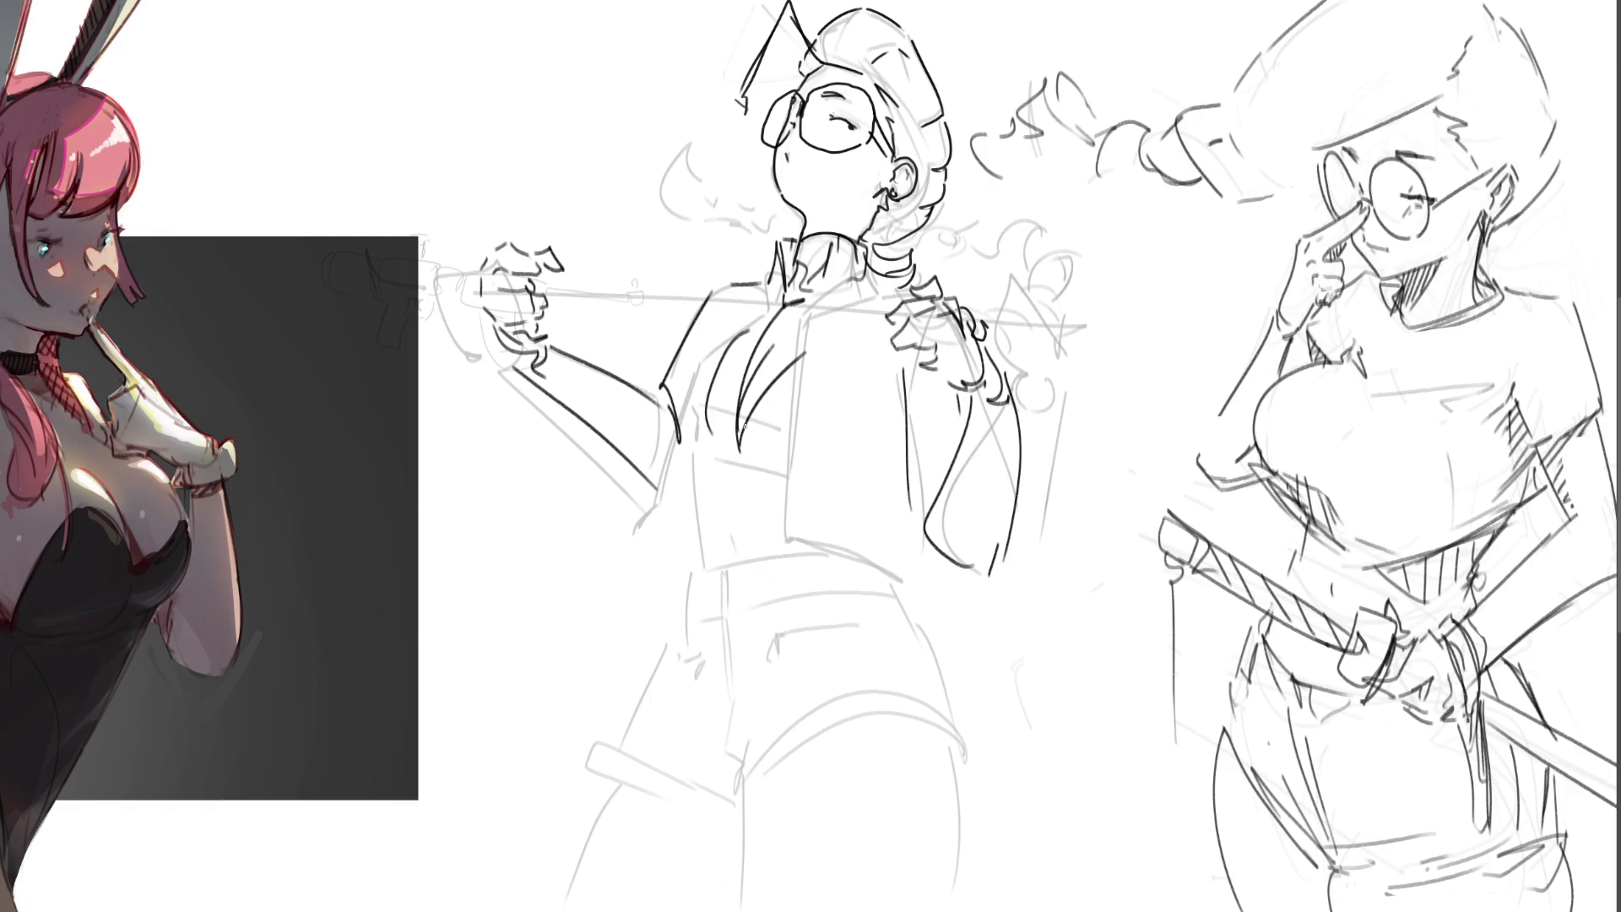
{"action": "key", "text": "ctrl+z"}
{"action": "mouse_move", "coordinate": [765, 317]}
{"action": "left_mouse_down"}
{"action": "mouse_move", "coordinate": [724, 331]}
{"action": "mouse_move", "coordinate": [691, 460]}
{"action": "left_mouse_up"}
{"action": "key", "text": "ctrl+z"}
{"action": "left_click_drag", "start_coordinate": [750, 324], "coordinate": [666, 474]}
{"action": "left_click", "coordinate": [787, 395]}
{"action": "key", "text": "ctrl+z"}
{"action": "key", "text": "ctrl+z"}
{"action": "left_click_drag", "start_coordinate": [754, 322], "coordinate": [695, 451]}
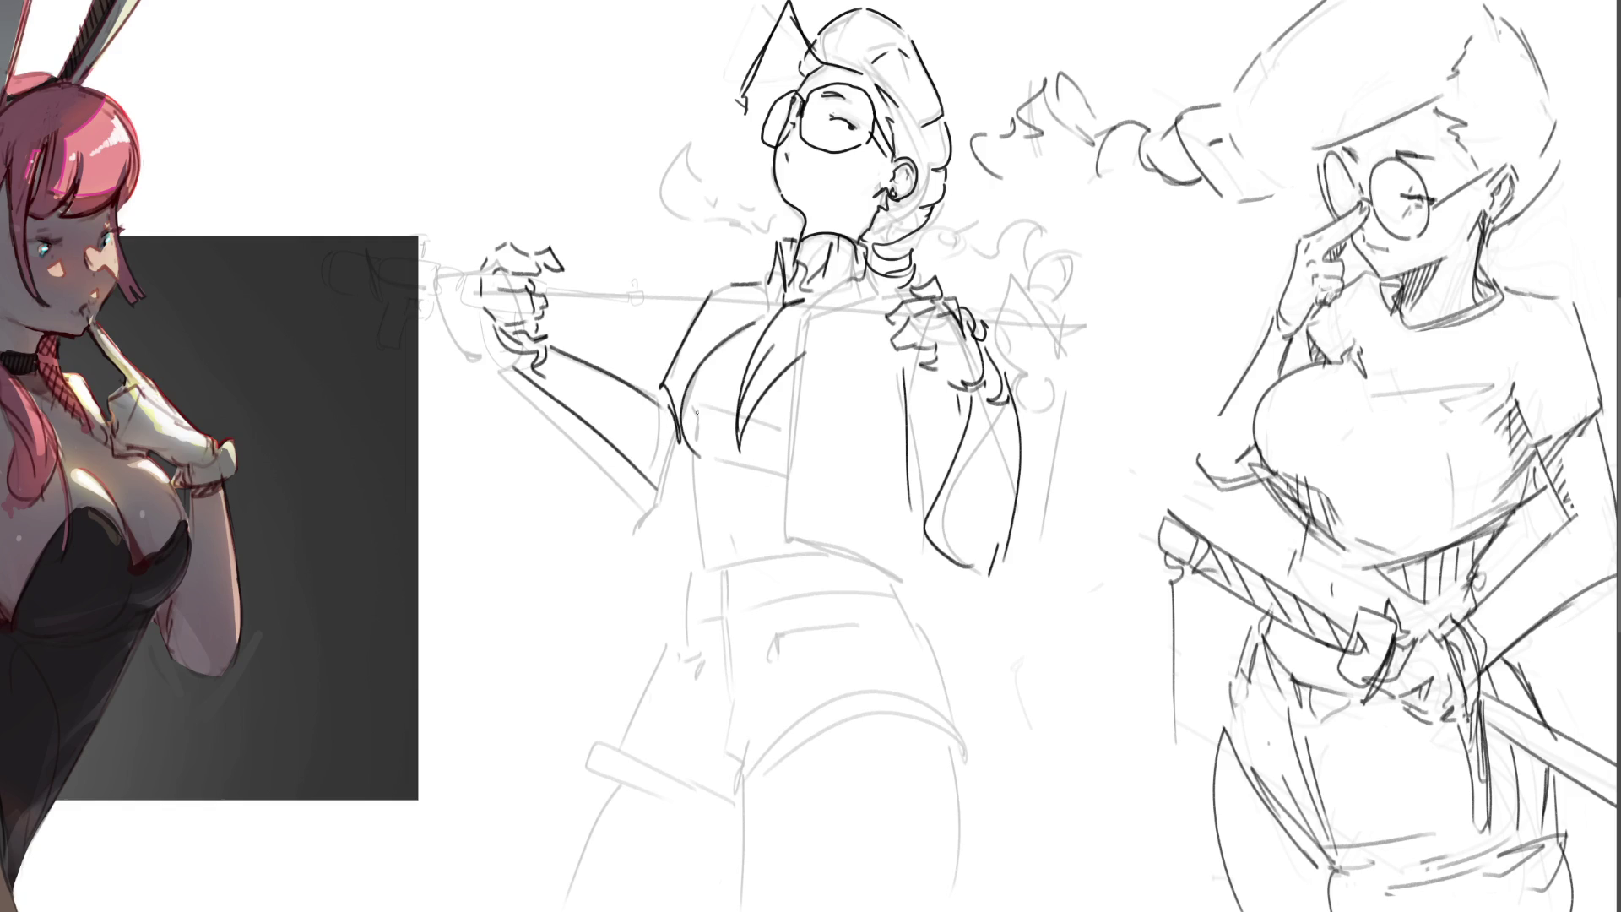
{"action": "left_click_drag", "start_coordinate": [760, 323], "coordinate": [720, 442]}
{"action": "left_click_drag", "start_coordinate": [758, 361], "coordinate": [789, 321]}
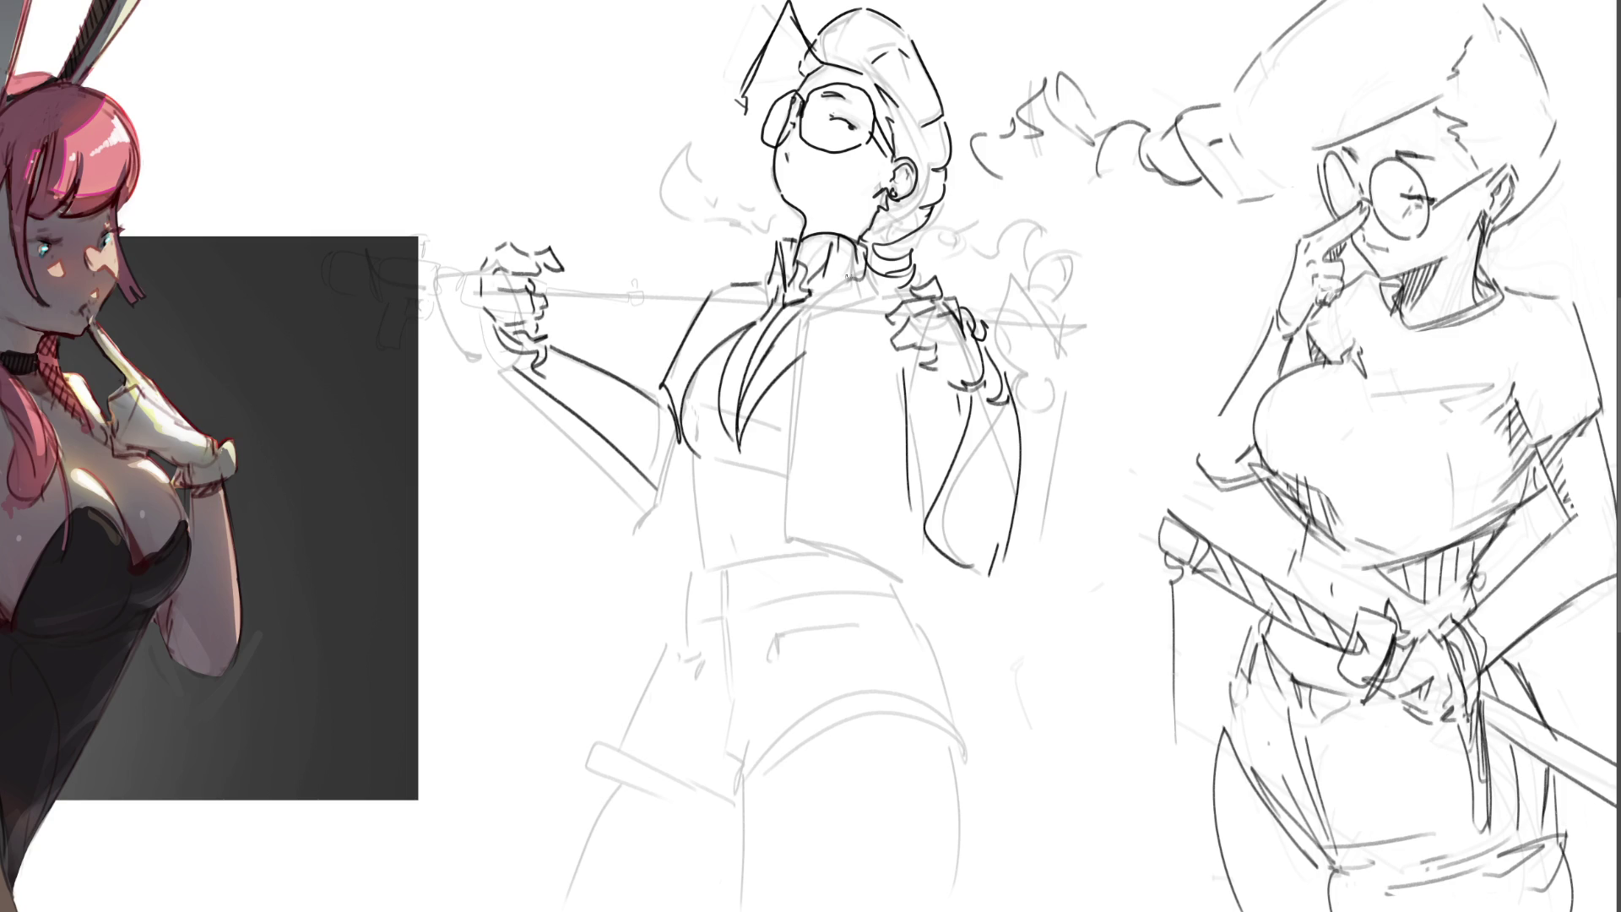
- Ink the left lapel and the right side of the collar
{"action": "left_click_drag", "start_coordinate": [861, 258], "coordinate": [863, 284]}
{"action": "left_click_drag", "start_coordinate": [874, 245], "coordinate": [873, 278]}
{"action": "mouse_move", "coordinate": [740, 268]}
{"action": "left_mouse_down"}
{"action": "mouse_move", "coordinate": [774, 252]}
{"action": "mouse_move", "coordinate": [764, 295]}
{"action": "left_mouse_up"}
{"action": "left_click_drag", "start_coordinate": [844, 258], "coordinate": [869, 302]}
{"action": "left_click_drag", "start_coordinate": [865, 258], "coordinate": [890, 268]}
- Draw the vertical line down the jacket front
{"action": "left_click_drag", "start_coordinate": [857, 284], "coordinate": [794, 513]}
{"action": "key", "text": "ctrl+z"}
{"action": "left_click_drag", "start_coordinate": [852, 275], "coordinate": [835, 412]}
{"action": "key", "text": "ctrl+z"}
{"action": "left_click_drag", "start_coordinate": [845, 286], "coordinate": [830, 474]}
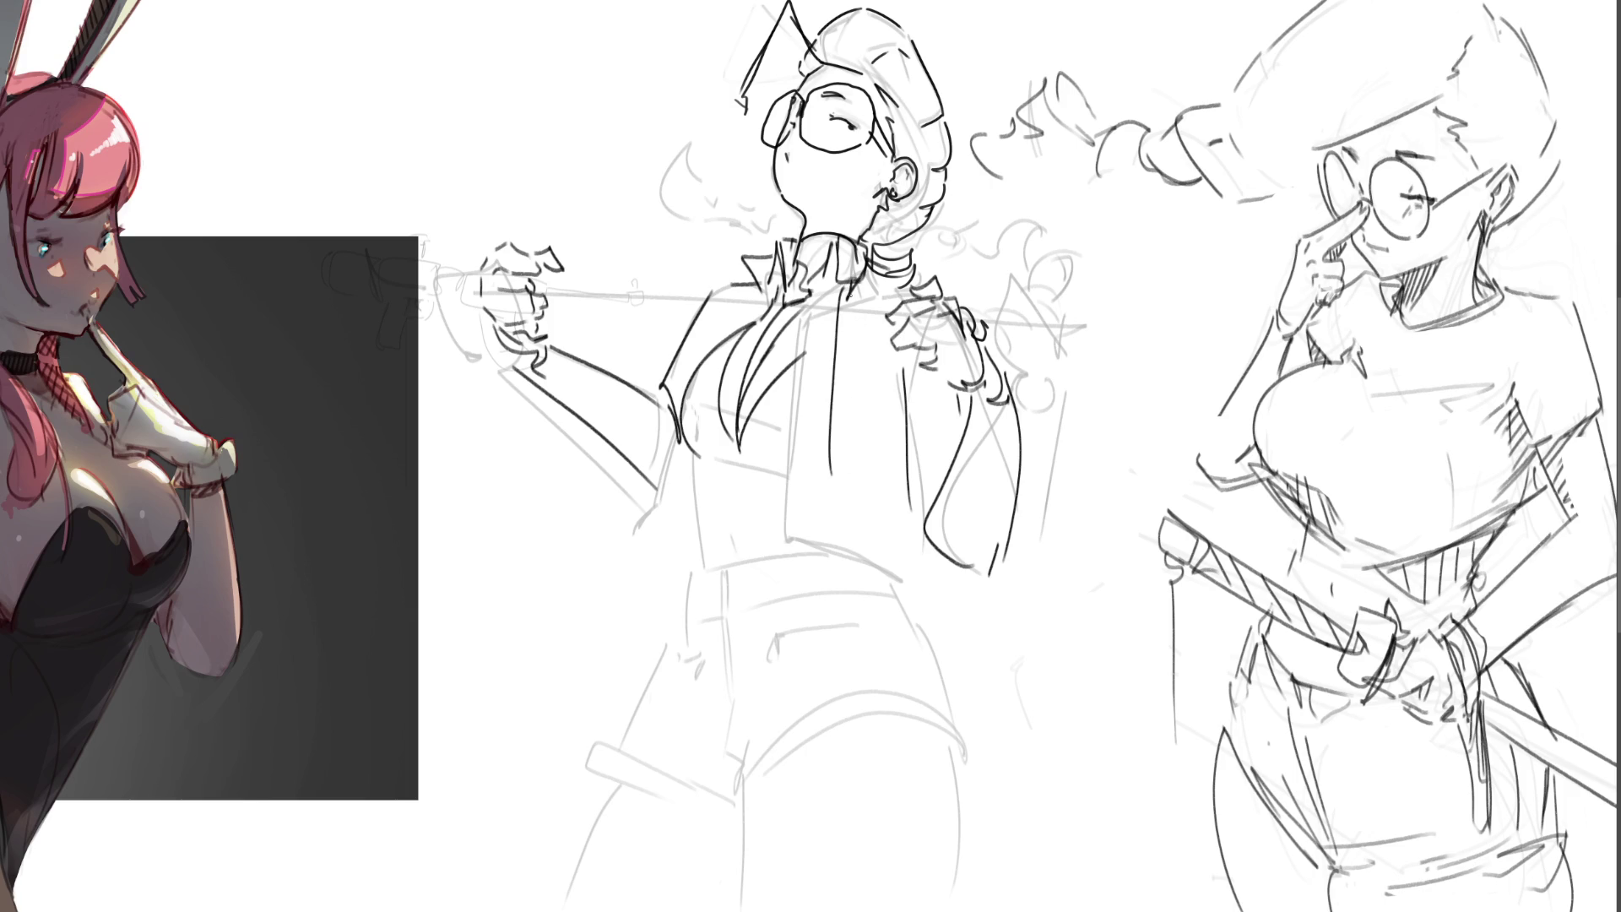
{"action": "left_click_drag", "start_coordinate": [849, 287], "coordinate": [783, 488]}
{"action": "key", "text": "ctrl+z"}
{"action": "mouse_move", "coordinate": [843, 296]}
{"action": "left_mouse_down"}
{"action": "mouse_move", "coordinate": [840, 387]}
{"action": "mouse_move", "coordinate": [777, 482]}
{"action": "mouse_move", "coordinate": [699, 473]}
{"action": "mouse_move", "coordinate": [802, 475]}
{"action": "left_mouse_up"}
{"action": "key", "text": "ctrl+z"}
- Ink the bow and diagonal lines under the chest
{"action": "key", "text": "ctrl+z"}
{"action": "key", "text": "ctrl+z"}
{"action": "mouse_move", "coordinate": [693, 445]}
{"action": "left_mouse_down"}
{"action": "mouse_move", "coordinate": [758, 470]}
{"action": "mouse_move", "coordinate": [724, 479]}
{"action": "mouse_move", "coordinate": [750, 492]}
{"action": "mouse_move", "coordinate": [700, 502]}
{"action": "mouse_move", "coordinate": [692, 553]}
{"action": "left_mouse_up"}
{"action": "key", "text": "ctrl+z"}
{"action": "key", "text": "ctrl+z"}
{"action": "left_click_drag", "start_coordinate": [711, 464], "coordinate": [682, 590]}
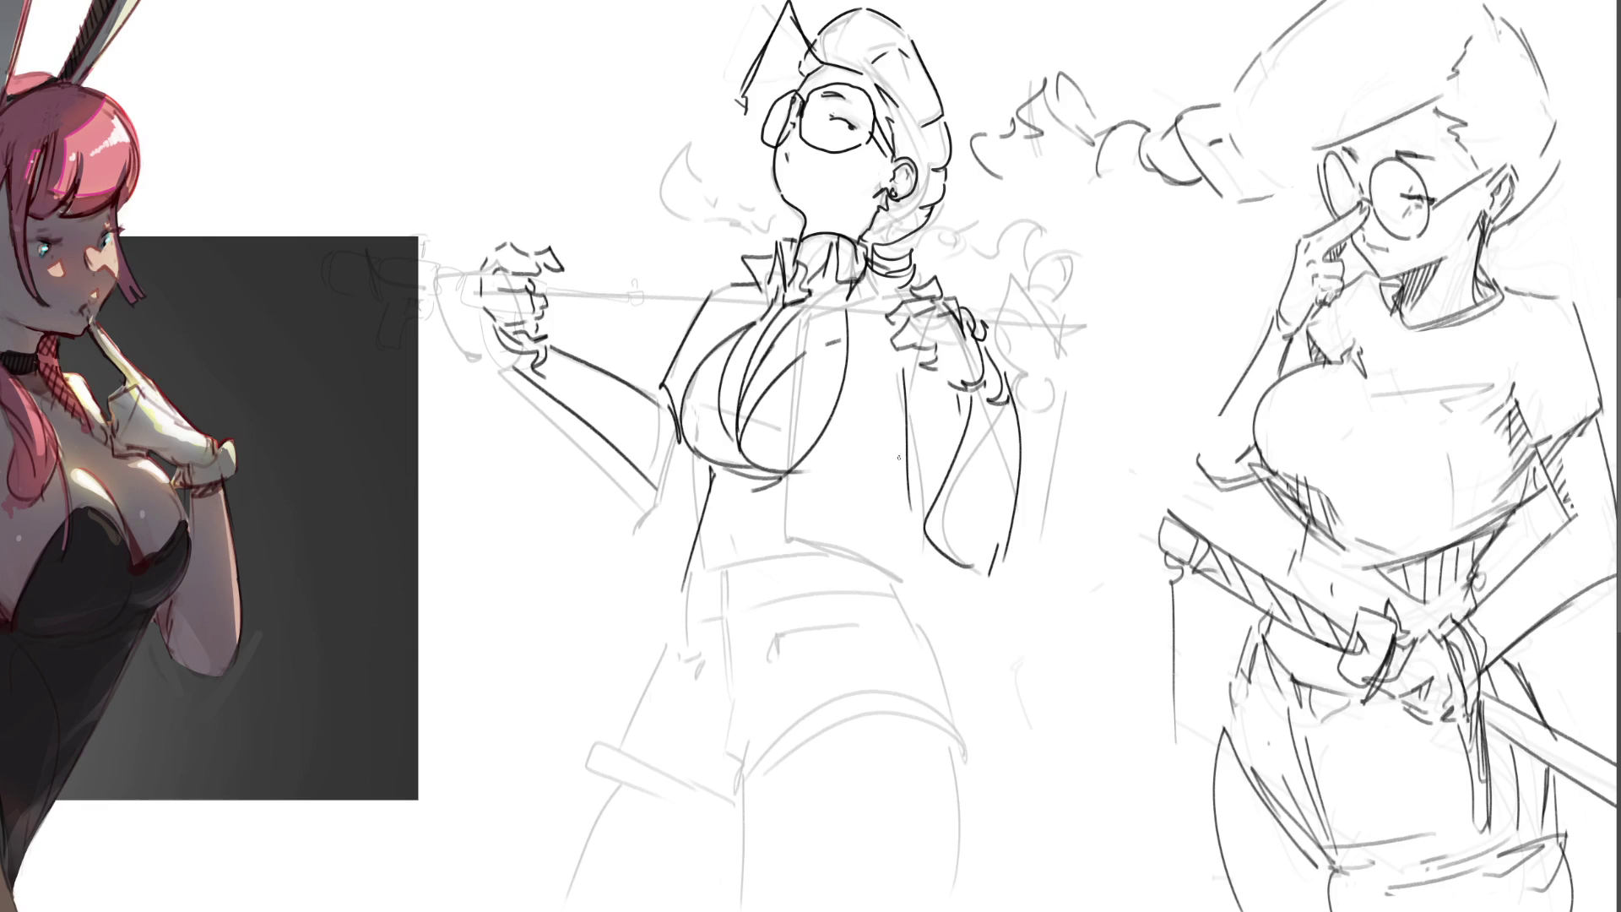
{"action": "key", "text": "ctrl+z"}
{"action": "mouse_move", "coordinate": [753, 488]}
{"action": "left_mouse_down"}
{"action": "mouse_move", "coordinate": [663, 541]}
{"action": "mouse_move", "coordinate": [724, 493]}
{"action": "mouse_move", "coordinate": [837, 546]}
{"action": "mouse_move", "coordinate": [845, 520]}
{"action": "left_mouse_up"}
{"action": "key", "text": "ctrl+z"}
{"action": "left_click_drag", "start_coordinate": [762, 488], "coordinate": [909, 530]}
{"action": "key", "text": "ctrl+z"}
{"action": "left_click_drag", "start_coordinate": [748, 495], "coordinate": [922, 546]}
{"action": "left_click_drag", "start_coordinate": [795, 485], "coordinate": [905, 511]}
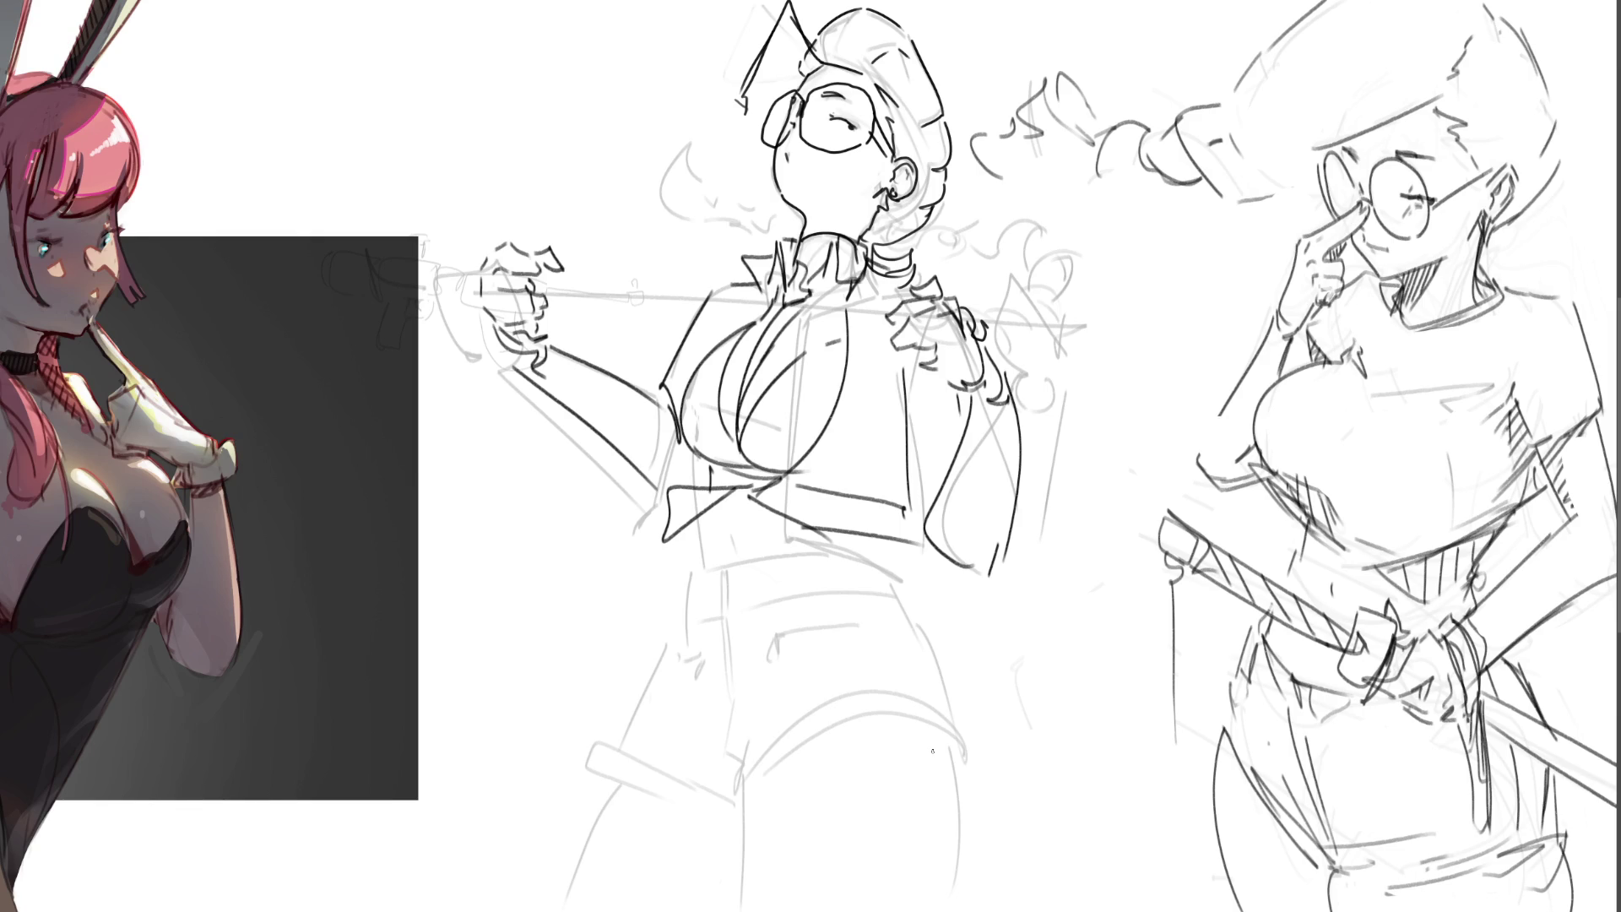
- Ink the side curve, belly line, waistband with a belt loop, and the right hip
{"action": "left_click_drag", "start_coordinate": [731, 586], "coordinate": [741, 609]}
{"action": "mouse_move", "coordinate": [887, 537]}
{"action": "left_mouse_down"}
{"action": "mouse_move", "coordinate": [890, 567]}
{"action": "mouse_move", "coordinate": [952, 634]}
{"action": "left_mouse_up"}
{"action": "left_click_drag", "start_coordinate": [701, 515], "coordinate": [700, 571]}
{"action": "key", "text": "ctrl+z"}
{"action": "mouse_move", "coordinate": [701, 499]}
{"action": "left_mouse_down"}
{"action": "mouse_move", "coordinate": [698, 624]}
{"action": "mouse_move", "coordinate": [720, 695]}
{"action": "left_mouse_up"}
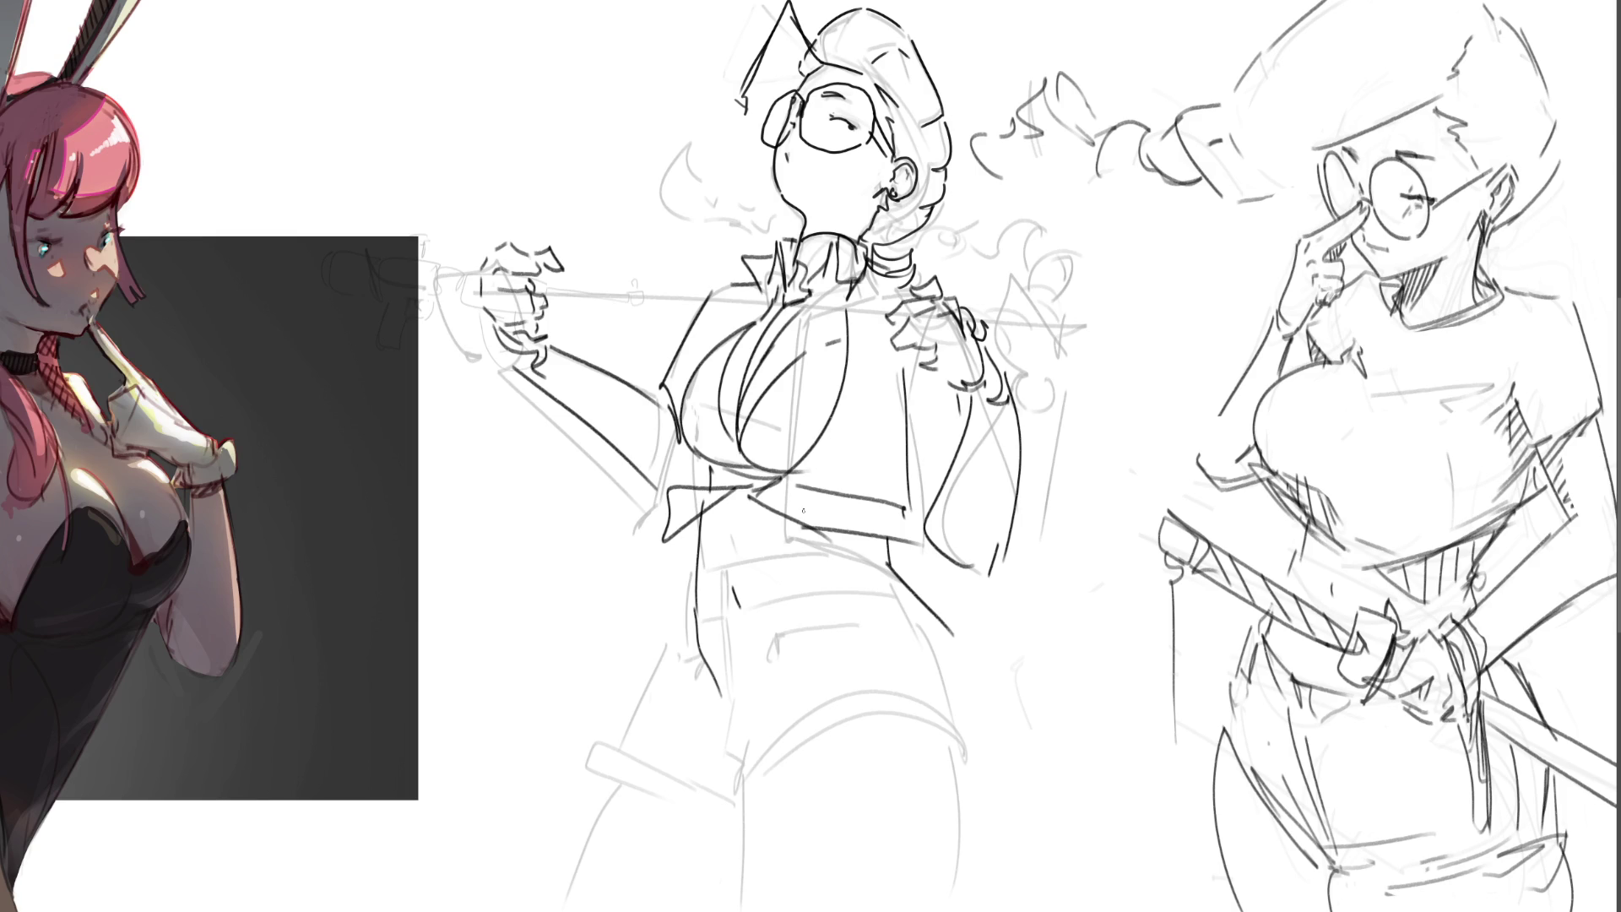
{"action": "left_click_drag", "start_coordinate": [853, 612], "coordinate": [866, 680]}
{"action": "mouse_move", "coordinate": [724, 713]}
{"action": "left_mouse_down"}
{"action": "mouse_move", "coordinate": [772, 704]}
{"action": "mouse_move", "coordinate": [767, 728]}
{"action": "mouse_move", "coordinate": [942, 654]}
{"action": "left_mouse_up"}
{"action": "mouse_move", "coordinate": [726, 704]}
{"action": "left_mouse_down"}
{"action": "mouse_move", "coordinate": [684, 677]}
{"action": "mouse_move", "coordinate": [750, 743]}
{"action": "mouse_move", "coordinate": [743, 719]}
{"action": "left_mouse_up"}
{"action": "mouse_move", "coordinate": [764, 731]}
{"action": "left_mouse_down"}
{"action": "mouse_move", "coordinate": [986, 643]}
{"action": "mouse_move", "coordinate": [1096, 855]}
{"action": "left_mouse_up"}
{"action": "key", "text": "ctrl+z"}
{"action": "left_click_drag", "start_coordinate": [990, 665], "coordinate": [1064, 832]}
- Ink the middle figure's leg lines below the belt, redrawing the left leg as a long diagonal
{"action": "mouse_move", "coordinate": [749, 735]}
{"action": "left_mouse_down"}
{"action": "mouse_move", "coordinate": [817, 809]}
{"action": "mouse_move", "coordinate": [871, 773]}
{"action": "mouse_move", "coordinate": [839, 887]}
{"action": "left_mouse_up"}
{"action": "left_click_drag", "start_coordinate": [1045, 807], "coordinate": [1040, 888]}
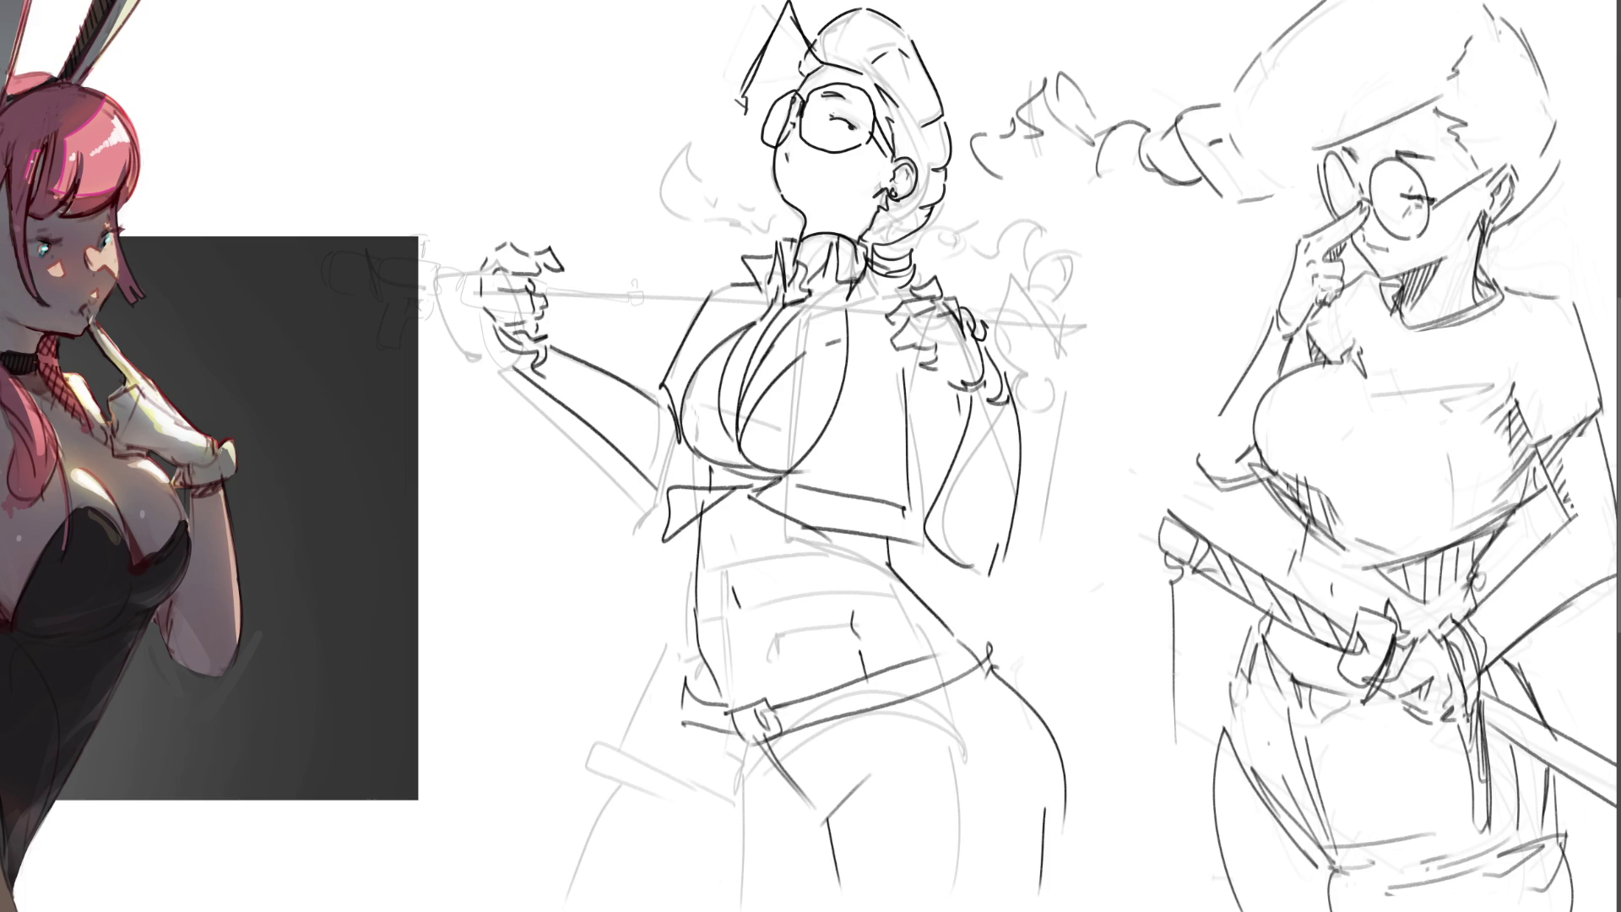
{"action": "left_click_drag", "start_coordinate": [689, 740], "coordinate": [715, 813]}
{"action": "left_click_drag", "start_coordinate": [701, 818], "coordinate": [730, 906]}
{"action": "key", "text": "ctrl+z"}
{"action": "key", "text": "ctrl+z"}
{"action": "left_click_drag", "start_coordinate": [684, 734], "coordinate": [693, 855]}
{"action": "key", "text": "ctrl+z"}
{"action": "left_click_drag", "start_coordinate": [706, 733], "coordinate": [650, 911]}
{"action": "key", "text": "ctrl+z"}
{"action": "left_click_drag", "start_coordinate": [692, 732], "coordinate": [643, 911]}
- Draw a spiky energy shape rising from the hand with short strokes across the arm and chest
{"action": "mouse_move", "coordinate": [562, 278]}
{"action": "left_mouse_down"}
{"action": "mouse_move", "coordinate": [611, 262]}
{"action": "mouse_move", "coordinate": [648, 301]}
{"action": "mouse_move", "coordinate": [782, 236]}
{"action": "mouse_move", "coordinate": [895, 318]}
{"action": "mouse_move", "coordinate": [905, 373]}
{"action": "mouse_move", "coordinate": [859, 376]}
{"action": "left_mouse_up"}
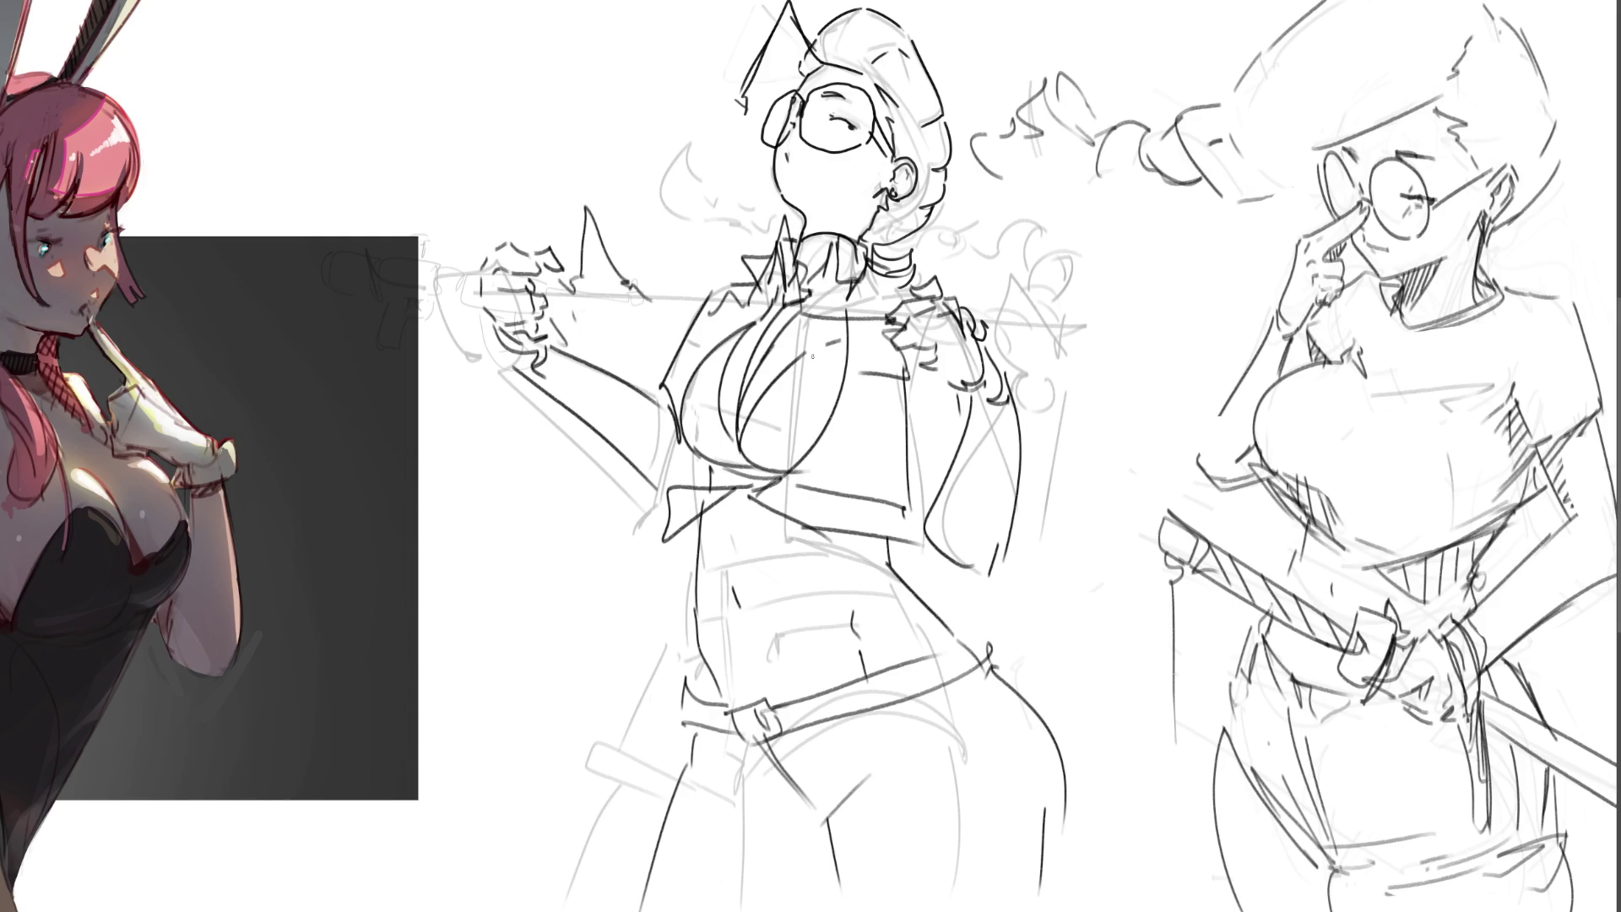
{"action": "left_click_drag", "start_coordinate": [625, 242], "coordinate": [657, 216]}
{"action": "mouse_move", "coordinate": [564, 336]}
{"action": "left_mouse_down"}
{"action": "mouse_move", "coordinate": [620, 381]}
{"action": "mouse_move", "coordinate": [639, 363]}
{"action": "left_mouse_up"}
{"action": "mouse_move", "coordinate": [904, 387]}
{"action": "left_mouse_down"}
{"action": "mouse_move", "coordinate": [853, 409]}
{"action": "mouse_move", "coordinate": [874, 346]}
{"action": "mouse_move", "coordinate": [846, 370]}
{"action": "left_mouse_up"}
{"action": "left_click_drag", "start_coordinate": [622, 326], "coordinate": [672, 349]}
{"action": "mouse_move", "coordinate": [669, 346]}
{"action": "left_mouse_down"}
{"action": "mouse_move", "coordinate": [702, 358]}
{"action": "mouse_move", "coordinate": [723, 329]}
{"action": "left_mouse_up"}
{"action": "left_click_drag", "start_coordinate": [823, 333], "coordinate": [900, 317]}
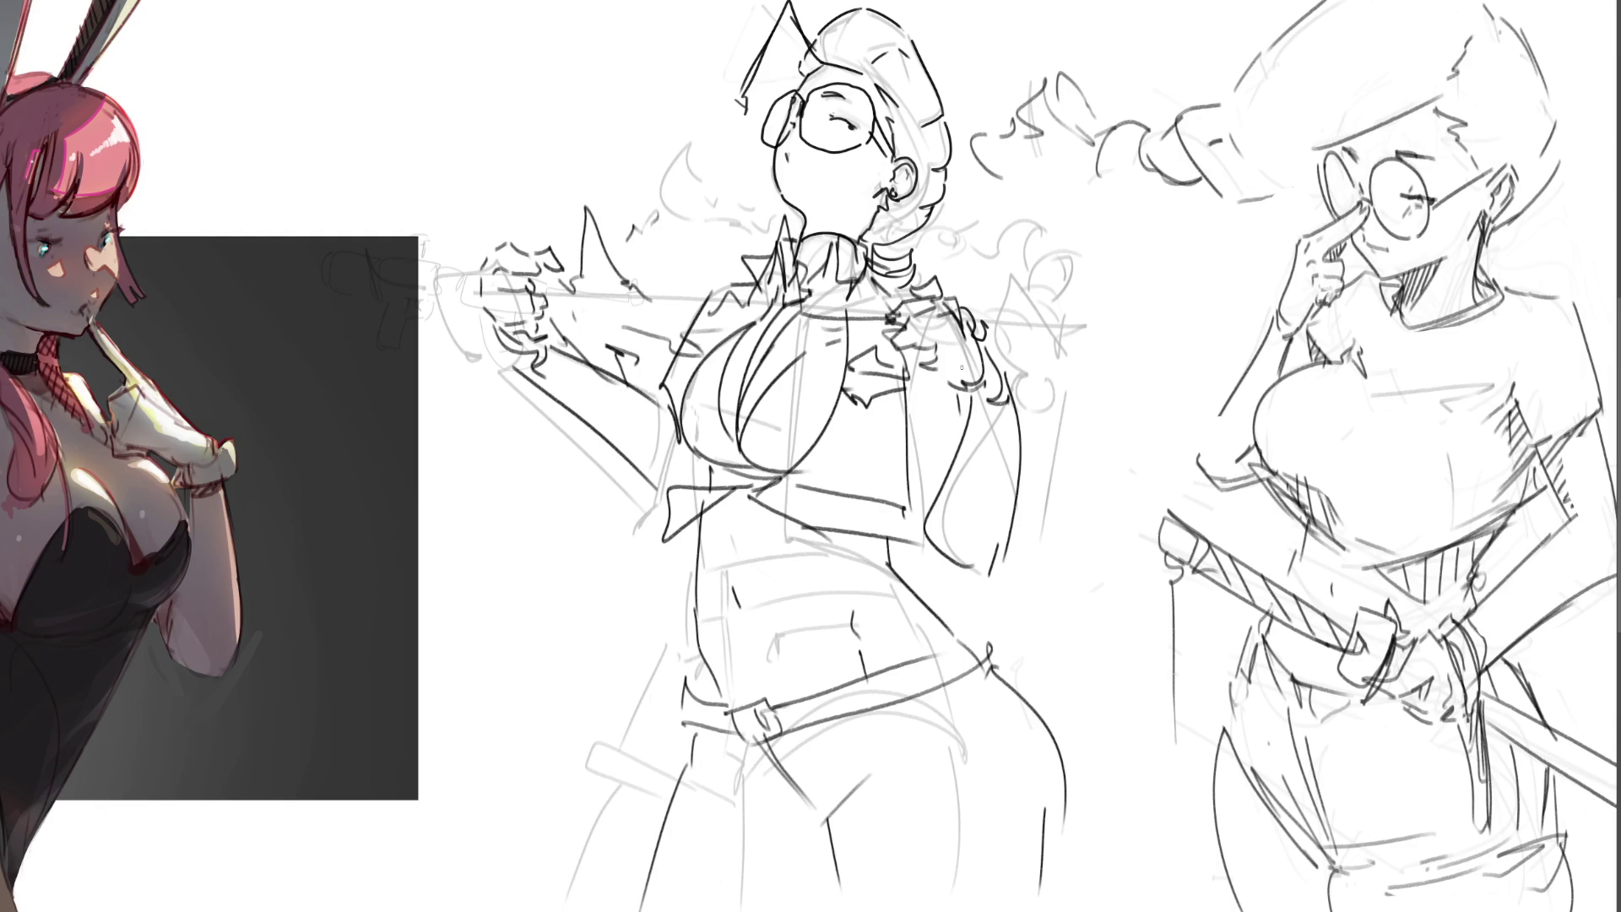
- Draw large curly hair strands right of the shoulder, around the head and out to the left
{"action": "mouse_move", "coordinate": [1023, 307]}
{"action": "left_mouse_down"}
{"action": "mouse_move", "coordinate": [987, 325]}
{"action": "mouse_move", "coordinate": [1030, 358]}
{"action": "left_mouse_up"}
{"action": "mouse_move", "coordinate": [1084, 285]}
{"action": "left_mouse_down"}
{"action": "mouse_move", "coordinate": [1056, 210]}
{"action": "mouse_move", "coordinate": [1000, 250]}
{"action": "left_mouse_up"}
{"action": "left_click_drag", "start_coordinate": [989, 233], "coordinate": [926, 264]}
{"action": "left_click_drag", "start_coordinate": [935, 255], "coordinate": [908, 277]}
{"action": "mouse_move", "coordinate": [731, 204]}
{"action": "left_mouse_down"}
{"action": "mouse_move", "coordinate": [711, 228]}
{"action": "mouse_move", "coordinate": [678, 228]}
{"action": "left_mouse_up"}
{"action": "mouse_move", "coordinate": [679, 154]}
{"action": "left_mouse_down"}
{"action": "mouse_move", "coordinate": [660, 173]}
{"action": "mouse_move", "coordinate": [601, 98]}
{"action": "left_mouse_up"}
{"action": "left_click_drag", "start_coordinate": [567, 94], "coordinate": [630, 105]}
{"action": "mouse_move", "coordinate": [631, 4]}
{"action": "left_mouse_down"}
{"action": "mouse_move", "coordinate": [566, 92]}
{"action": "mouse_move", "coordinate": [658, 110]}
{"action": "left_mouse_up"}
{"action": "left_click_drag", "start_coordinate": [579, 108], "coordinate": [669, 144]}
{"action": "left_click_drag", "start_coordinate": [676, 139], "coordinate": [641, 196]}
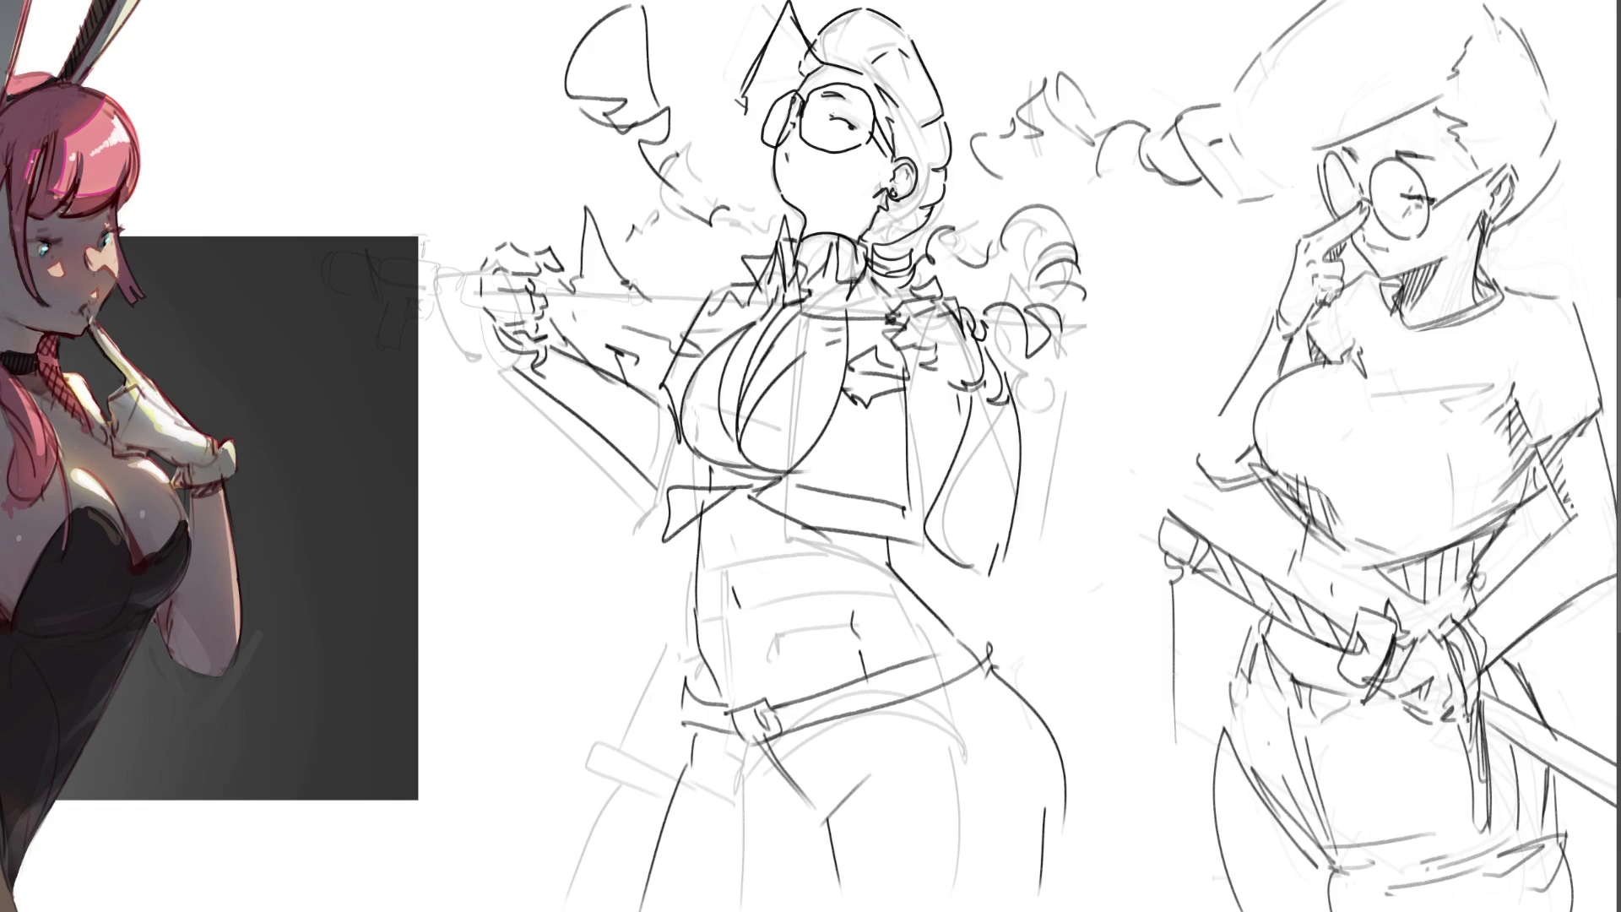
- Select the middle figure's lower body and narrow and shift it with a free transform
{"action": "mouse_move", "coordinate": [1125, 741]}
{"action": "left_mouse_down"}
{"action": "mouse_move", "coordinate": [1068, 667]}
{"action": "mouse_move", "coordinate": [898, 552]}
{"action": "mouse_move", "coordinate": [768, 533]}
{"action": "mouse_move", "coordinate": [537, 838]}
{"action": "mouse_move", "coordinate": [581, 910]}
{"action": "left_mouse_up"}
{"action": "key", "text": "ctrl+t"}
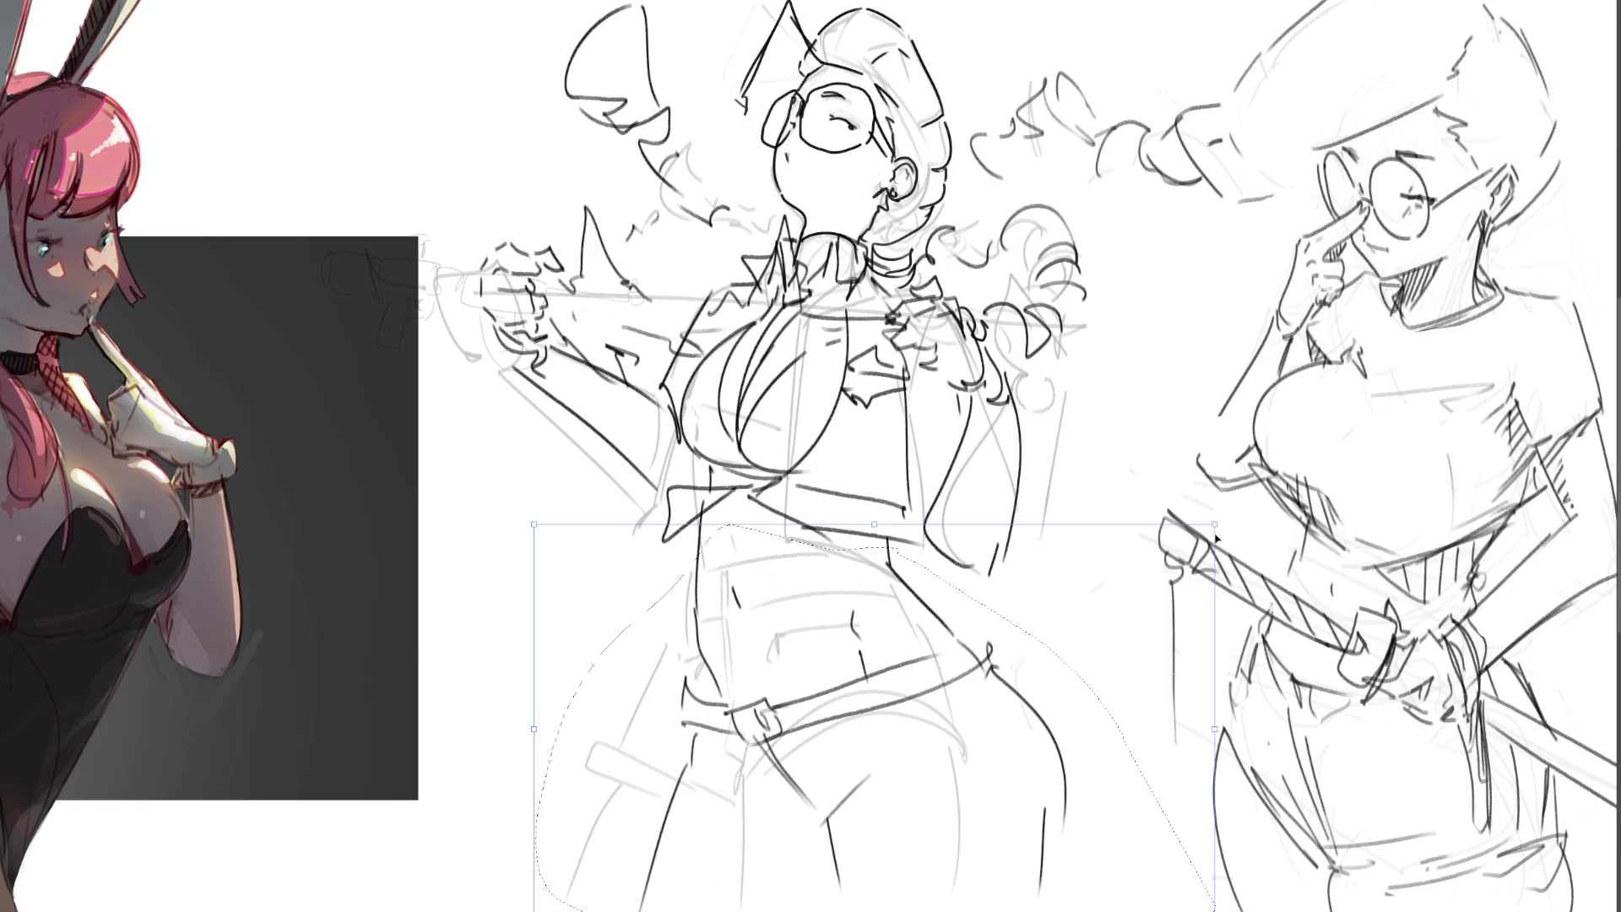
{"action": "left_click_drag", "start_coordinate": [1206, 532], "coordinate": [1199, 533]}
{"action": "left_click_drag", "start_coordinate": [844, 692], "coordinate": [874, 672]}
{"action": "left_click_drag", "start_coordinate": [534, 726], "coordinate": [575, 718]}
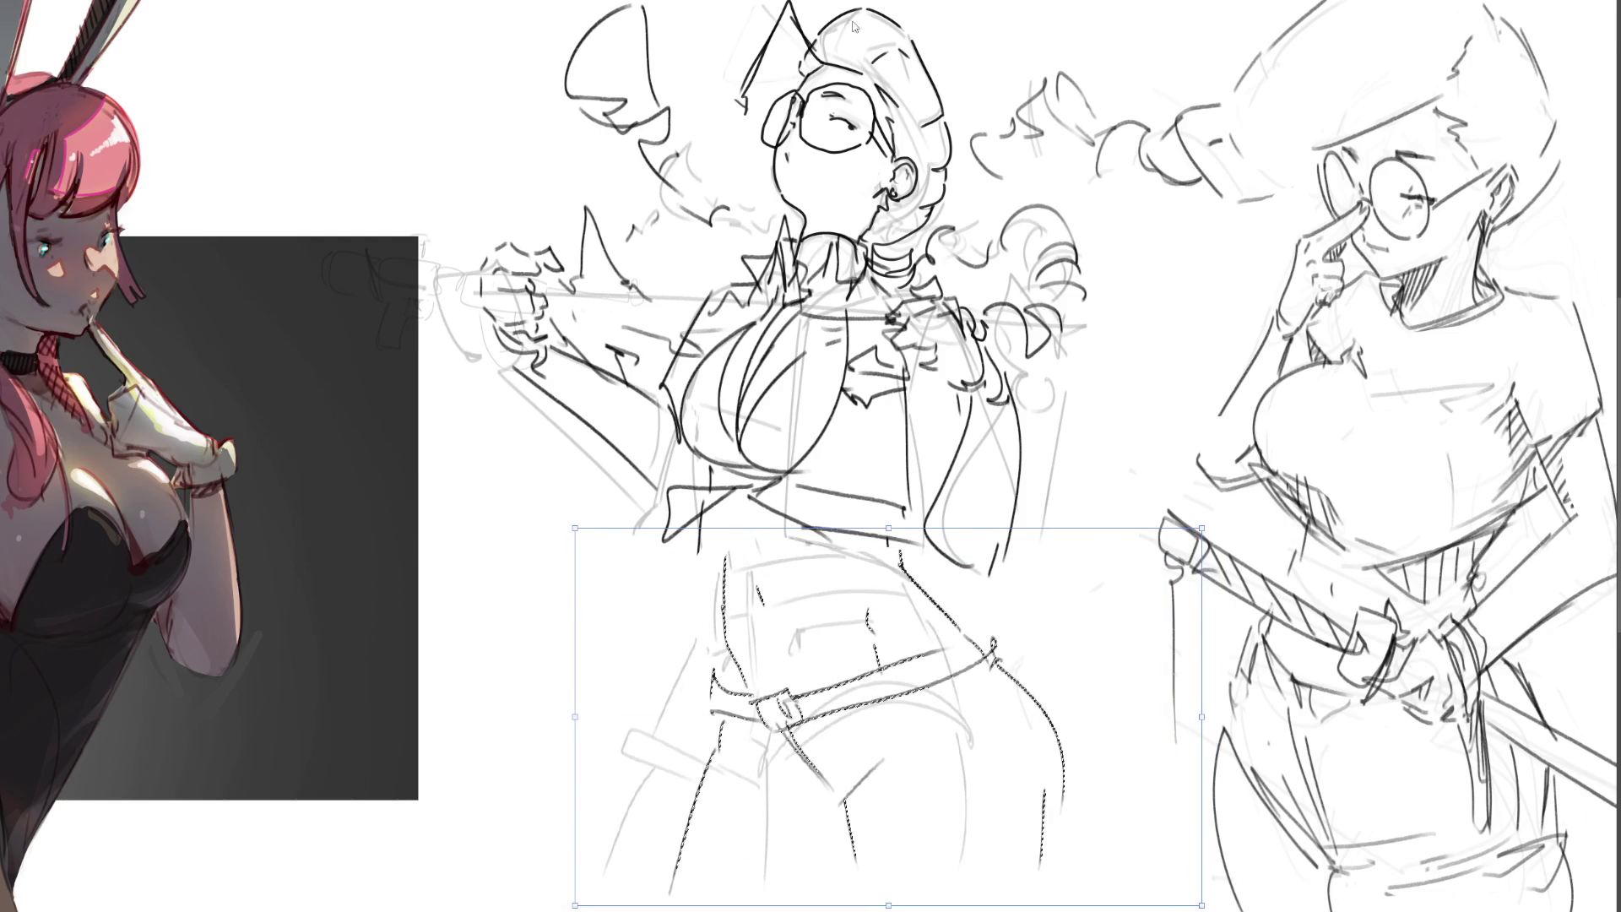
{"action": "key", "text": "Return"}
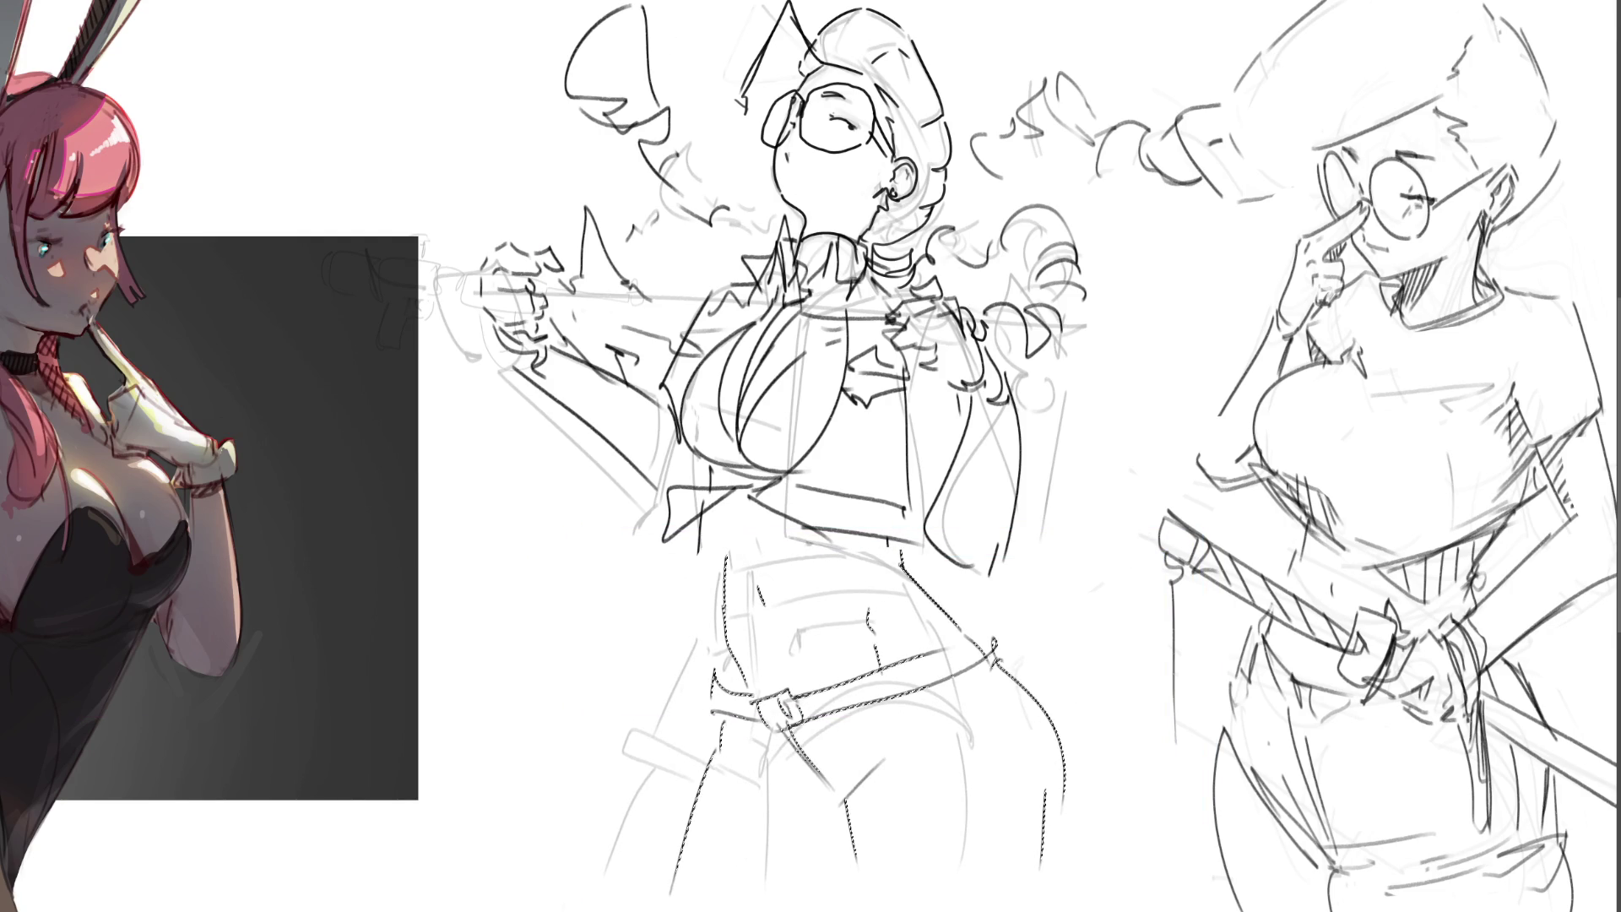
{"action": "key", "text": "ctrl+d"}
- Zoom out to the full character sheet, zoom back in, and enlarge the brush
{"action": "key", "text": "ctrl+minus"}
{"action": "key", "text": "ctrl+minus"}
{"action": "key", "text": "ctrl+minus"}
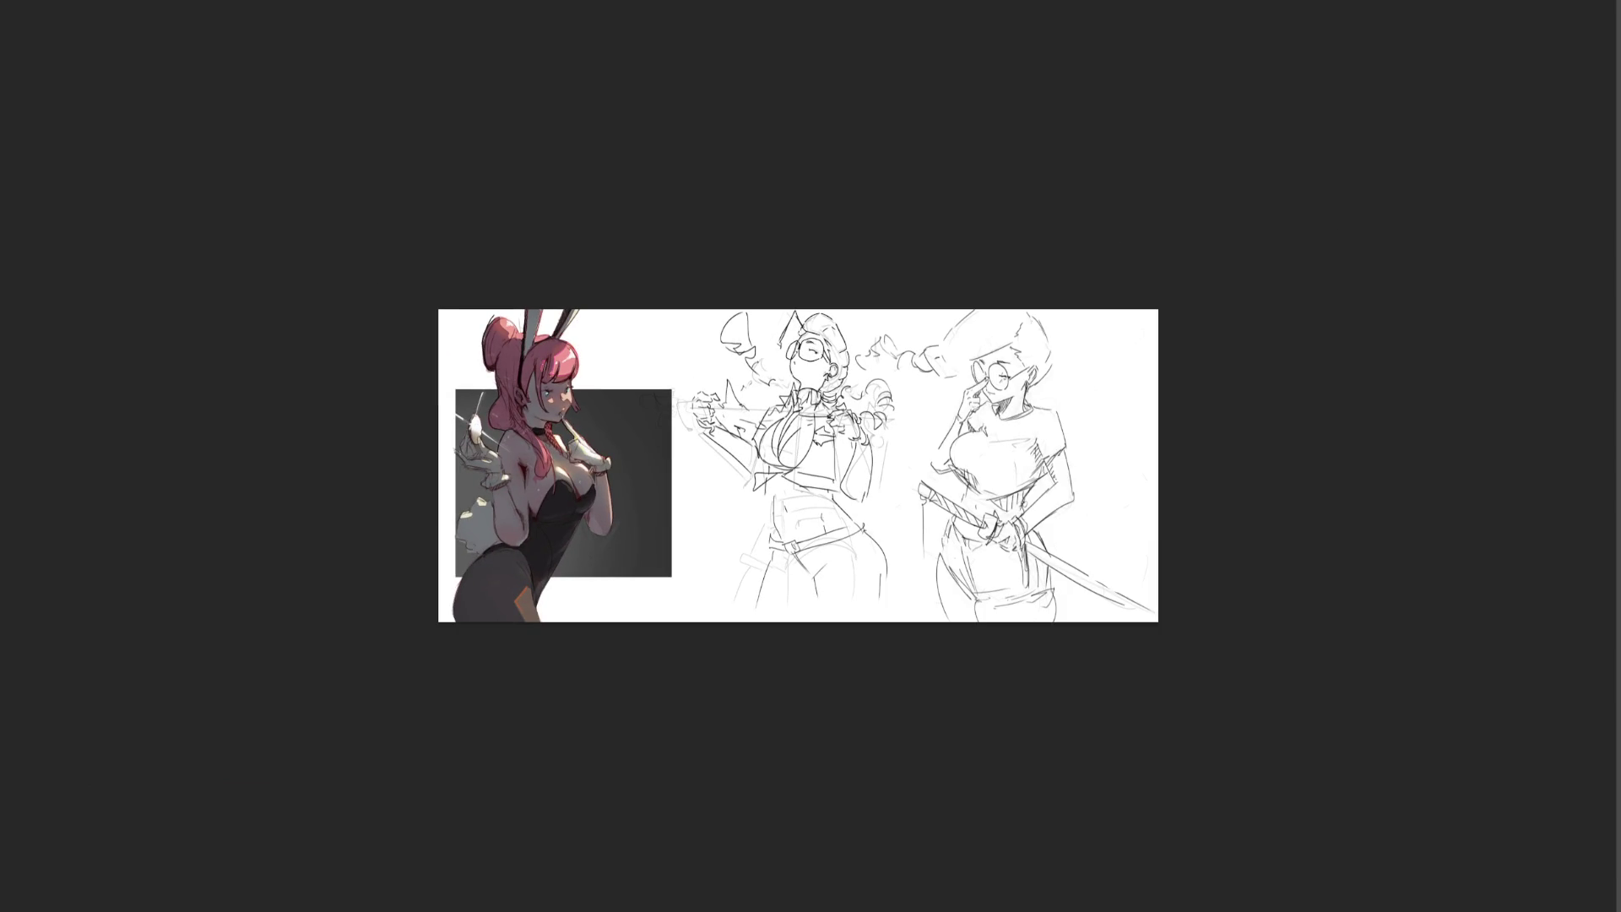
{"action": "key", "text": "ctrl+plus"}
{"action": "key", "text": "ctrl+plus"}
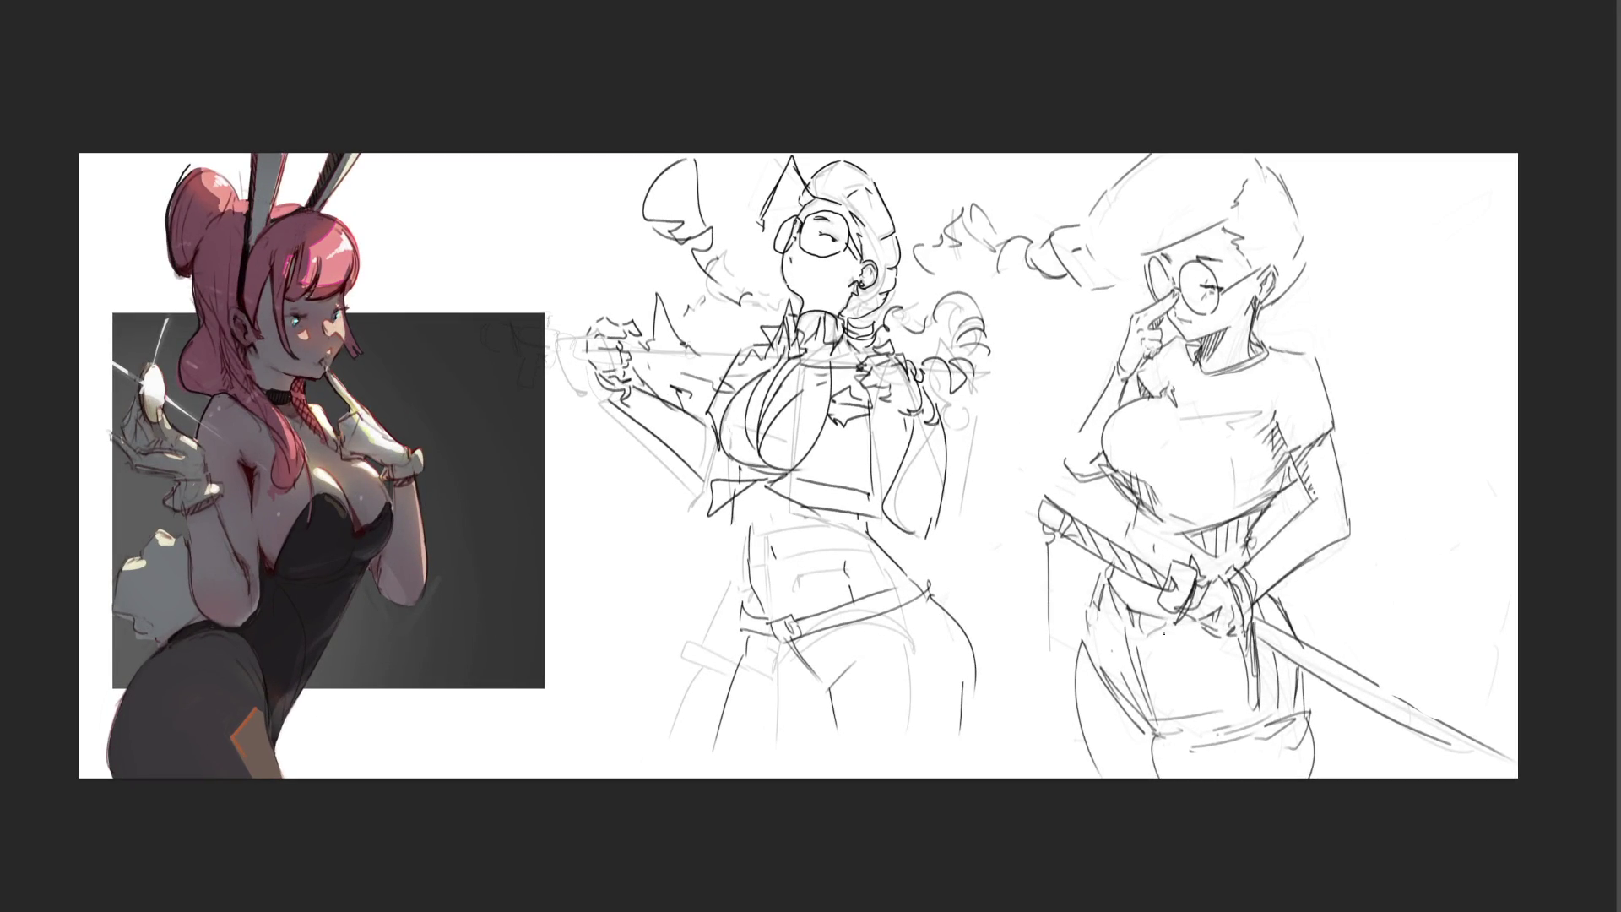
{"action": "key", "text": "bracketright"}
{"action": "key", "text": "bracketright"}
{"action": "key", "text": "bracketright"}
- Erase the middle figure's lower body and legs, then sketch new hip and skirt curves
{"action": "mouse_move", "coordinate": [798, 580]}
{"action": "left_mouse_down"}
{"action": "mouse_move", "coordinate": [1013, 658]}
{"action": "mouse_move", "coordinate": [748, 791]}
{"action": "left_mouse_up"}
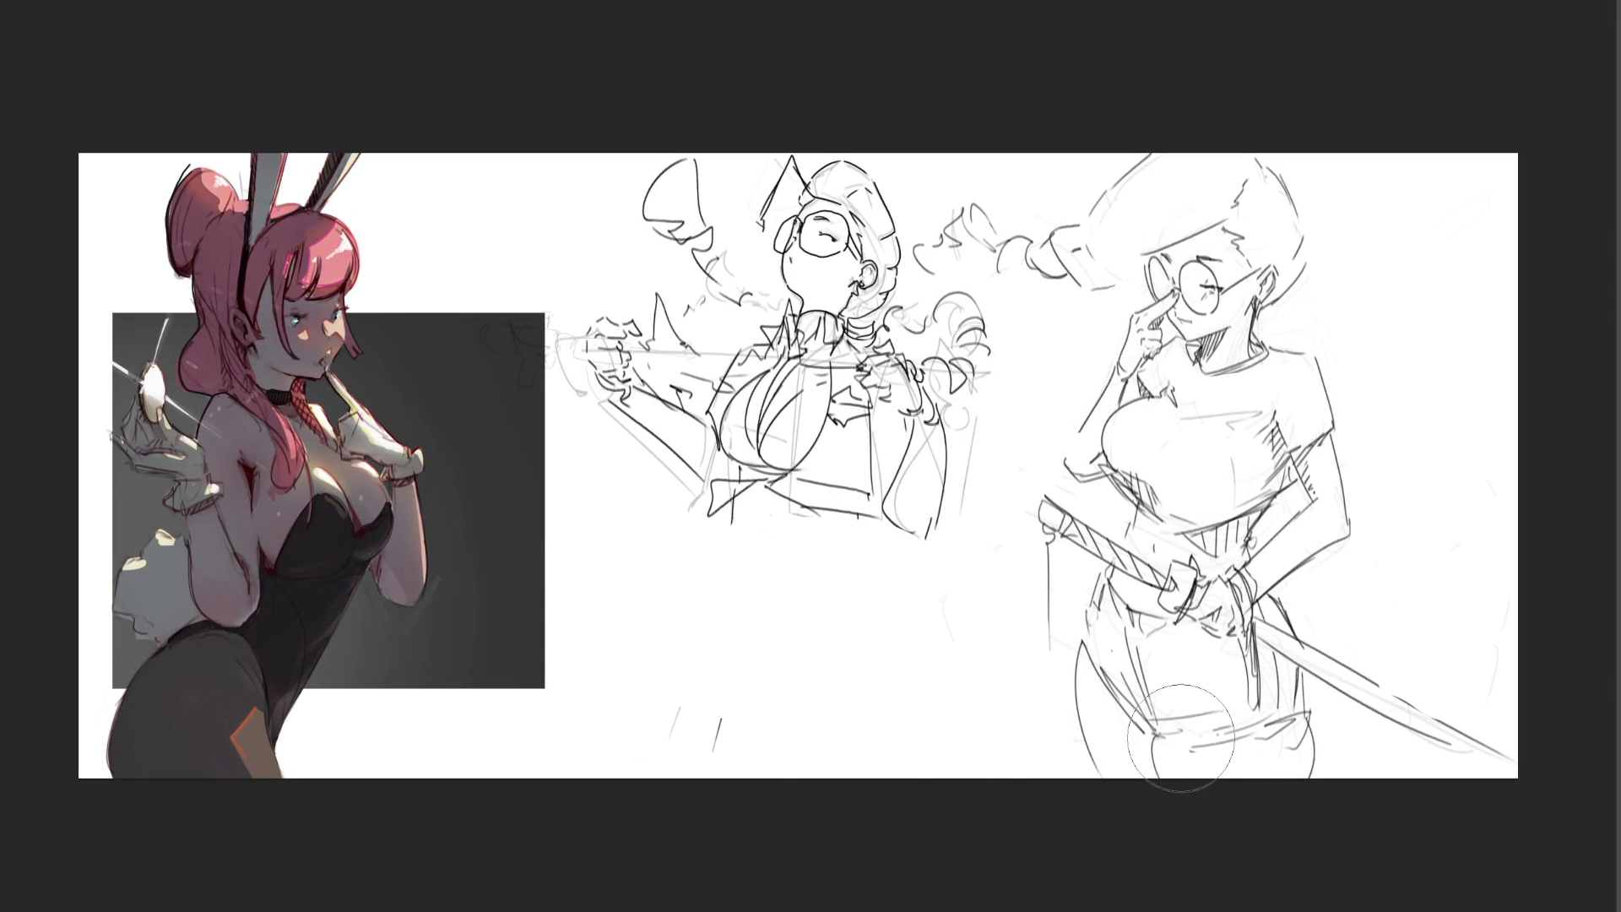
{"action": "left_click_drag", "start_coordinate": [699, 663], "coordinate": [757, 786]}
{"action": "mouse_move", "coordinate": [742, 521]}
{"action": "left_mouse_down"}
{"action": "mouse_move", "coordinate": [755, 582]}
{"action": "mouse_move", "coordinate": [856, 547]}
{"action": "left_mouse_up"}
{"action": "left_click_drag", "start_coordinate": [866, 533], "coordinate": [861, 620]}
{"action": "left_click_drag", "start_coordinate": [801, 630], "coordinate": [864, 649]}
{"action": "mouse_move", "coordinate": [877, 544]}
{"action": "left_mouse_down"}
{"action": "mouse_move", "coordinate": [926, 625]}
{"action": "mouse_move", "coordinate": [845, 694]}
{"action": "left_mouse_up"}
{"action": "mouse_move", "coordinate": [741, 568]}
{"action": "left_mouse_down"}
{"action": "mouse_move", "coordinate": [731, 584]}
{"action": "mouse_move", "coordinate": [806, 701]}
{"action": "left_mouse_up"}
{"action": "mouse_move", "coordinate": [720, 603]}
{"action": "left_mouse_down"}
{"action": "mouse_move", "coordinate": [920, 621]}
{"action": "mouse_move", "coordinate": [937, 768]}
{"action": "left_mouse_up"}
{"action": "mouse_move", "coordinate": [737, 563]}
{"action": "left_mouse_down"}
{"action": "mouse_move", "coordinate": [706, 654]}
{"action": "mouse_move", "coordinate": [763, 745]}
{"action": "left_mouse_up"}
{"action": "left_click_drag", "start_coordinate": [752, 609], "coordinate": [765, 632]}
{"action": "mouse_move", "coordinate": [770, 688]}
{"action": "left_mouse_down"}
{"action": "mouse_move", "coordinate": [841, 711]}
{"action": "mouse_move", "coordinate": [839, 740]}
{"action": "left_mouse_up"}
{"action": "left_click_drag", "start_coordinate": [856, 702], "coordinate": [862, 758]}
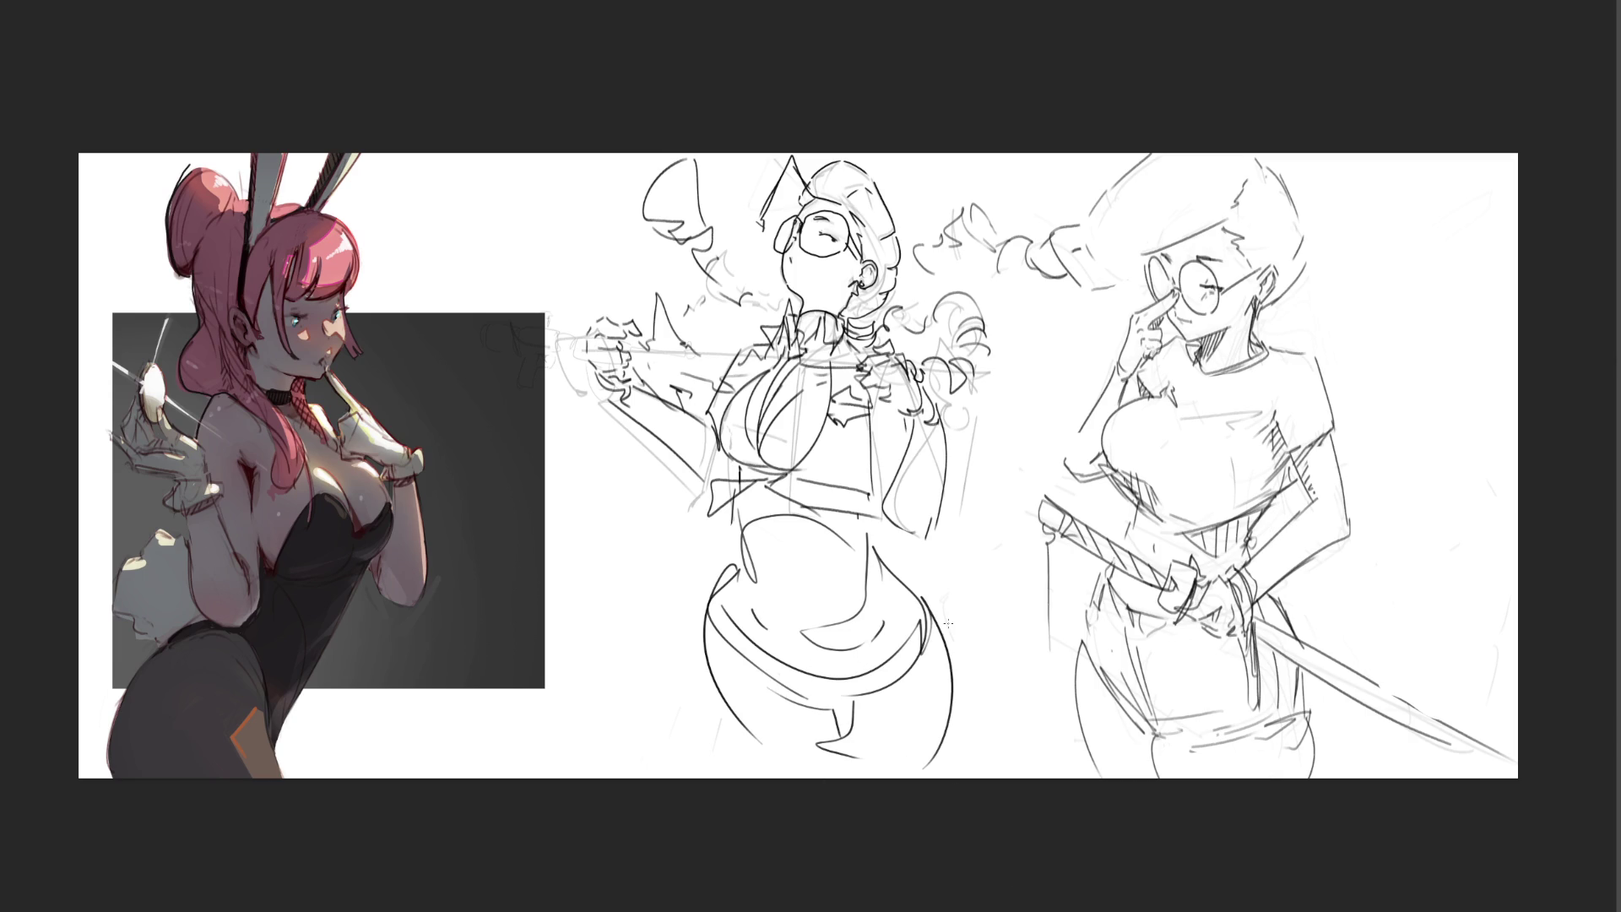
{"action": "key", "text": "ctrl+z"}
{"action": "key", "text": "ctrl+z"}
{"action": "key", "text": "ctrl+z"}
- Resketch the waist with sweeping skirt curves below the figure
{"action": "key", "text": "ctrl+z"}
{"action": "key", "text": "ctrl+z"}
{"action": "key", "text": "ctrl+z"}
{"action": "left_click_drag", "start_coordinate": [762, 479], "coordinate": [763, 507]}
{"action": "left_click_drag", "start_coordinate": [733, 515], "coordinate": [844, 512]}
{"action": "mouse_move", "coordinate": [743, 536]}
{"action": "left_mouse_down"}
{"action": "mouse_move", "coordinate": [840, 532]}
{"action": "mouse_move", "coordinate": [733, 570]}
{"action": "left_mouse_up"}
{"action": "mouse_move", "coordinate": [732, 568]}
{"action": "left_mouse_down"}
{"action": "mouse_move", "coordinate": [845, 532]}
{"action": "mouse_move", "coordinate": [823, 583]}
{"action": "left_mouse_up"}
{"action": "left_click_drag", "start_coordinate": [764, 599], "coordinate": [831, 574]}
{"action": "mouse_move", "coordinate": [716, 550]}
{"action": "left_mouse_down"}
{"action": "mouse_move", "coordinate": [688, 574]}
{"action": "mouse_move", "coordinate": [720, 702]}
{"action": "left_mouse_up"}
{"action": "left_click_drag", "start_coordinate": [720, 701], "coordinate": [861, 547]}
{"action": "left_click_drag", "start_coordinate": [853, 547], "coordinate": [793, 688]}
{"action": "left_click_drag", "start_coordinate": [677, 610], "coordinate": [847, 738]}
{"action": "left_click_drag", "start_coordinate": [864, 616], "coordinate": [893, 729]}
{"action": "key", "text": "ctrl+z"}
- Redraw the skirt's right-side lines and paint a black tie down the chest
{"action": "mouse_move", "coordinate": [855, 555]}
{"action": "left_mouse_down"}
{"action": "mouse_move", "coordinate": [878, 657]}
{"action": "mouse_move", "coordinate": [812, 707]}
{"action": "left_mouse_up"}
{"action": "left_click_drag", "start_coordinate": [878, 635], "coordinate": [881, 741]}
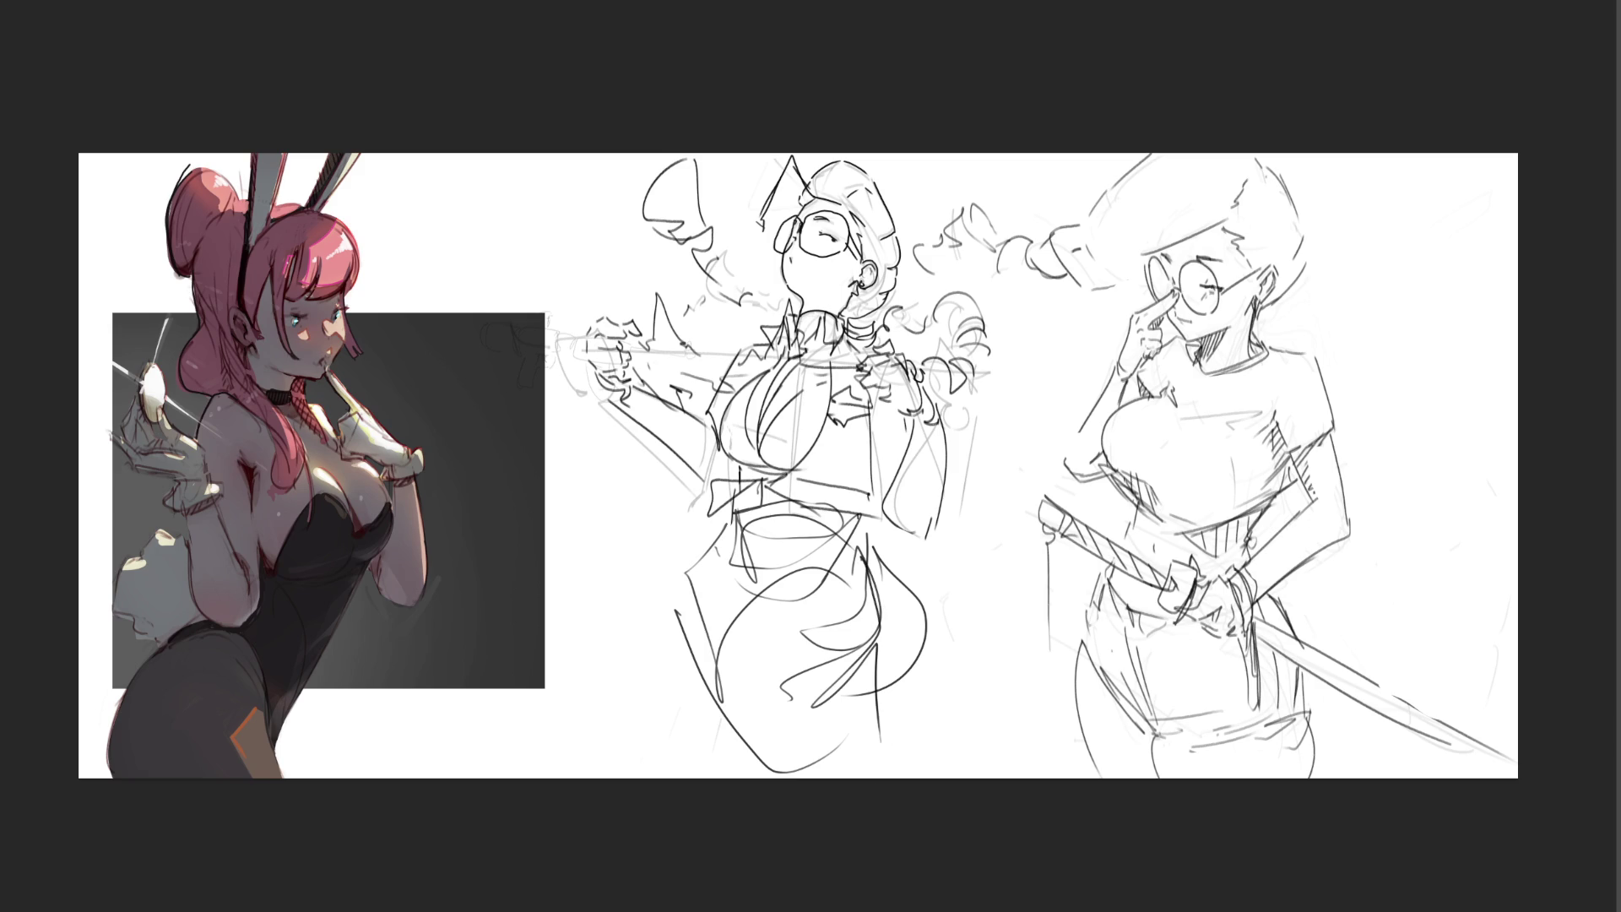
{"action": "key", "text": "ctrl+plus"}
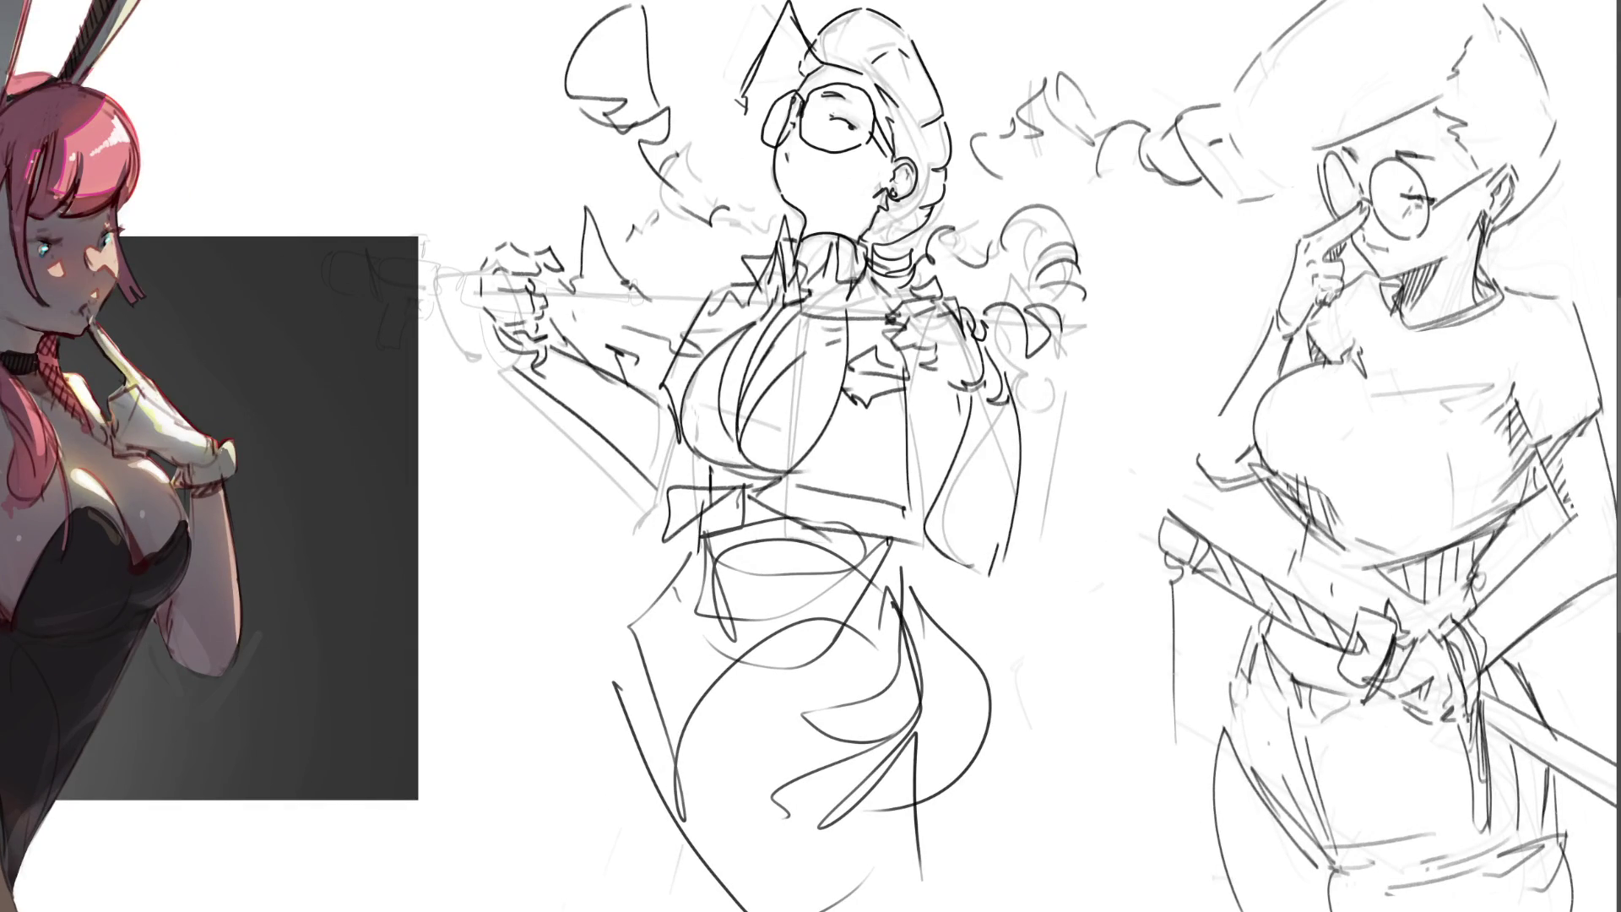
{"action": "mouse_move", "coordinate": [740, 396]}
{"action": "left_mouse_down"}
{"action": "mouse_move", "coordinate": [807, 295]}
{"action": "mouse_move", "coordinate": [797, 261]}
{"action": "mouse_move", "coordinate": [819, 255]}
{"action": "mouse_move", "coordinate": [802, 287]}
{"action": "mouse_move", "coordinate": [788, 261]}
{"action": "mouse_move", "coordinate": [836, 260]}
{"action": "mouse_move", "coordinate": [809, 291]}
{"action": "mouse_move", "coordinate": [836, 268]}
{"action": "left_mouse_up"}
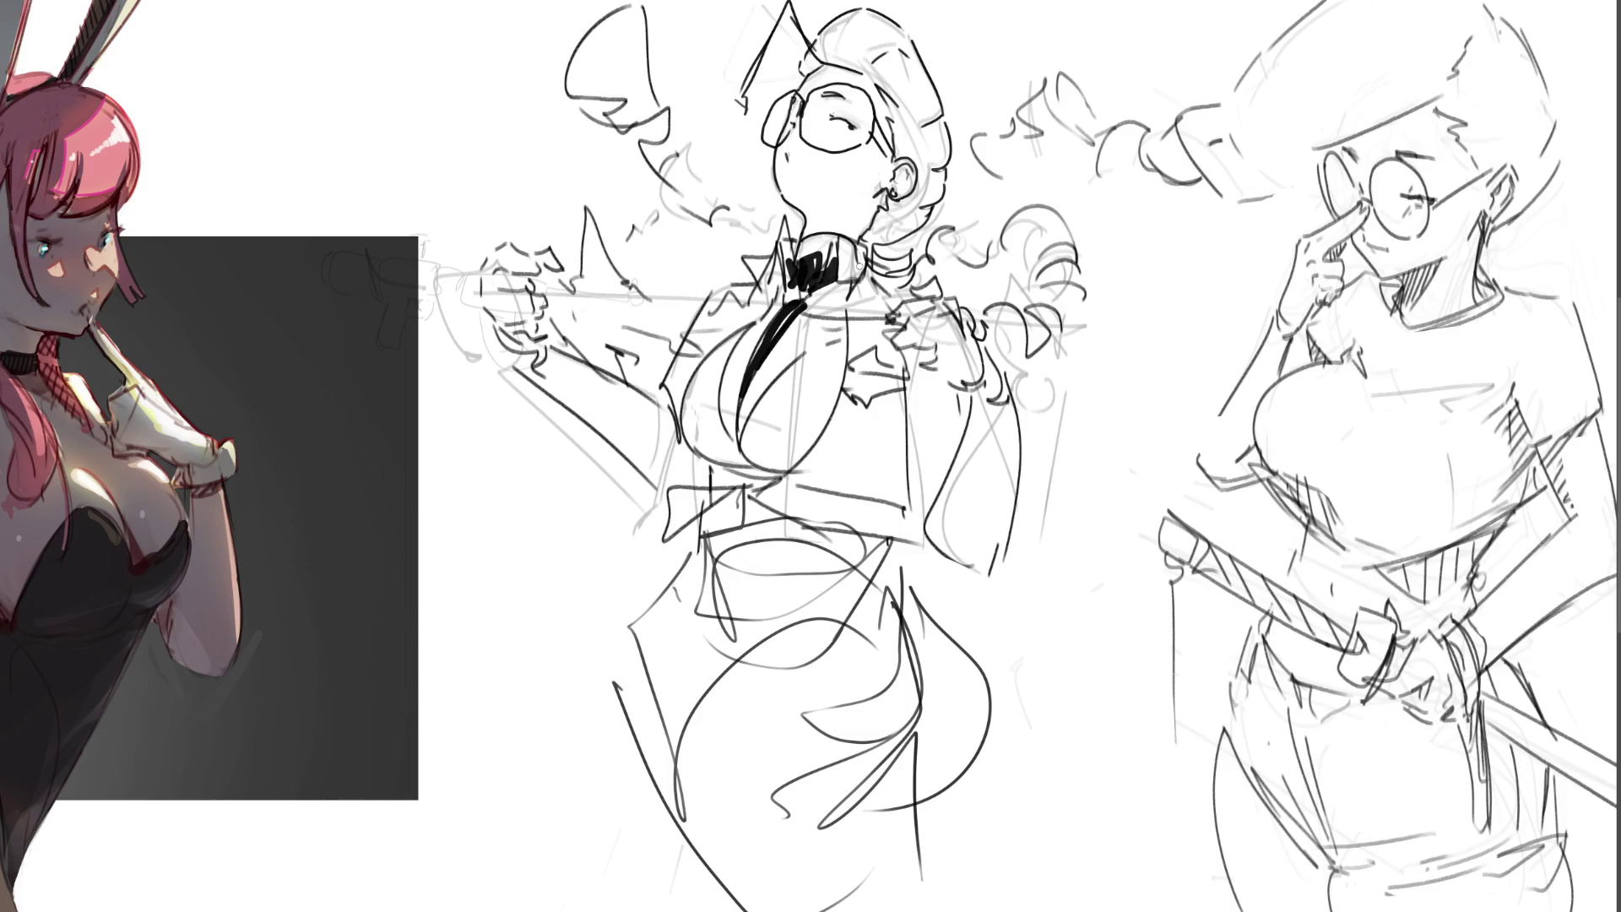
- Add a jacket badge, black bow tie wings, and fill the sleeve and torso sides black
{"action": "mouse_move", "coordinate": [852, 327]}
{"action": "left_mouse_down"}
{"action": "mouse_move", "coordinate": [854, 354]}
{"action": "mouse_move", "coordinate": [891, 363]}
{"action": "mouse_move", "coordinate": [870, 324]}
{"action": "mouse_move", "coordinate": [886, 325]}
{"action": "mouse_move", "coordinate": [877, 255]}
{"action": "mouse_move", "coordinate": [893, 302]}
{"action": "left_mouse_up"}
{"action": "mouse_move", "coordinate": [742, 258]}
{"action": "left_mouse_down"}
{"action": "mouse_move", "coordinate": [764, 300]}
{"action": "mouse_move", "coordinate": [724, 335]}
{"action": "left_mouse_up"}
{"action": "mouse_move", "coordinate": [534, 369]}
{"action": "left_mouse_down"}
{"action": "mouse_move", "coordinate": [663, 468]}
{"action": "mouse_move", "coordinate": [688, 452]}
{"action": "mouse_move", "coordinate": [632, 395]}
{"action": "mouse_move", "coordinate": [607, 422]}
{"action": "mouse_move", "coordinate": [659, 422]}
{"action": "mouse_move", "coordinate": [708, 321]}
{"action": "mouse_move", "coordinate": [734, 314]}
{"action": "mouse_move", "coordinate": [781, 252]}
{"action": "left_mouse_up"}
{"action": "left_click_drag", "start_coordinate": [918, 353], "coordinate": [931, 494]}
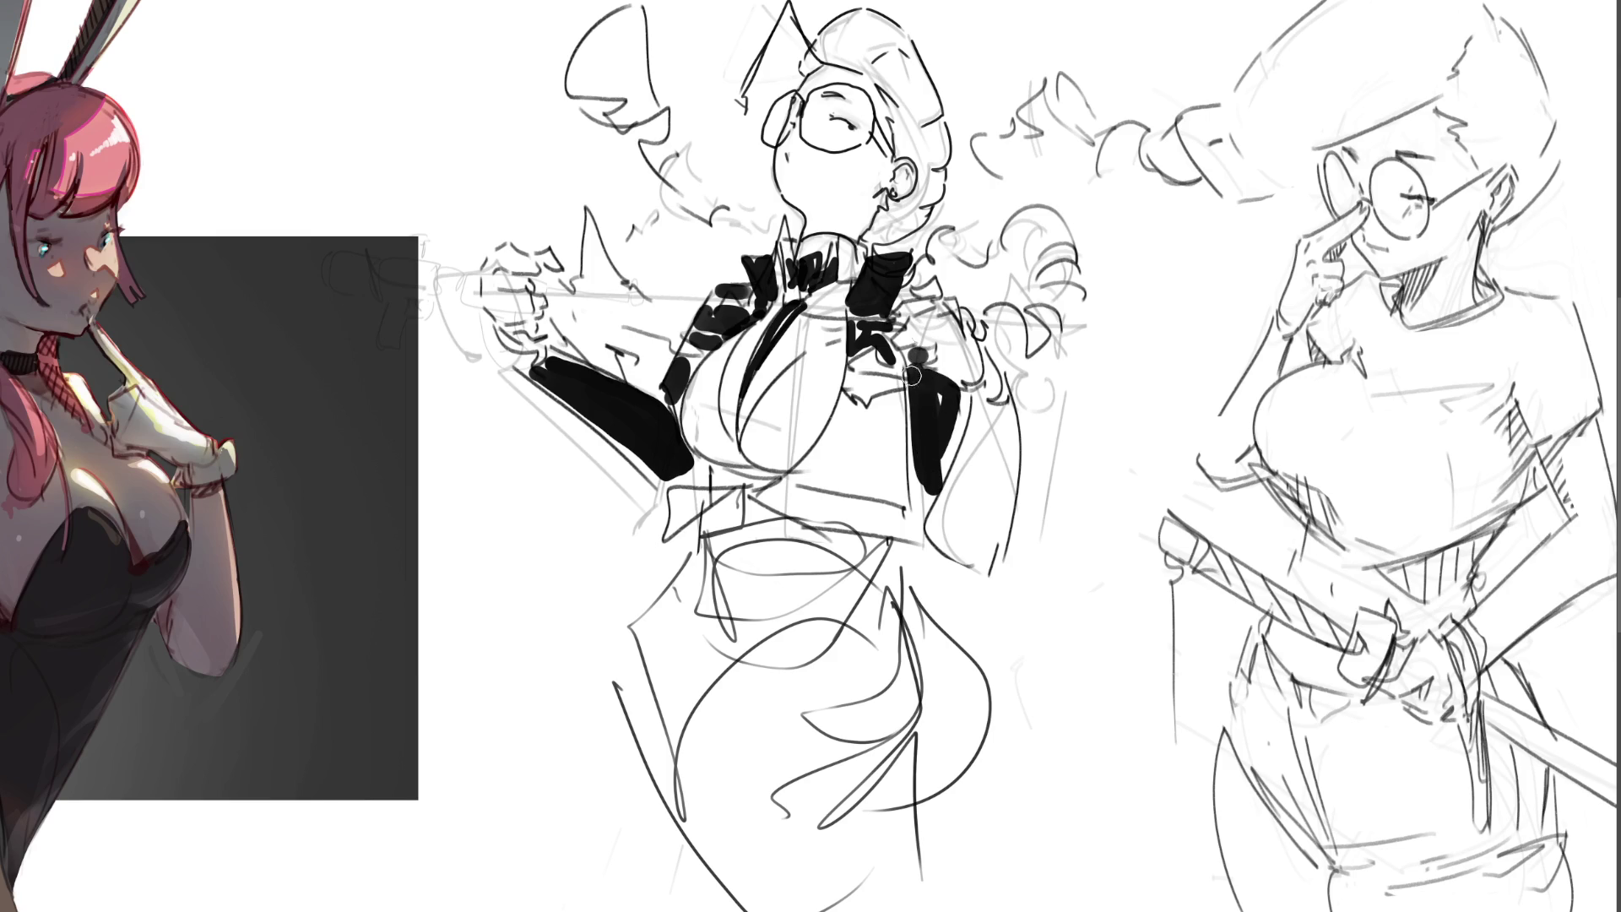
{"action": "mouse_move", "coordinate": [849, 397]}
{"action": "left_mouse_down"}
{"action": "mouse_move", "coordinate": [772, 502]}
{"action": "mouse_move", "coordinate": [845, 499]}
{"action": "mouse_move", "coordinate": [908, 527]}
{"action": "mouse_move", "coordinate": [831, 397]}
{"action": "mouse_move", "coordinate": [886, 494]}
{"action": "mouse_move", "coordinate": [688, 477]}
{"action": "mouse_move", "coordinate": [671, 527]}
{"action": "left_mouse_up"}
{"action": "mouse_move", "coordinate": [747, 474]}
{"action": "left_mouse_down"}
{"action": "mouse_move", "coordinate": [663, 527]}
{"action": "mouse_move", "coordinate": [748, 471]}
{"action": "left_mouse_up"}
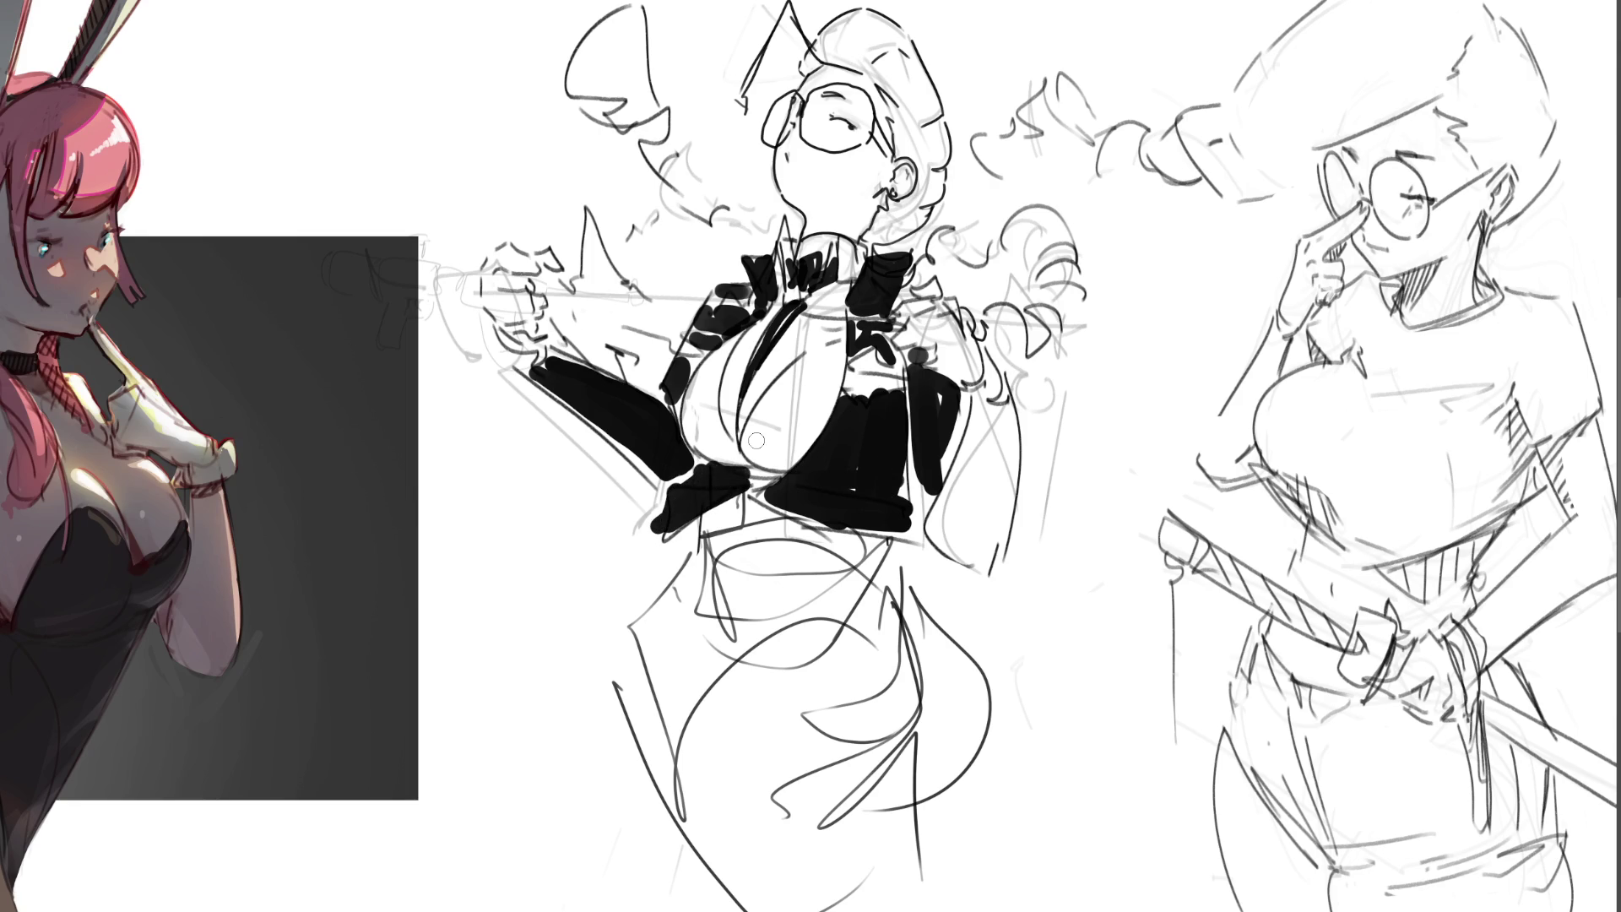
{"action": "mouse_move", "coordinate": [987, 384]}
{"action": "left_mouse_down"}
{"action": "mouse_move", "coordinate": [939, 524]}
{"action": "mouse_move", "coordinate": [988, 398]}
{"action": "mouse_move", "coordinate": [971, 532]}
{"action": "mouse_move", "coordinate": [1005, 553]}
{"action": "mouse_move", "coordinate": [982, 503]}
{"action": "left_mouse_up"}
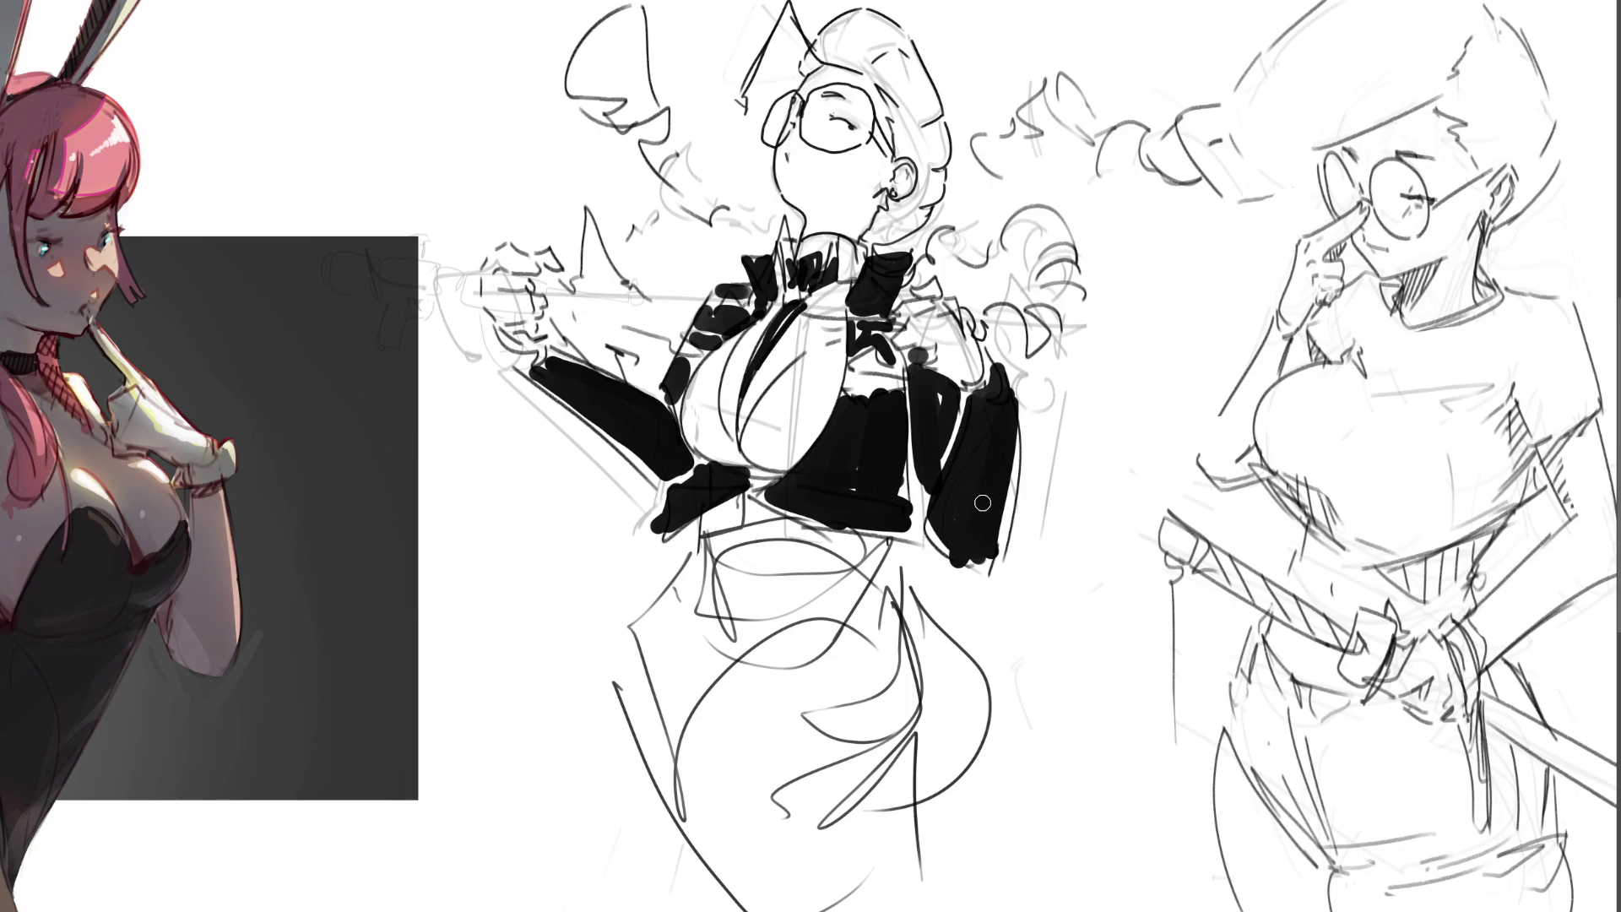
- Outline and fill the pencil skirt in black, cleaning its left and right edges
{"action": "mouse_move", "coordinate": [664, 629]}
{"action": "left_mouse_down"}
{"action": "mouse_move", "coordinate": [766, 694]}
{"action": "mouse_move", "coordinate": [908, 609]}
{"action": "mouse_move", "coordinate": [937, 787]}
{"action": "left_mouse_up"}
{"action": "mouse_move", "coordinate": [662, 629]}
{"action": "left_mouse_down"}
{"action": "mouse_move", "coordinate": [716, 866]}
{"action": "mouse_move", "coordinate": [750, 910]}
{"action": "left_mouse_up"}
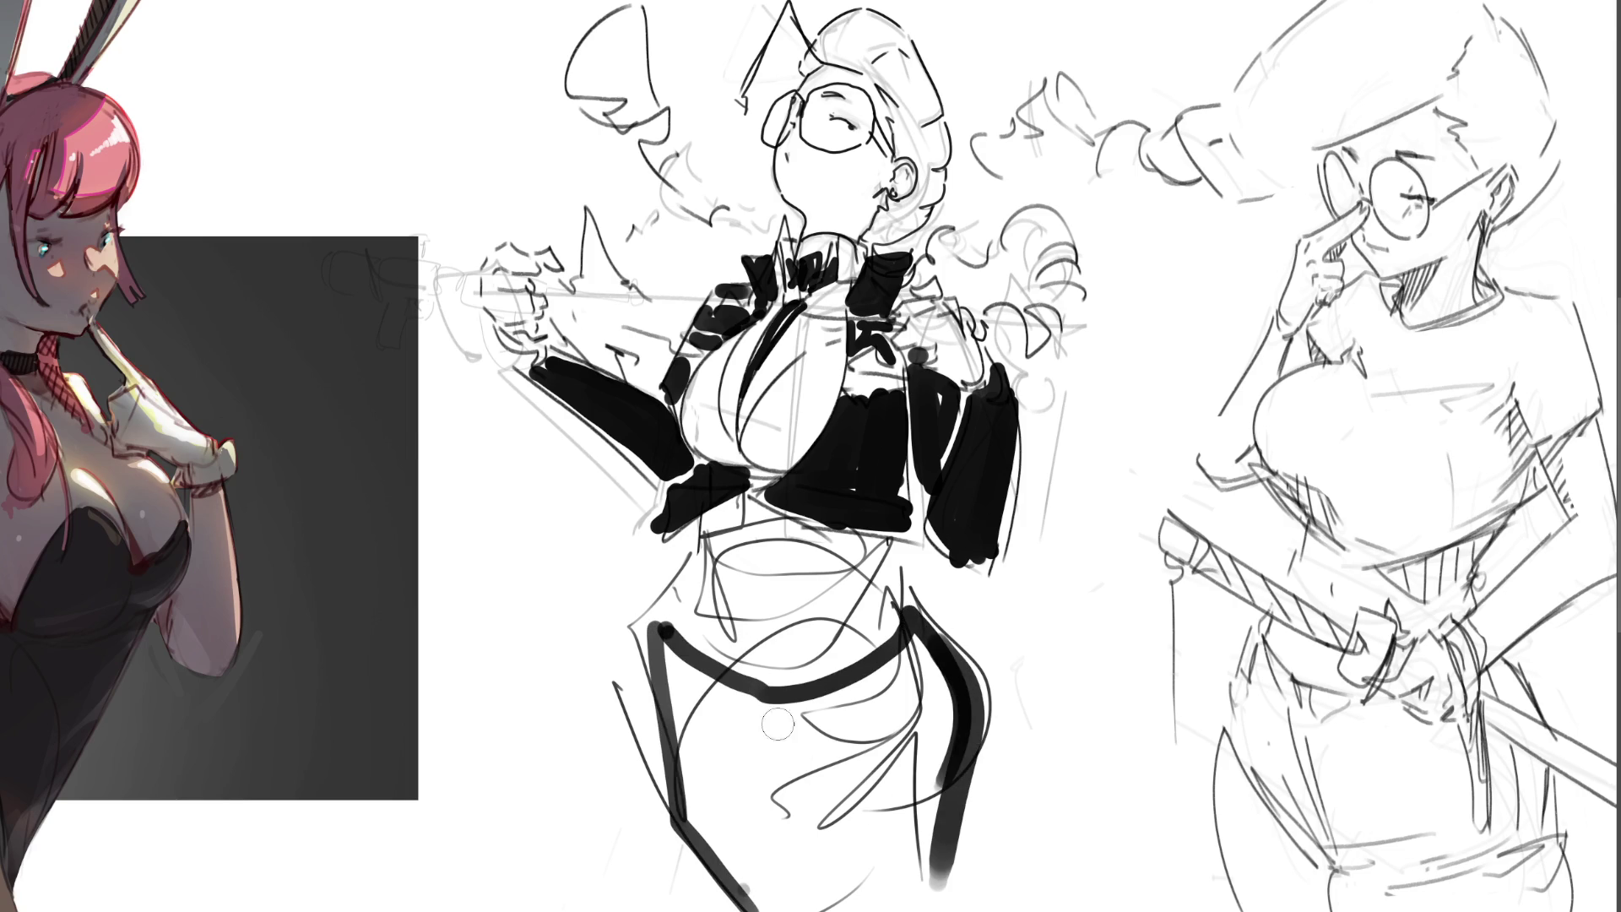
{"action": "mouse_move", "coordinate": [669, 672]}
{"action": "left_mouse_down"}
{"action": "mouse_move", "coordinate": [916, 667]}
{"action": "mouse_move", "coordinate": [706, 800]}
{"action": "mouse_move", "coordinate": [802, 836]}
{"action": "mouse_move", "coordinate": [895, 710]}
{"action": "mouse_move", "coordinate": [920, 810]}
{"action": "mouse_move", "coordinate": [815, 853]}
{"action": "mouse_move", "coordinate": [920, 878]}
{"action": "mouse_move", "coordinate": [751, 870]}
{"action": "mouse_move", "coordinate": [738, 899]}
{"action": "left_mouse_up"}
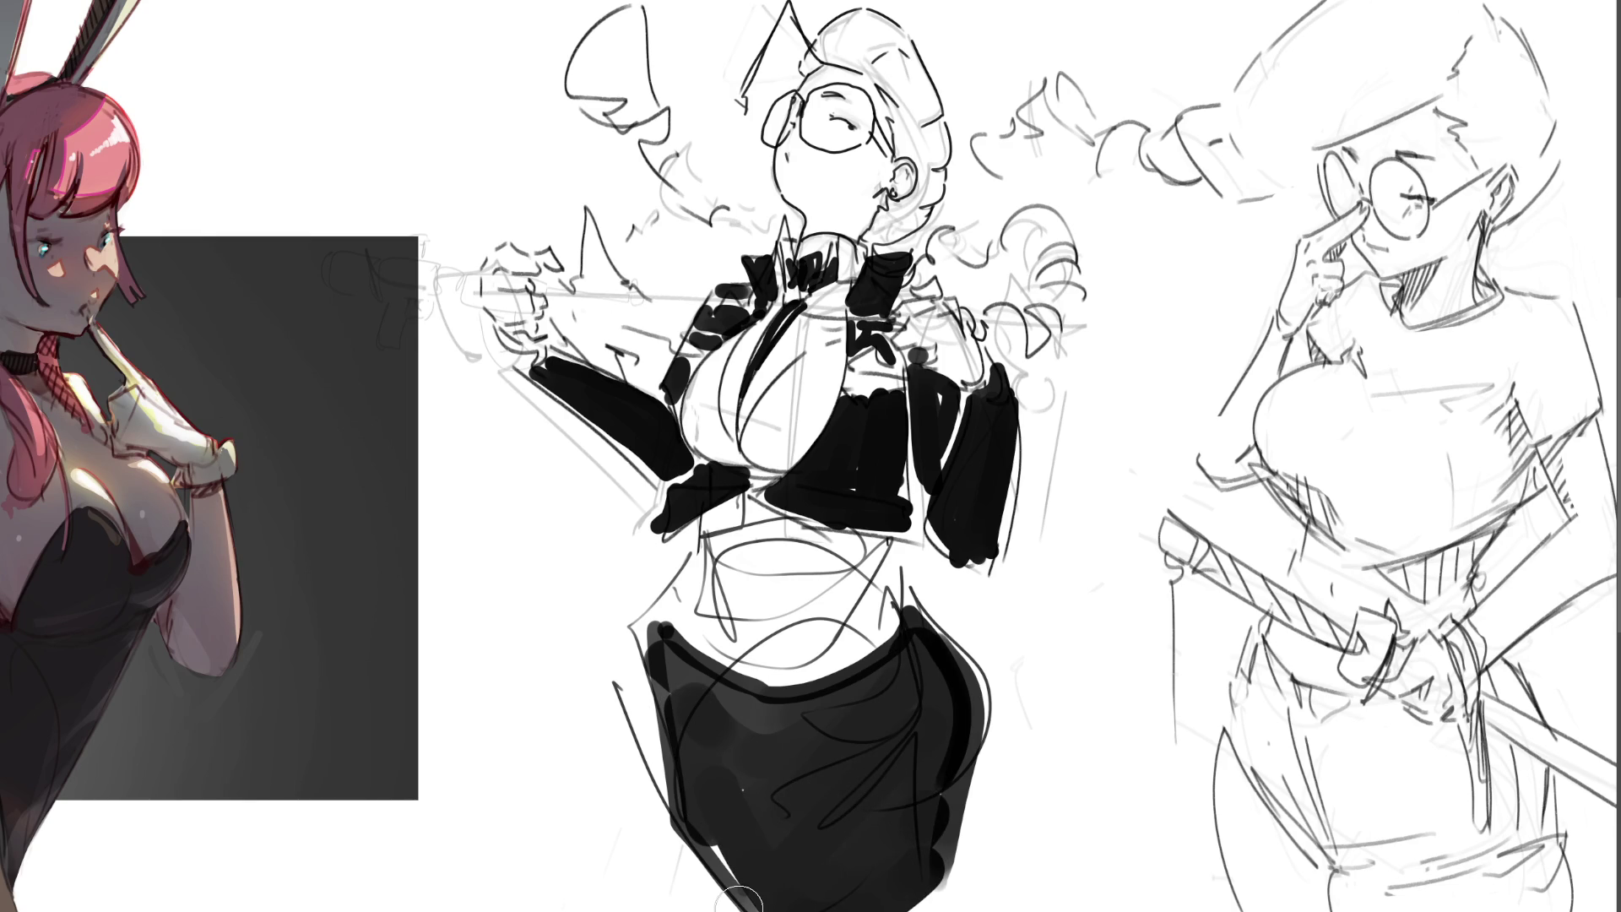
{"action": "left_click_drag", "start_coordinate": [625, 587], "coordinate": [714, 895]}
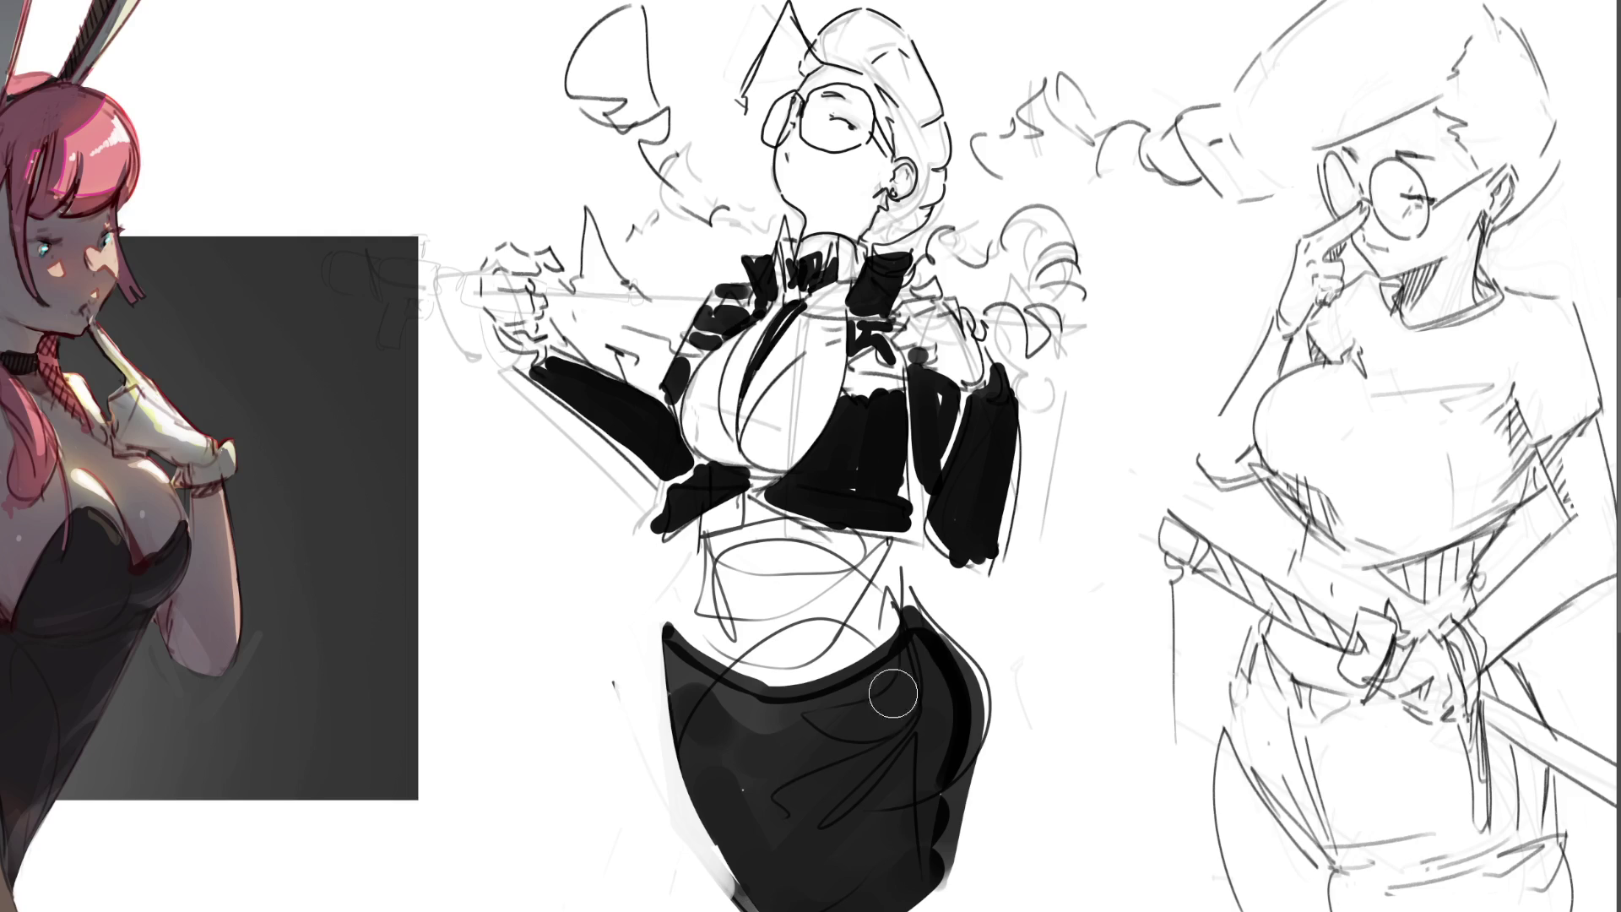
{"action": "mouse_move", "coordinate": [928, 578]}
{"action": "left_mouse_down"}
{"action": "mouse_move", "coordinate": [1000, 805]}
{"action": "mouse_move", "coordinate": [980, 841]}
{"action": "left_mouse_up"}
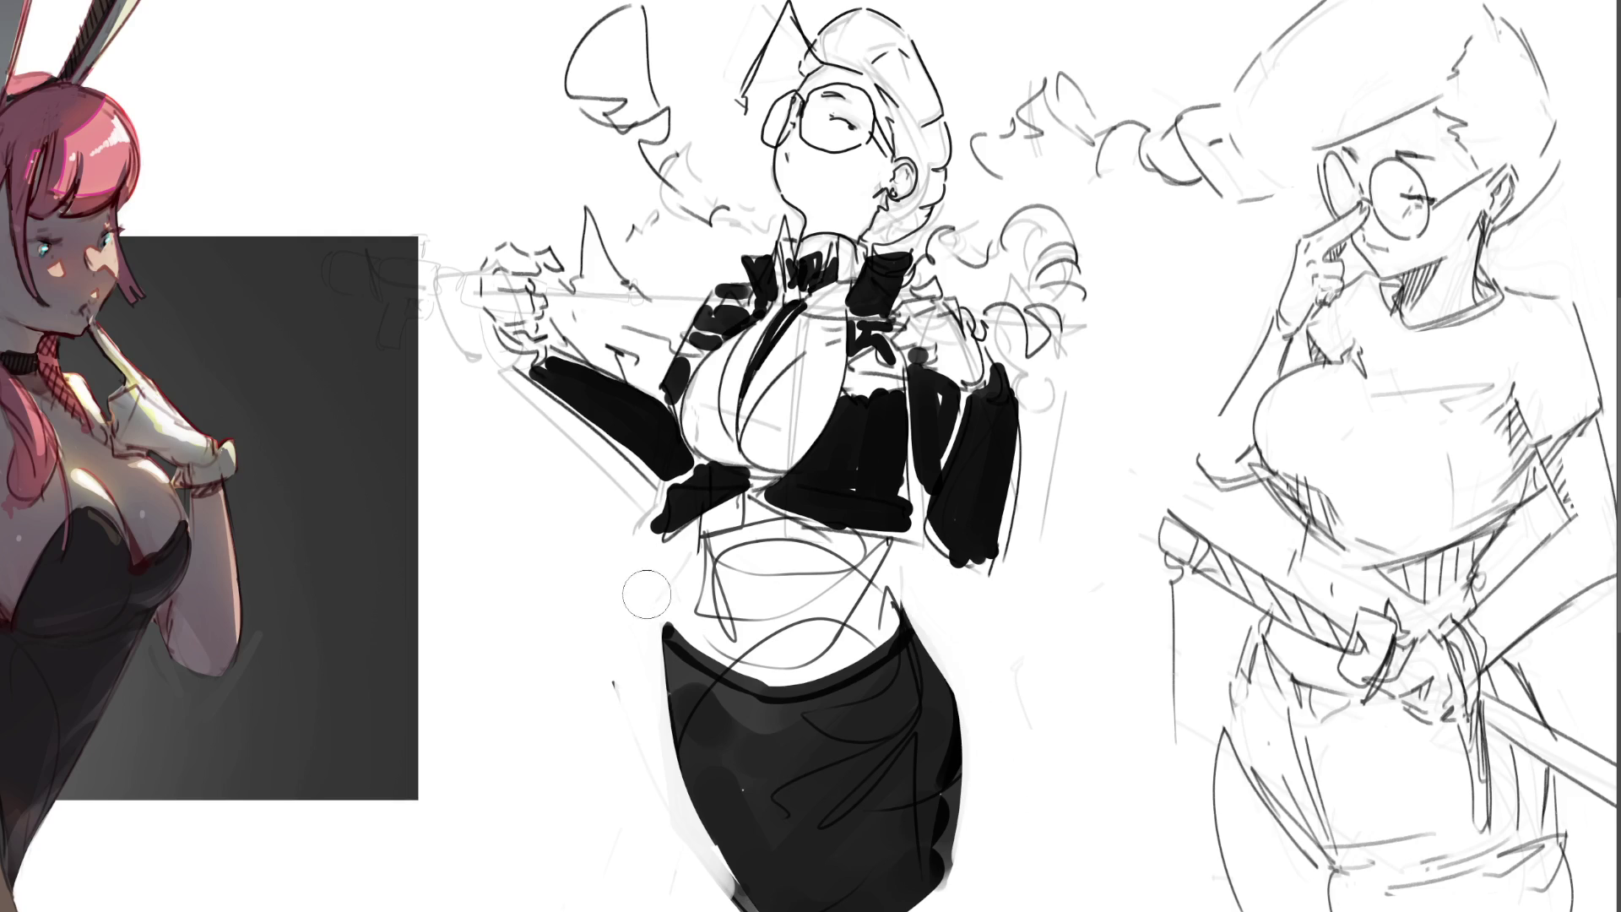
{"action": "left_click_drag", "start_coordinate": [659, 620], "coordinate": [747, 903]}
- Clean up the bare waist, erasing the navel mark and dabbing dark marks along the waistline
{"action": "mouse_move", "coordinate": [748, 597]}
{"action": "left_mouse_down"}
{"action": "mouse_move", "coordinate": [805, 659]}
{"action": "mouse_move", "coordinate": [743, 671]}
{"action": "mouse_move", "coordinate": [844, 688]}
{"action": "mouse_move", "coordinate": [788, 639]}
{"action": "left_mouse_up"}
{"action": "mouse_move", "coordinate": [878, 540]}
{"action": "left_mouse_down"}
{"action": "mouse_move", "coordinate": [840, 650]}
{"action": "mouse_move", "coordinate": [787, 554]}
{"action": "left_mouse_up"}
{"action": "left_click_drag", "start_coordinate": [749, 646], "coordinate": [724, 583]}
{"action": "mouse_move", "coordinate": [709, 641]}
{"action": "left_mouse_down"}
{"action": "mouse_move", "coordinate": [726, 667]}
{"action": "mouse_move", "coordinate": [802, 697]}
{"action": "mouse_move", "coordinate": [895, 667]}
{"action": "mouse_move", "coordinate": [823, 688]}
{"action": "mouse_move", "coordinate": [685, 646]}
{"action": "left_mouse_up"}
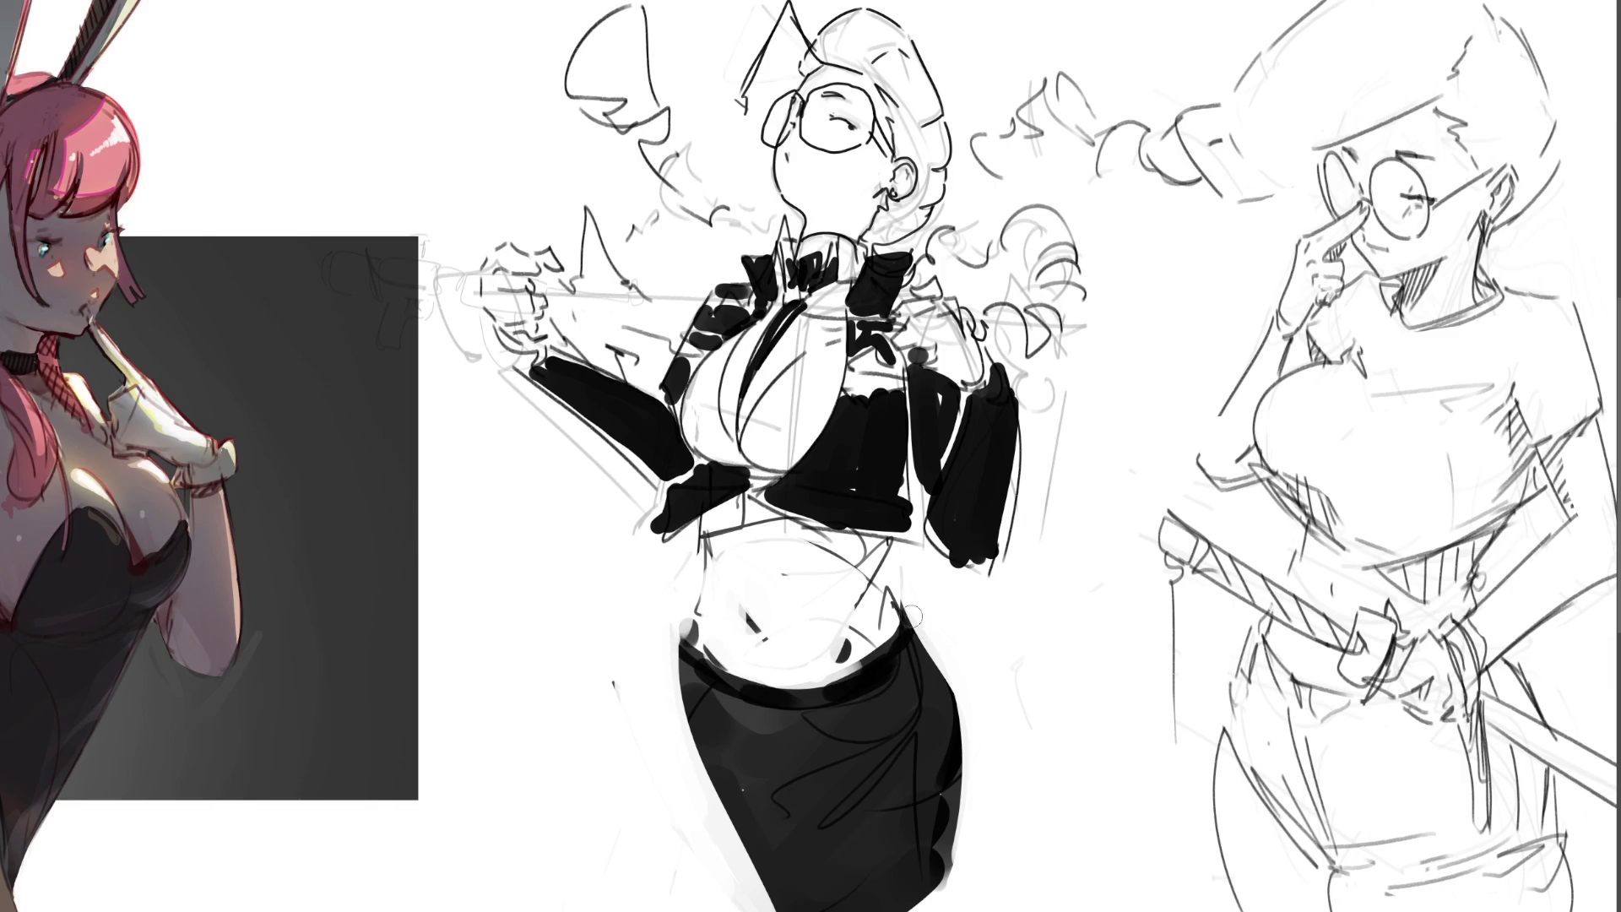
{"action": "left_click", "coordinate": [877, 584]}
{"action": "left_click", "coordinate": [883, 593]}
- Tidy the waist dabs, then paint the shoulder and raised left fist black and refine its shape
{"action": "left_click", "coordinate": [885, 549]}
{"action": "left_click_drag", "start_coordinate": [878, 582], "coordinate": [891, 624]}
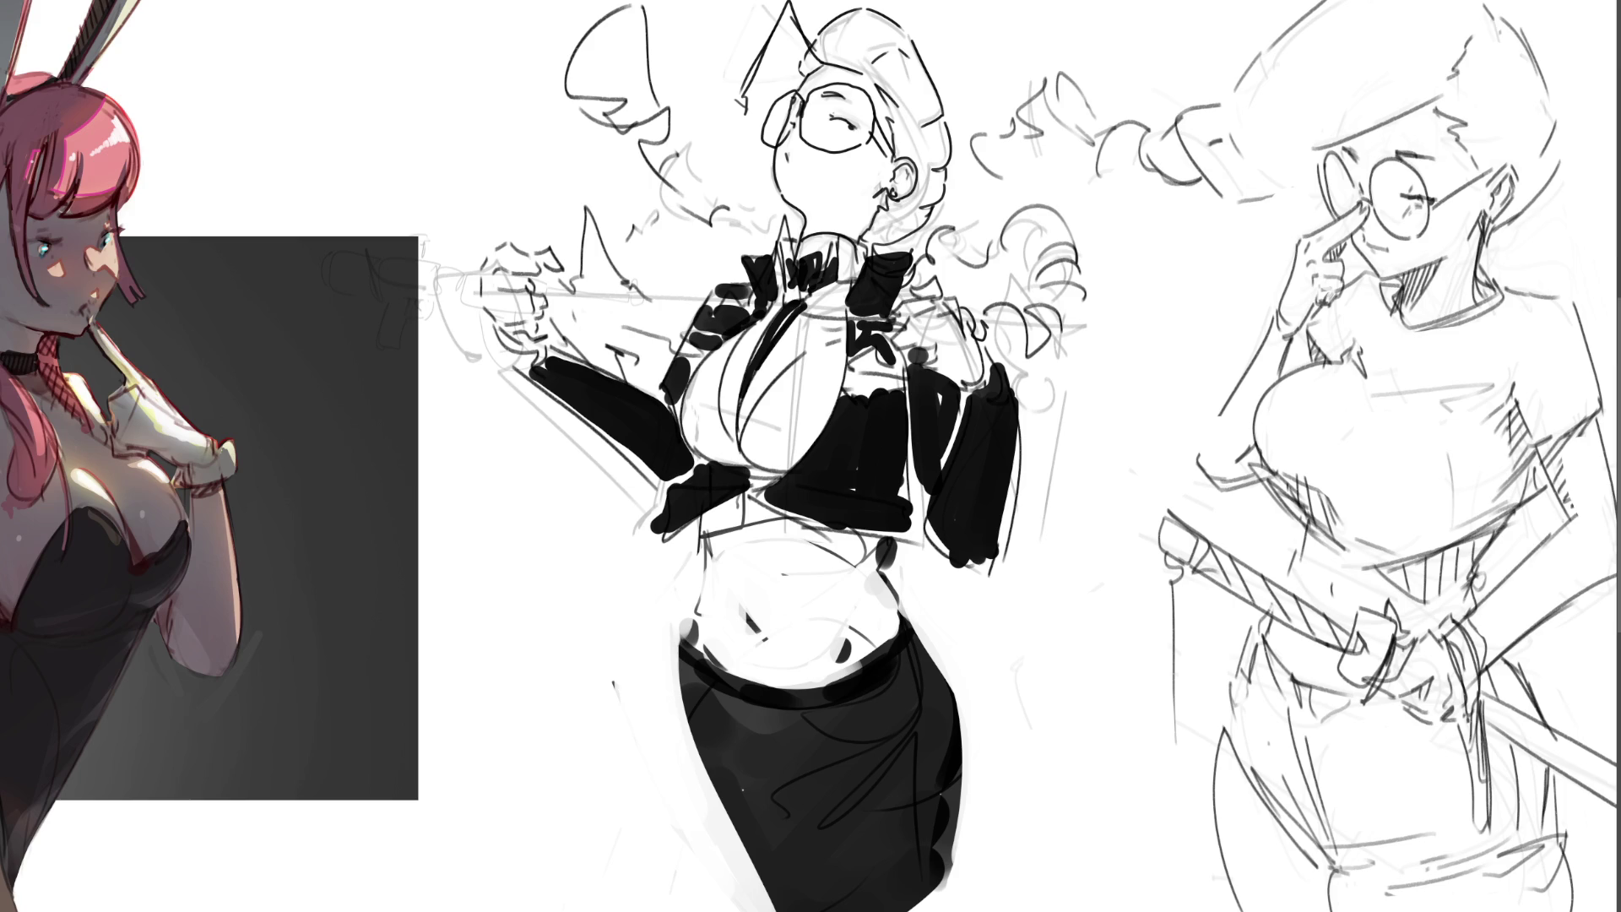
{"action": "mouse_move", "coordinate": [925, 322]}
{"action": "left_mouse_down"}
{"action": "mouse_move", "coordinate": [949, 359]}
{"action": "mouse_move", "coordinate": [967, 337]}
{"action": "mouse_move", "coordinate": [941, 304]}
{"action": "mouse_move", "coordinate": [986, 254]}
{"action": "left_mouse_up"}
{"action": "mouse_move", "coordinate": [540, 257]}
{"action": "left_mouse_down"}
{"action": "mouse_move", "coordinate": [506, 253]}
{"action": "mouse_move", "coordinate": [494, 304]}
{"action": "mouse_move", "coordinate": [553, 338]}
{"action": "mouse_move", "coordinate": [511, 334]}
{"action": "left_mouse_up"}
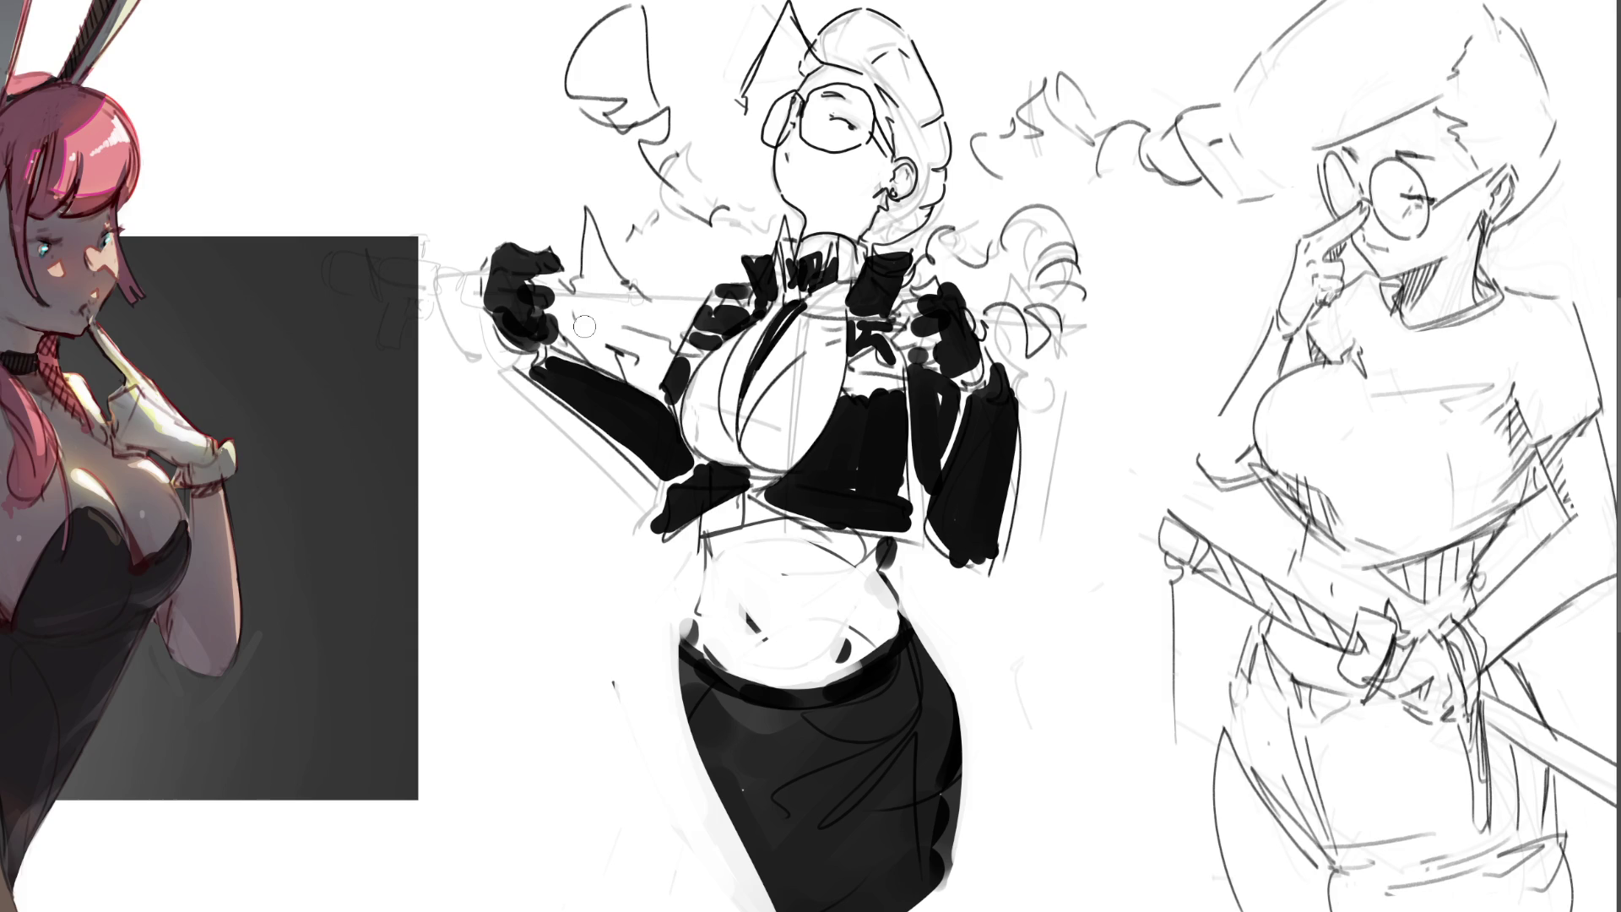
{"action": "mouse_move", "coordinate": [490, 243]}
{"action": "left_mouse_down"}
{"action": "mouse_move", "coordinate": [545, 232]}
{"action": "mouse_move", "coordinate": [557, 270]}
{"action": "mouse_move", "coordinate": [538, 227]}
{"action": "mouse_move", "coordinate": [585, 271]}
{"action": "left_mouse_up"}
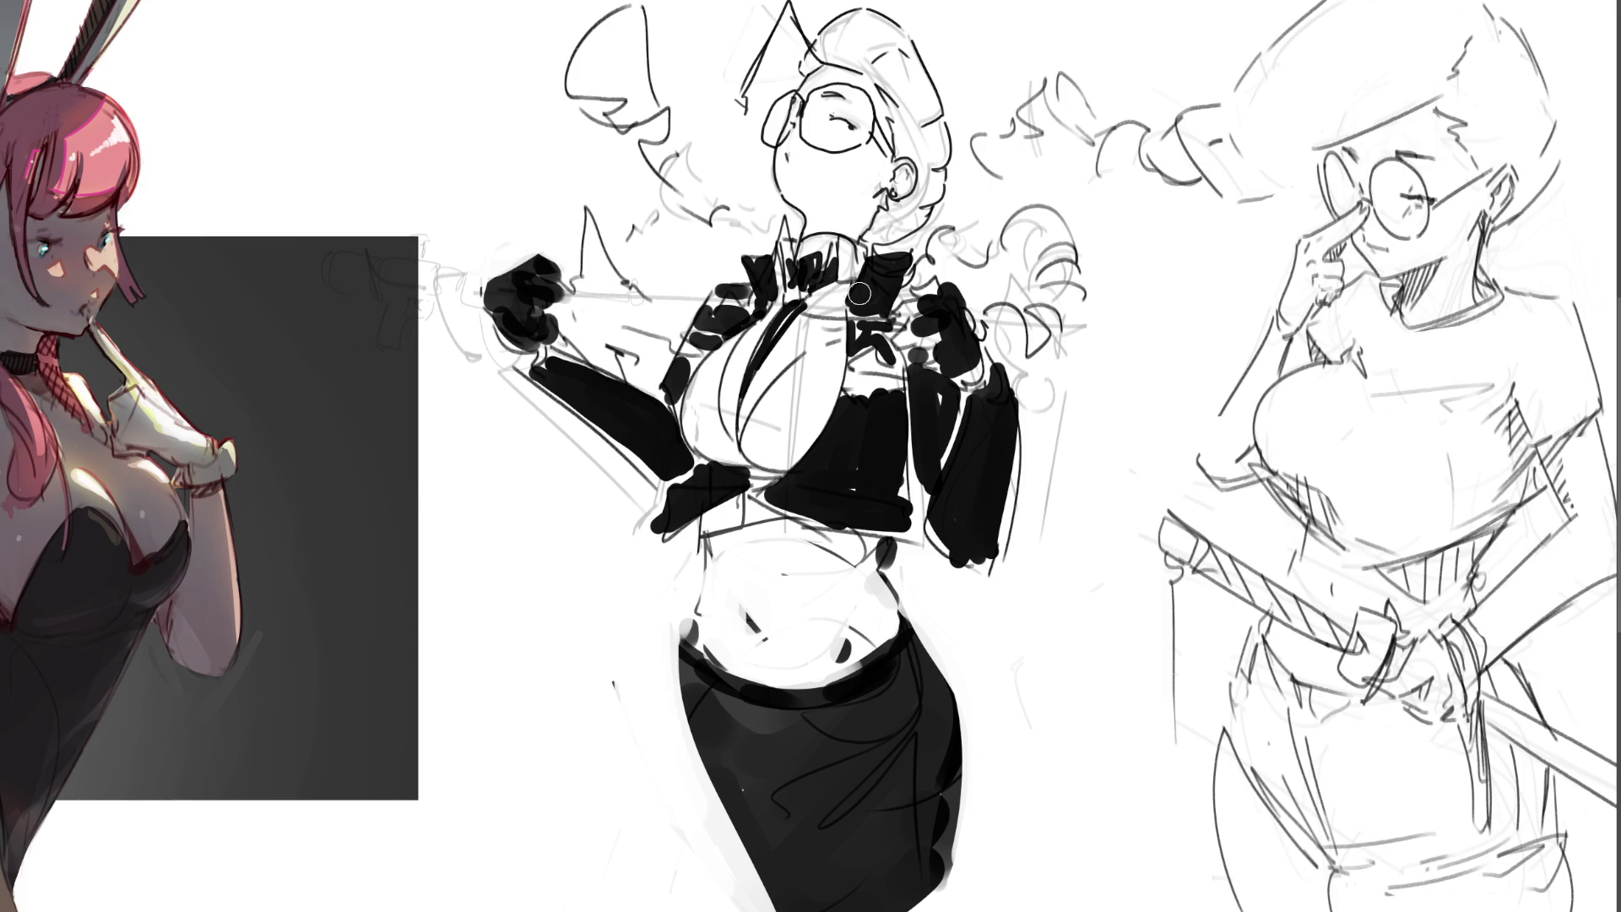
{"action": "left_click_drag", "start_coordinate": [549, 342], "coordinate": [545, 375]}
{"action": "left_click_drag", "start_coordinate": [501, 289], "coordinate": [486, 355]}
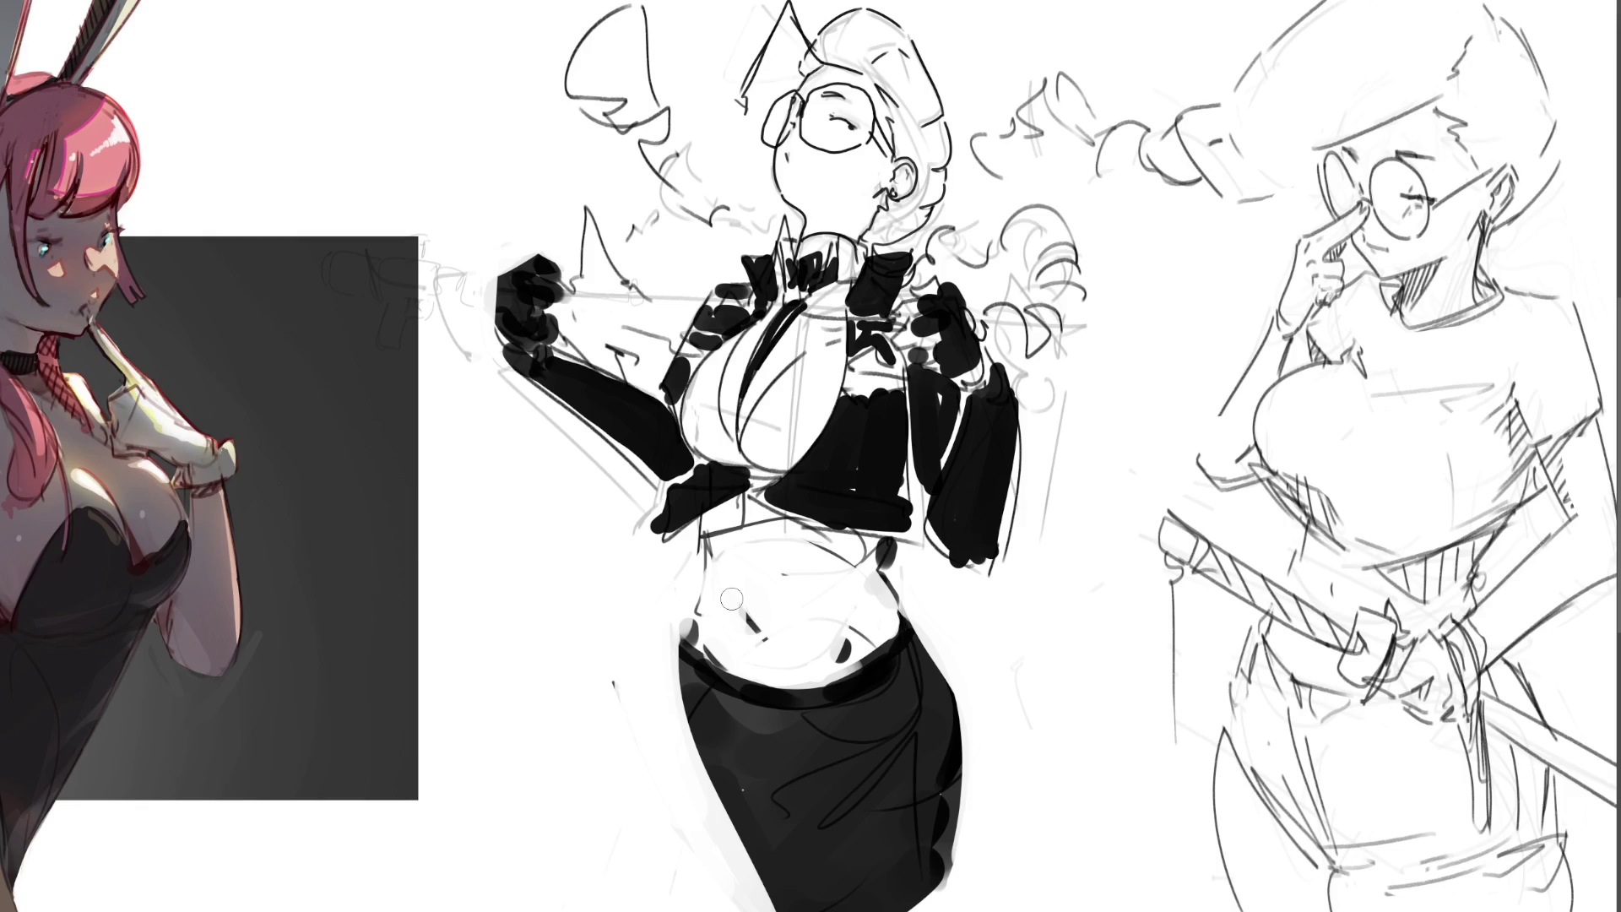
- Clean the stomach and shade the stomach, chest, neck and glasses lens in grey
{"action": "mouse_move", "coordinate": [731, 598]}
{"action": "left_mouse_down"}
{"action": "mouse_move", "coordinate": [735, 519]}
{"action": "mouse_move", "coordinate": [743, 549]}
{"action": "mouse_move", "coordinate": [769, 517]}
{"action": "mouse_move", "coordinate": [851, 552]}
{"action": "left_mouse_up"}
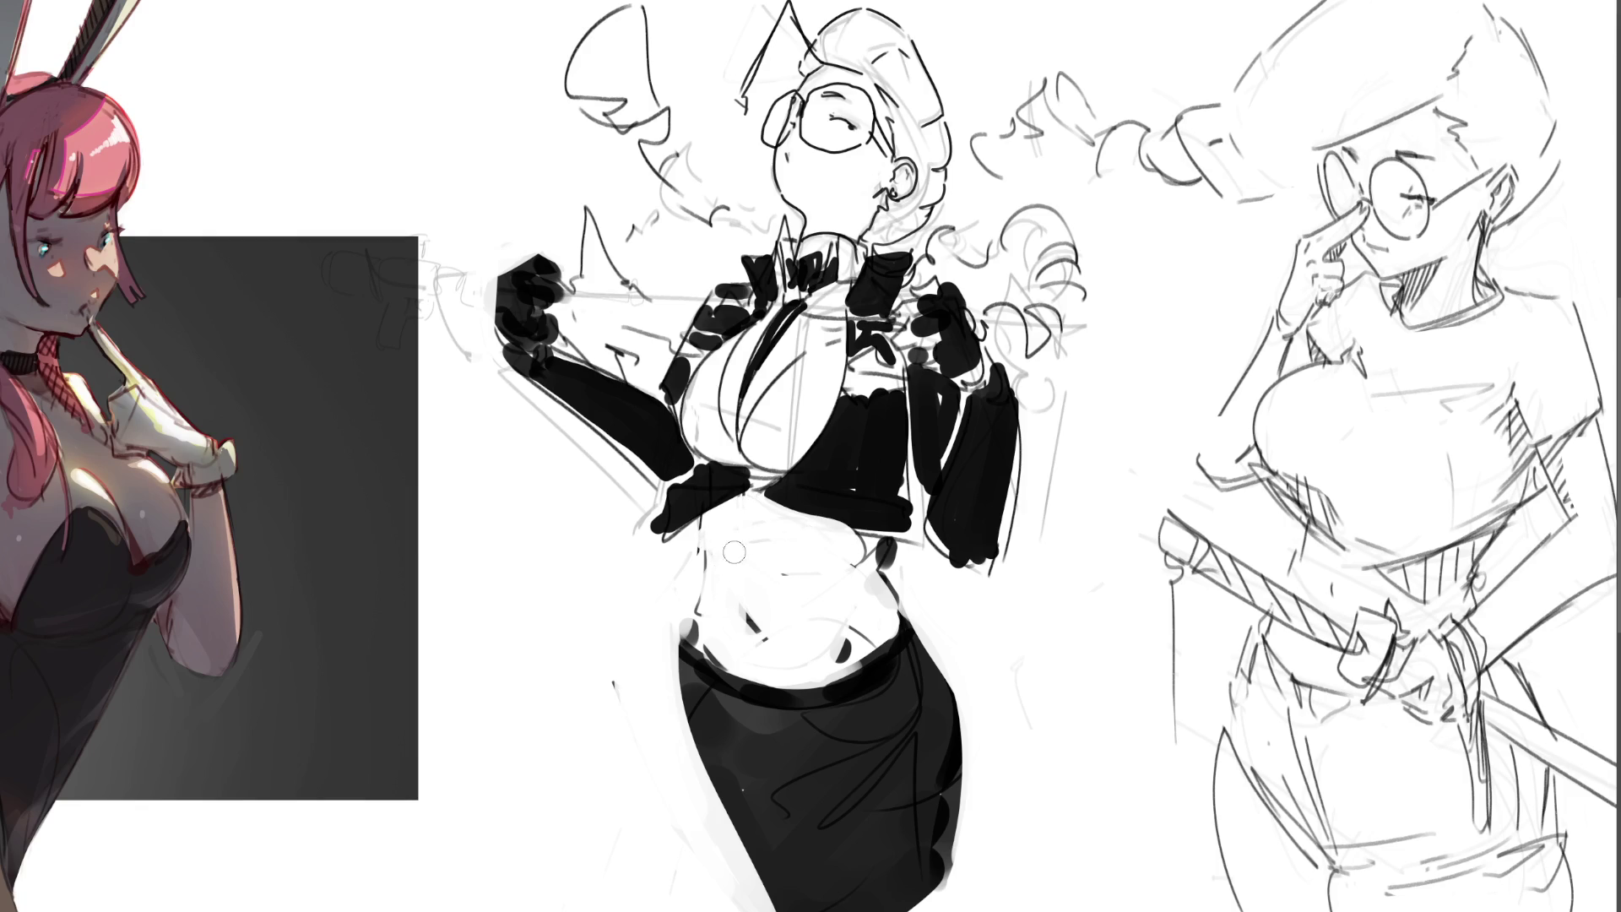
{"action": "left_click_drag", "start_coordinate": [711, 511], "coordinate": [705, 574]}
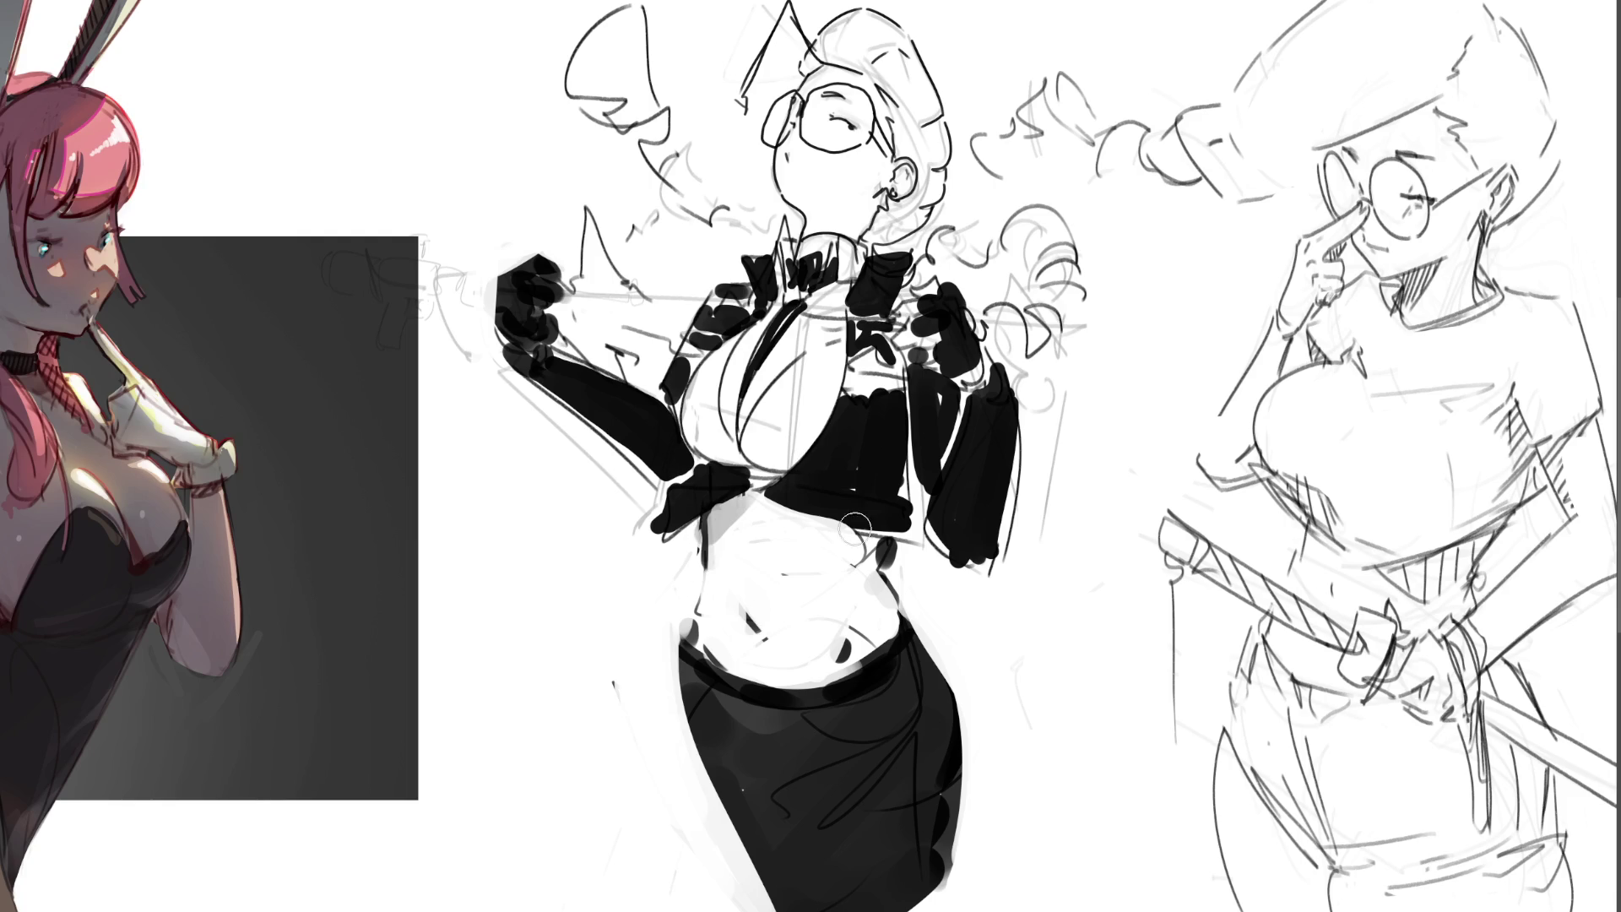
{"action": "left_click_drag", "start_coordinate": [734, 488], "coordinate": [877, 547]}
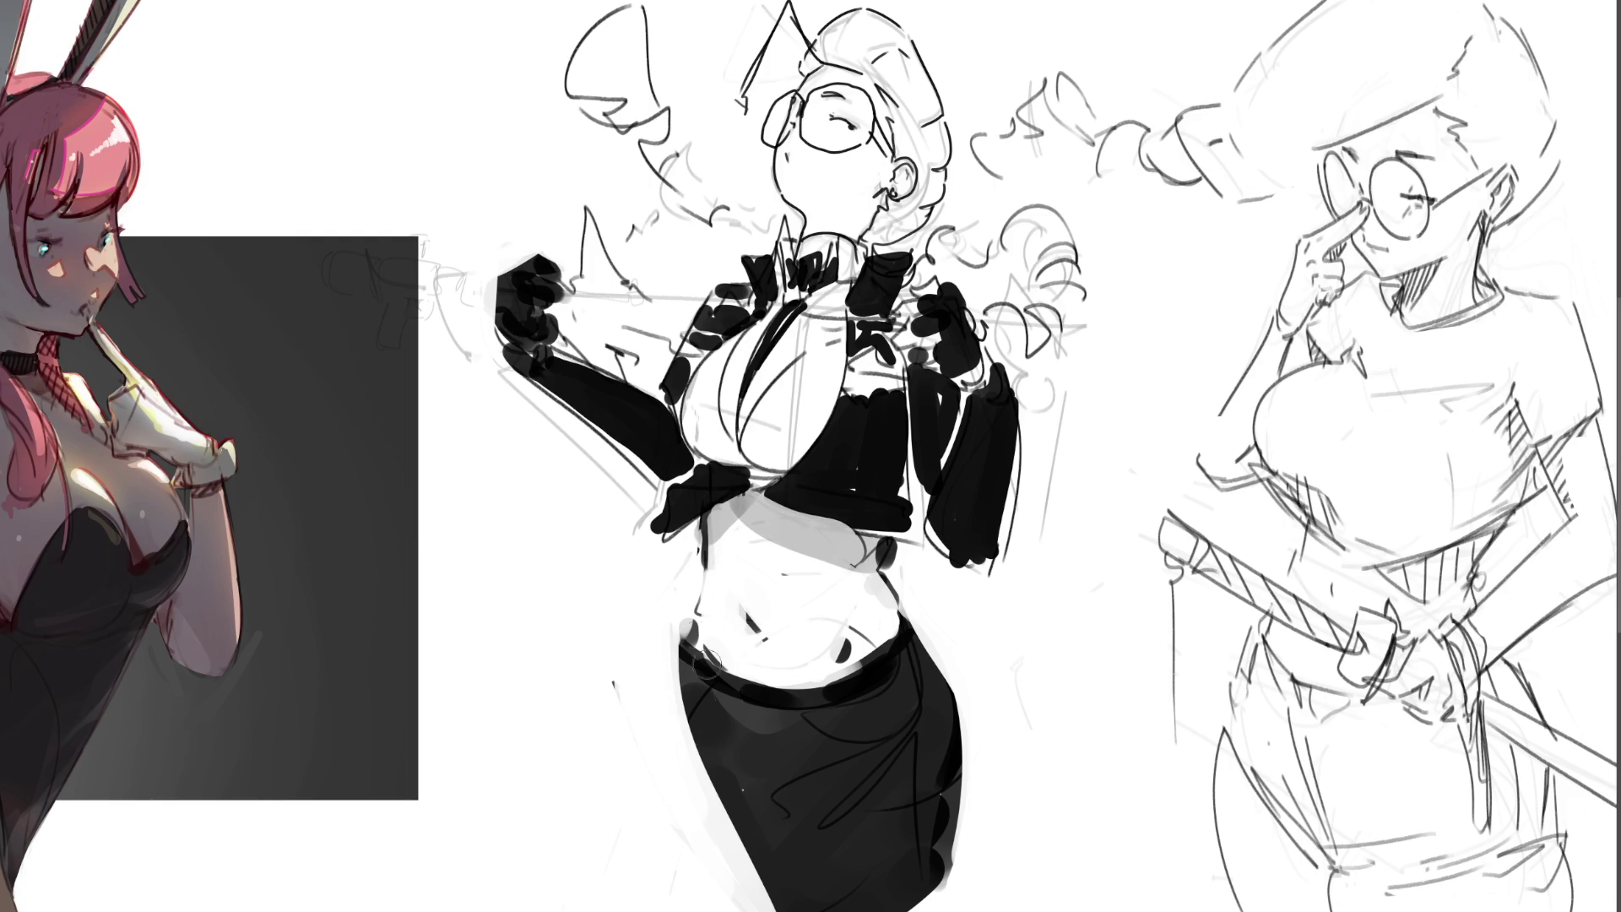
{"action": "mouse_move", "coordinate": [682, 431]}
{"action": "left_mouse_down"}
{"action": "mouse_move", "coordinate": [807, 469]}
{"action": "mouse_move", "coordinate": [743, 380]}
{"action": "left_mouse_up"}
{"action": "mouse_move", "coordinate": [810, 215]}
{"action": "left_mouse_down"}
{"action": "mouse_move", "coordinate": [870, 211]}
{"action": "mouse_move", "coordinate": [844, 228]}
{"action": "left_mouse_up"}
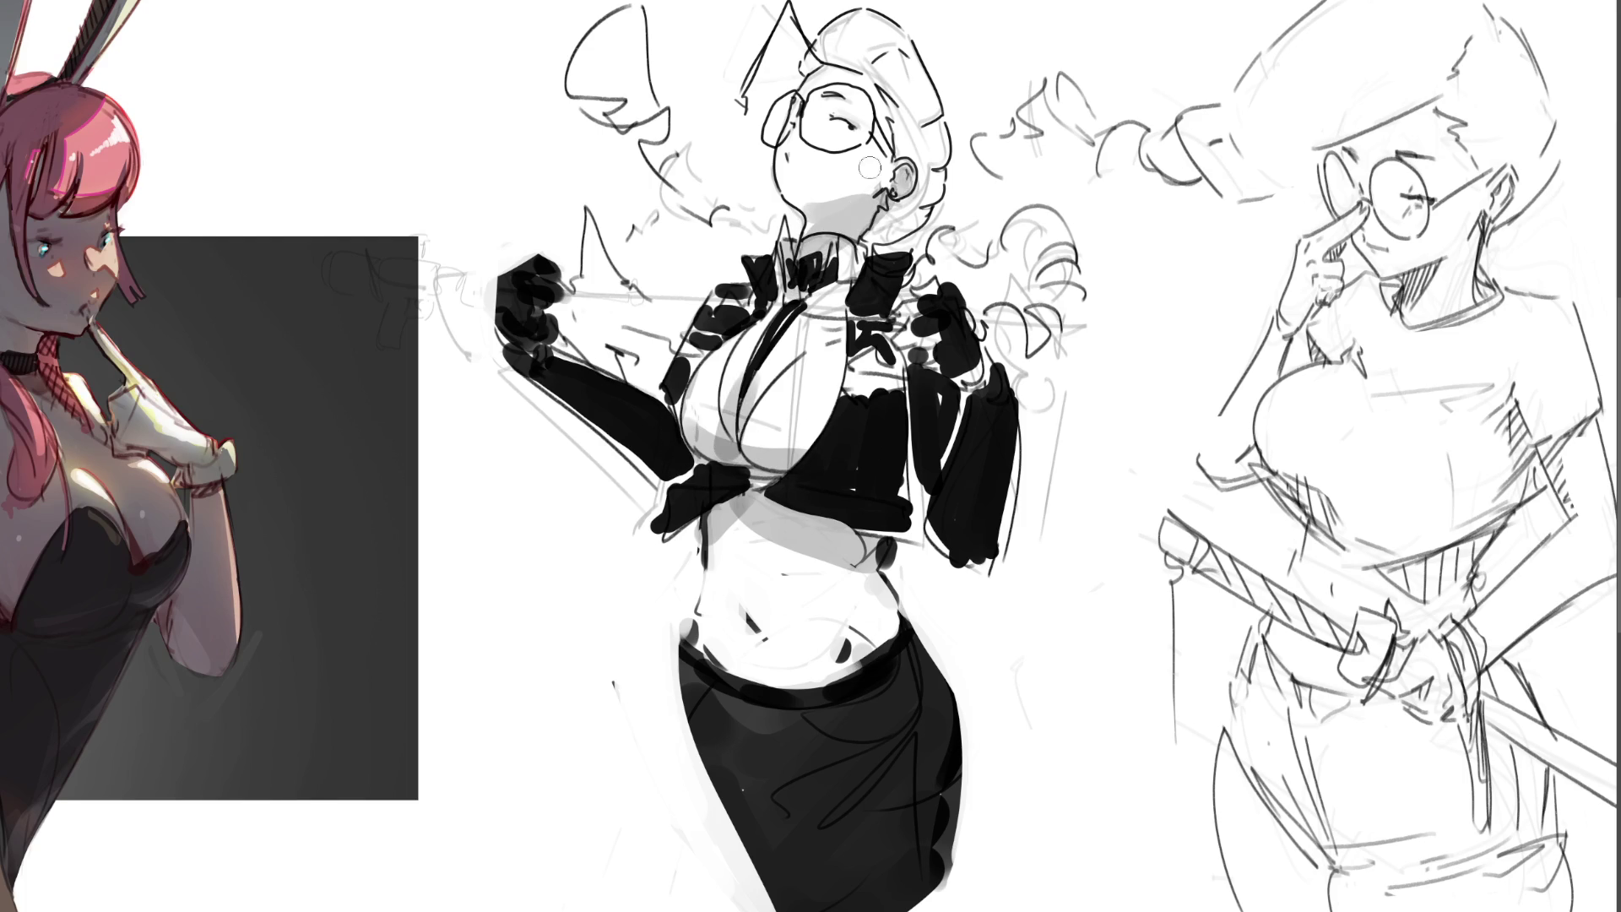
{"action": "mouse_move", "coordinate": [844, 118]}
{"action": "left_mouse_down"}
{"action": "mouse_move", "coordinate": [819, 127]}
{"action": "mouse_move", "coordinate": [862, 103]}
{"action": "mouse_move", "coordinate": [774, 131]}
{"action": "left_mouse_up"}
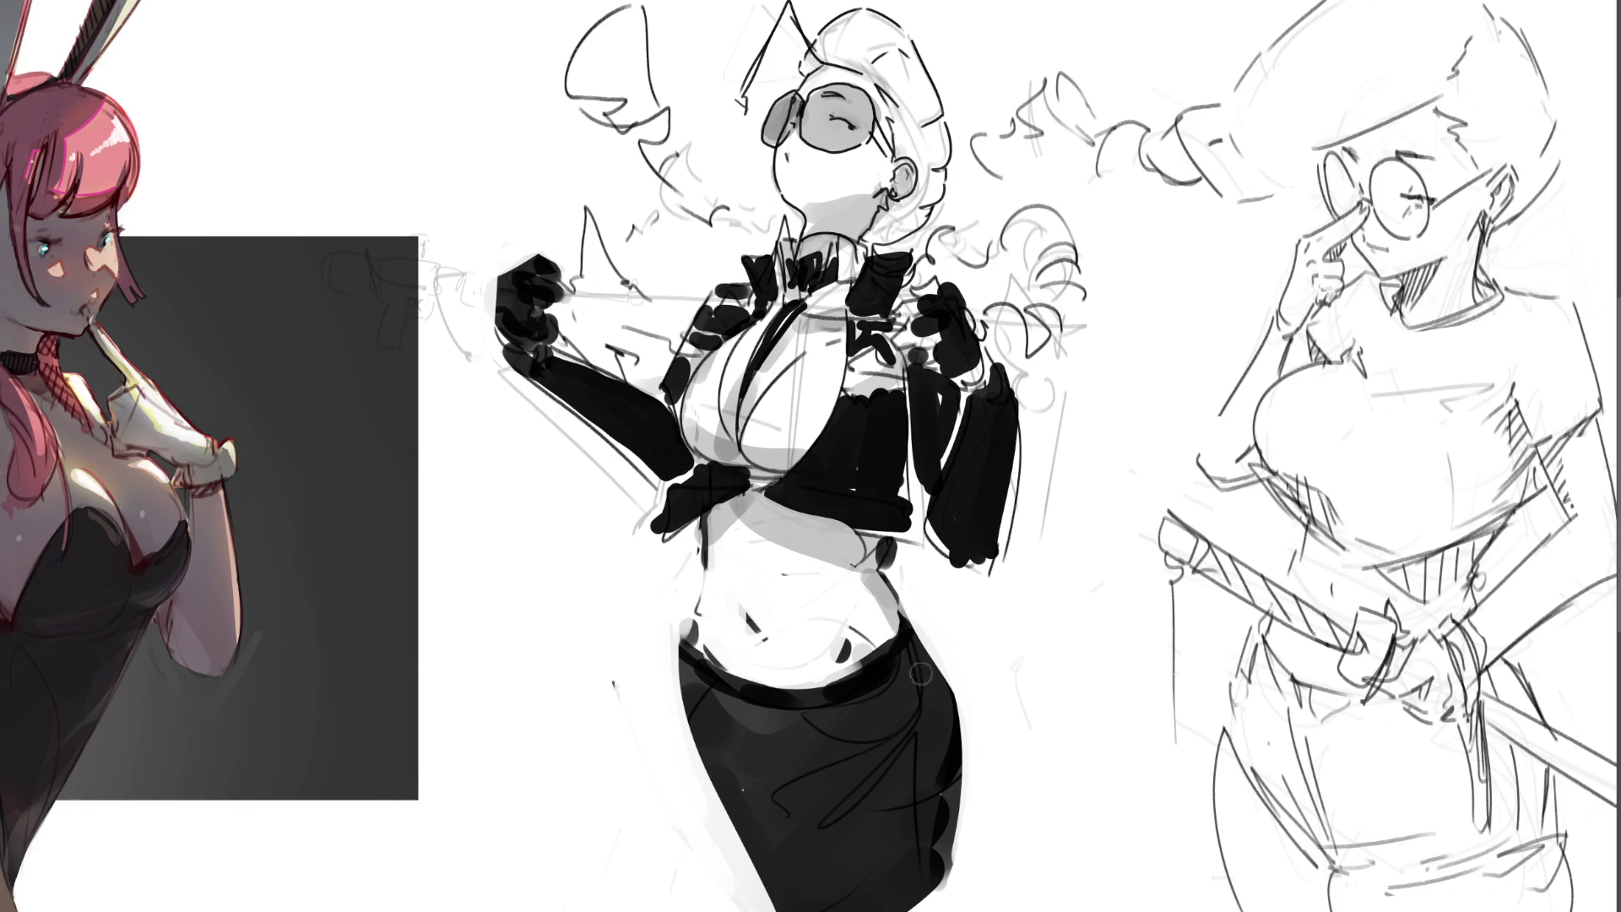
- Fill the hair curls and right side of the head grey, and thicken the raised fist's edges
{"action": "mouse_move", "coordinate": [1015, 335]}
{"action": "left_mouse_down"}
{"action": "mouse_move", "coordinate": [992, 320]}
{"action": "mouse_move", "coordinate": [1055, 291]}
{"action": "mouse_move", "coordinate": [1022, 215]}
{"action": "mouse_move", "coordinate": [963, 271]}
{"action": "left_mouse_up"}
{"action": "mouse_move", "coordinate": [772, 226]}
{"action": "left_mouse_down"}
{"action": "mouse_move", "coordinate": [705, 190]}
{"action": "mouse_move", "coordinate": [557, 26]}
{"action": "mouse_move", "coordinate": [629, 25]}
{"action": "mouse_move", "coordinate": [641, 76]}
{"action": "left_mouse_up"}
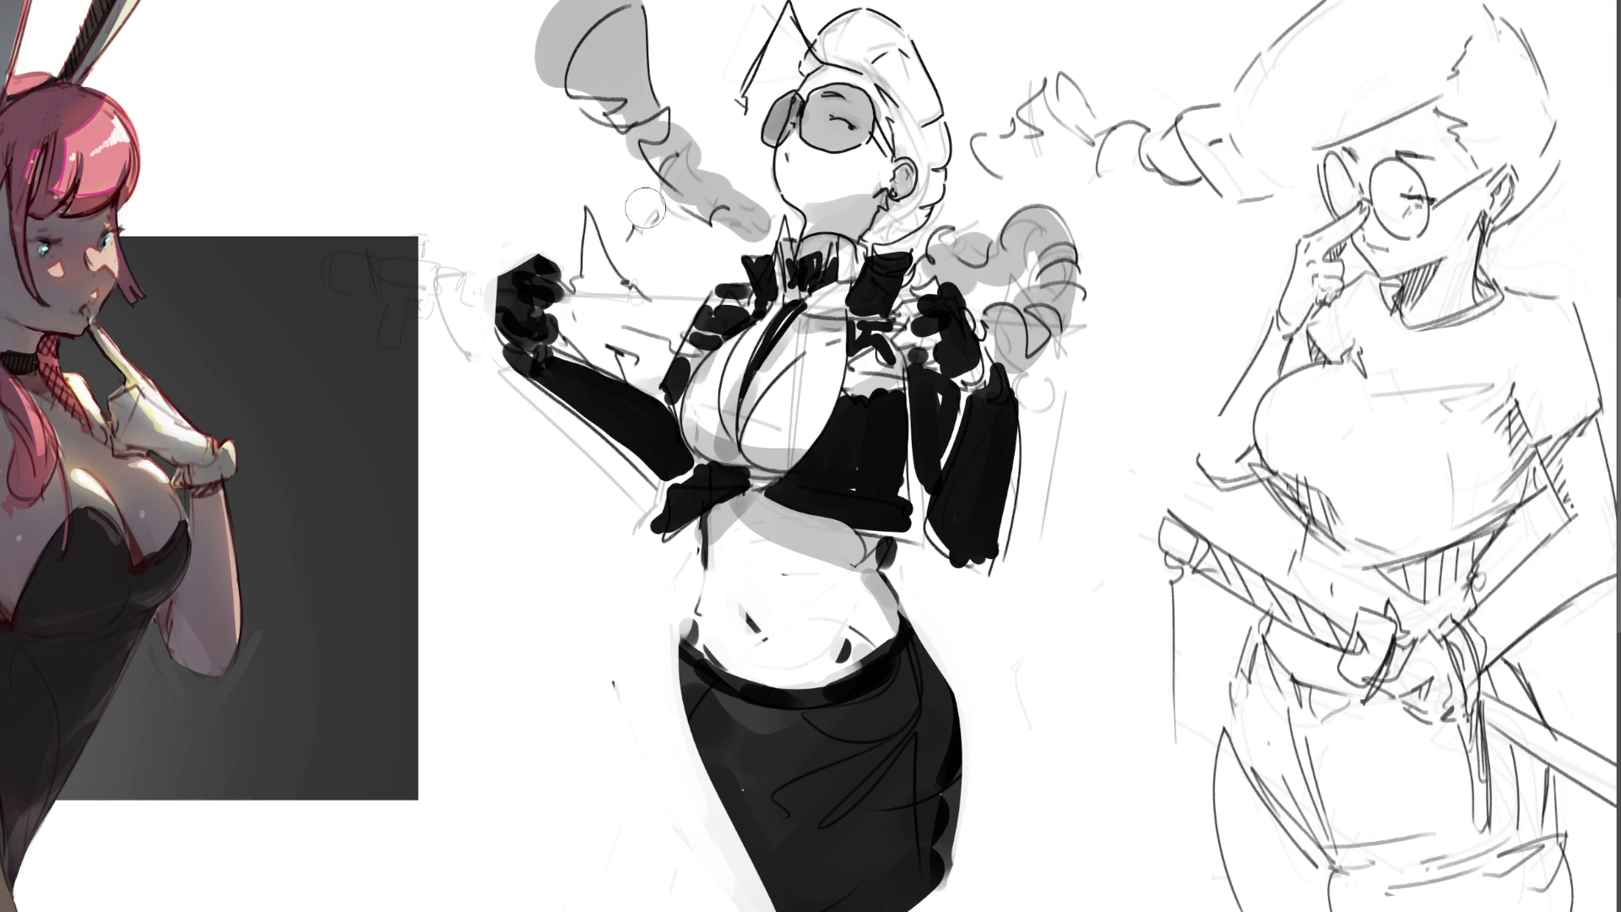
{"action": "mouse_move", "coordinate": [899, 237]}
{"action": "left_mouse_down"}
{"action": "mouse_move", "coordinate": [941, 157]}
{"action": "mouse_move", "coordinate": [969, 150]}
{"action": "left_mouse_up"}
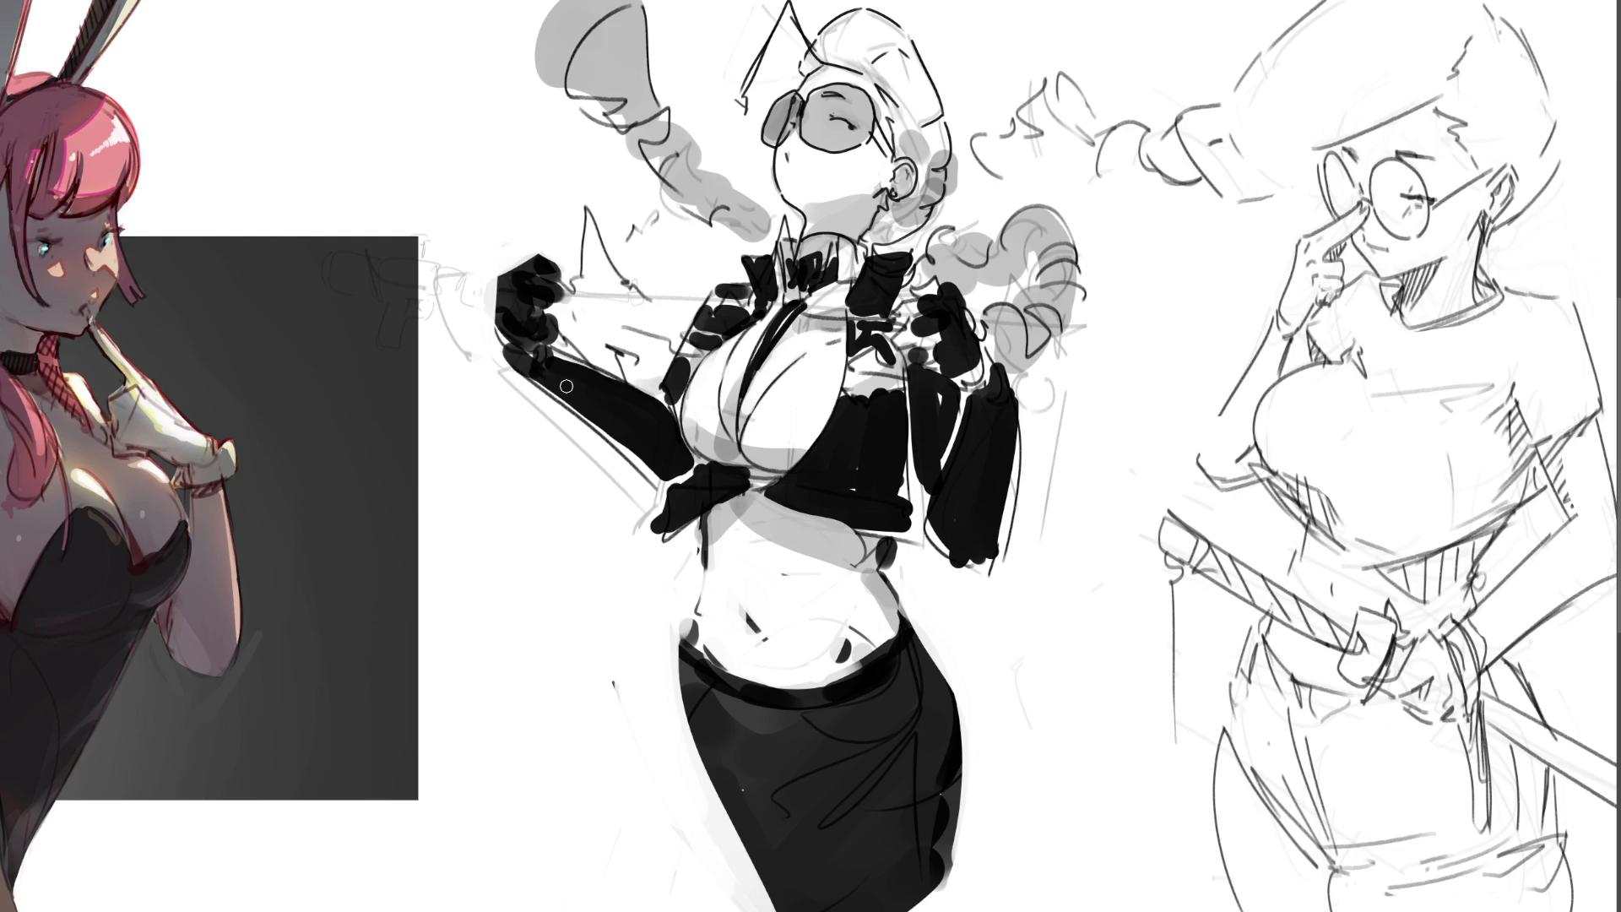
{"action": "mouse_move", "coordinate": [570, 357]}
{"action": "left_mouse_down"}
{"action": "mouse_move", "coordinate": [574, 268]}
{"action": "mouse_move", "coordinate": [567, 342]}
{"action": "mouse_move", "coordinate": [524, 264]}
{"action": "mouse_move", "coordinate": [515, 338]}
{"action": "mouse_move", "coordinate": [503, 278]}
{"action": "mouse_move", "coordinate": [520, 355]}
{"action": "mouse_move", "coordinate": [575, 344]}
{"action": "mouse_move", "coordinate": [615, 378]}
{"action": "mouse_move", "coordinate": [562, 347]}
{"action": "mouse_move", "coordinate": [586, 376]}
{"action": "mouse_move", "coordinate": [591, 296]}
{"action": "mouse_move", "coordinate": [596, 308]}
{"action": "mouse_move", "coordinate": [560, 277]}
{"action": "mouse_move", "coordinate": [530, 287]}
{"action": "left_mouse_up"}
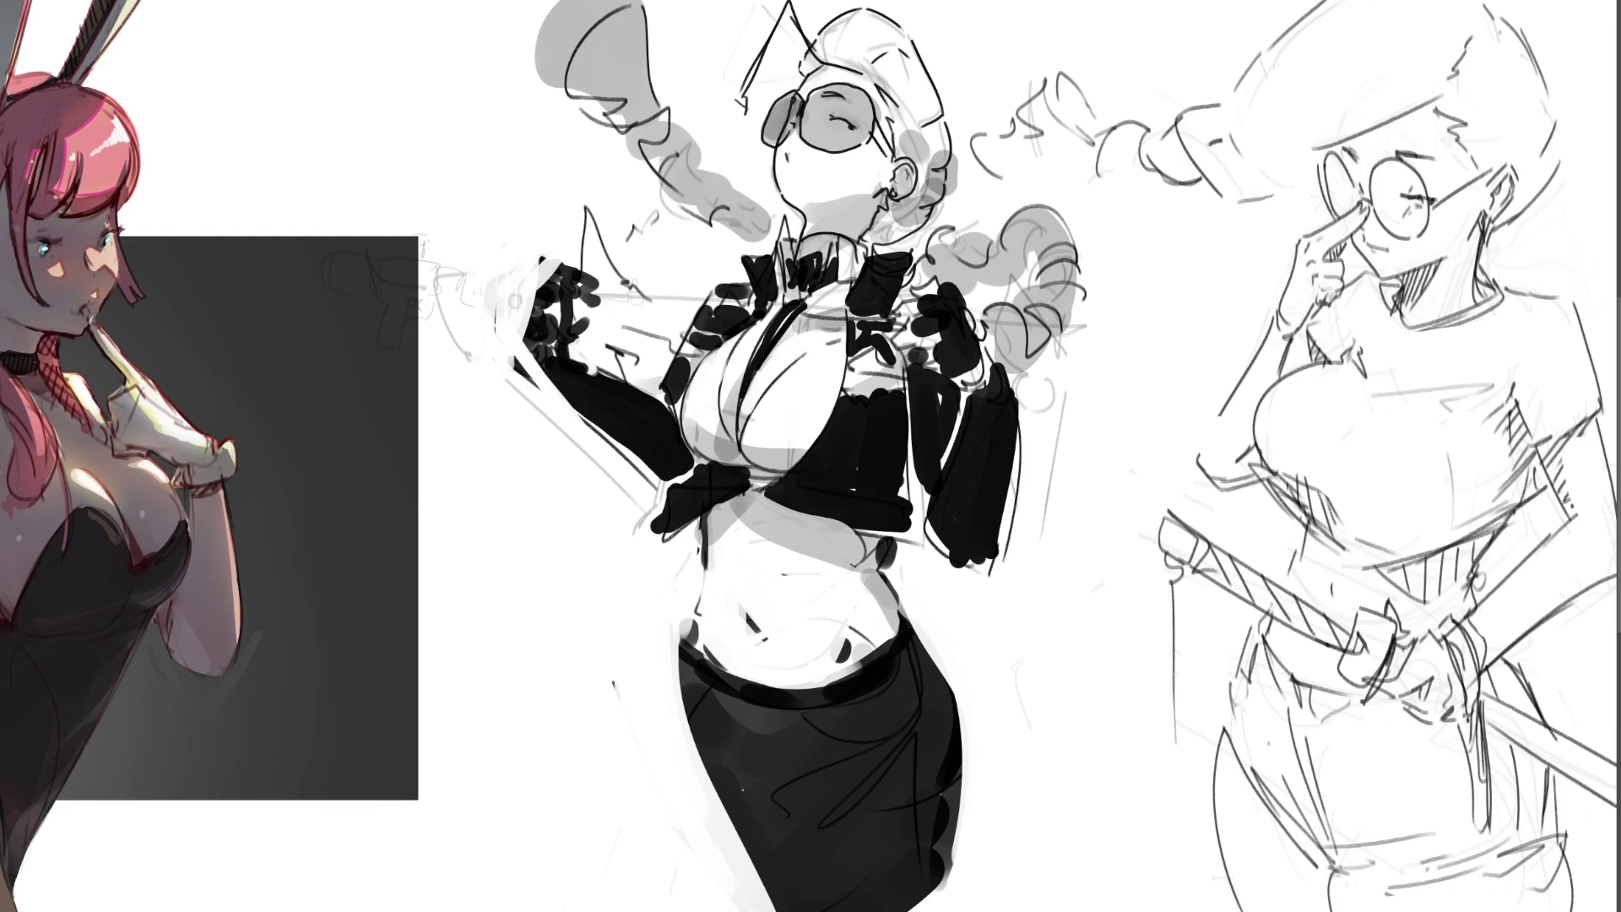
- Touch up the forearm and jacket lapel edges in black and white
{"action": "mouse_move", "coordinate": [545, 376]}
{"action": "left_mouse_down"}
{"action": "mouse_move", "coordinate": [591, 359]}
{"action": "mouse_move", "coordinate": [671, 368]}
{"action": "left_mouse_up"}
{"action": "mouse_move", "coordinate": [712, 306]}
{"action": "left_mouse_down"}
{"action": "mouse_move", "coordinate": [680, 371]}
{"action": "mouse_move", "coordinate": [726, 313]}
{"action": "mouse_move", "coordinate": [663, 393]}
{"action": "mouse_move", "coordinate": [713, 255]}
{"action": "mouse_move", "coordinate": [650, 402]}
{"action": "left_mouse_up"}
{"action": "left_click_drag", "start_coordinate": [724, 256], "coordinate": [687, 362]}
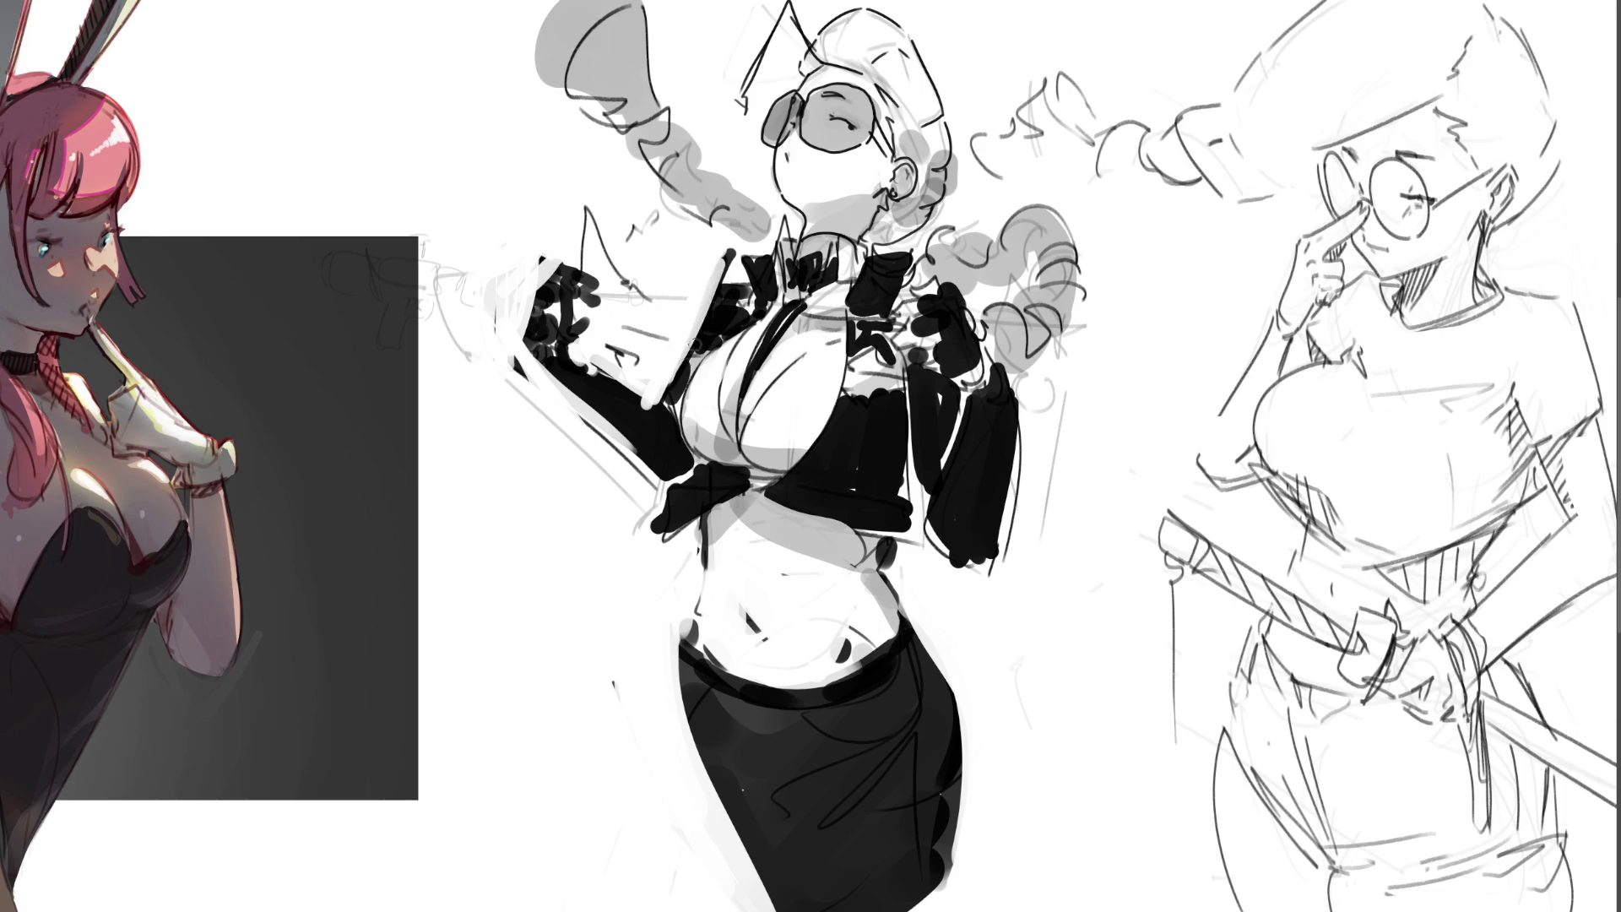
{"action": "mouse_move", "coordinate": [732, 260]}
{"action": "left_mouse_down"}
{"action": "mouse_move", "coordinate": [709, 289]}
{"action": "mouse_move", "coordinate": [748, 291]}
{"action": "left_mouse_up"}
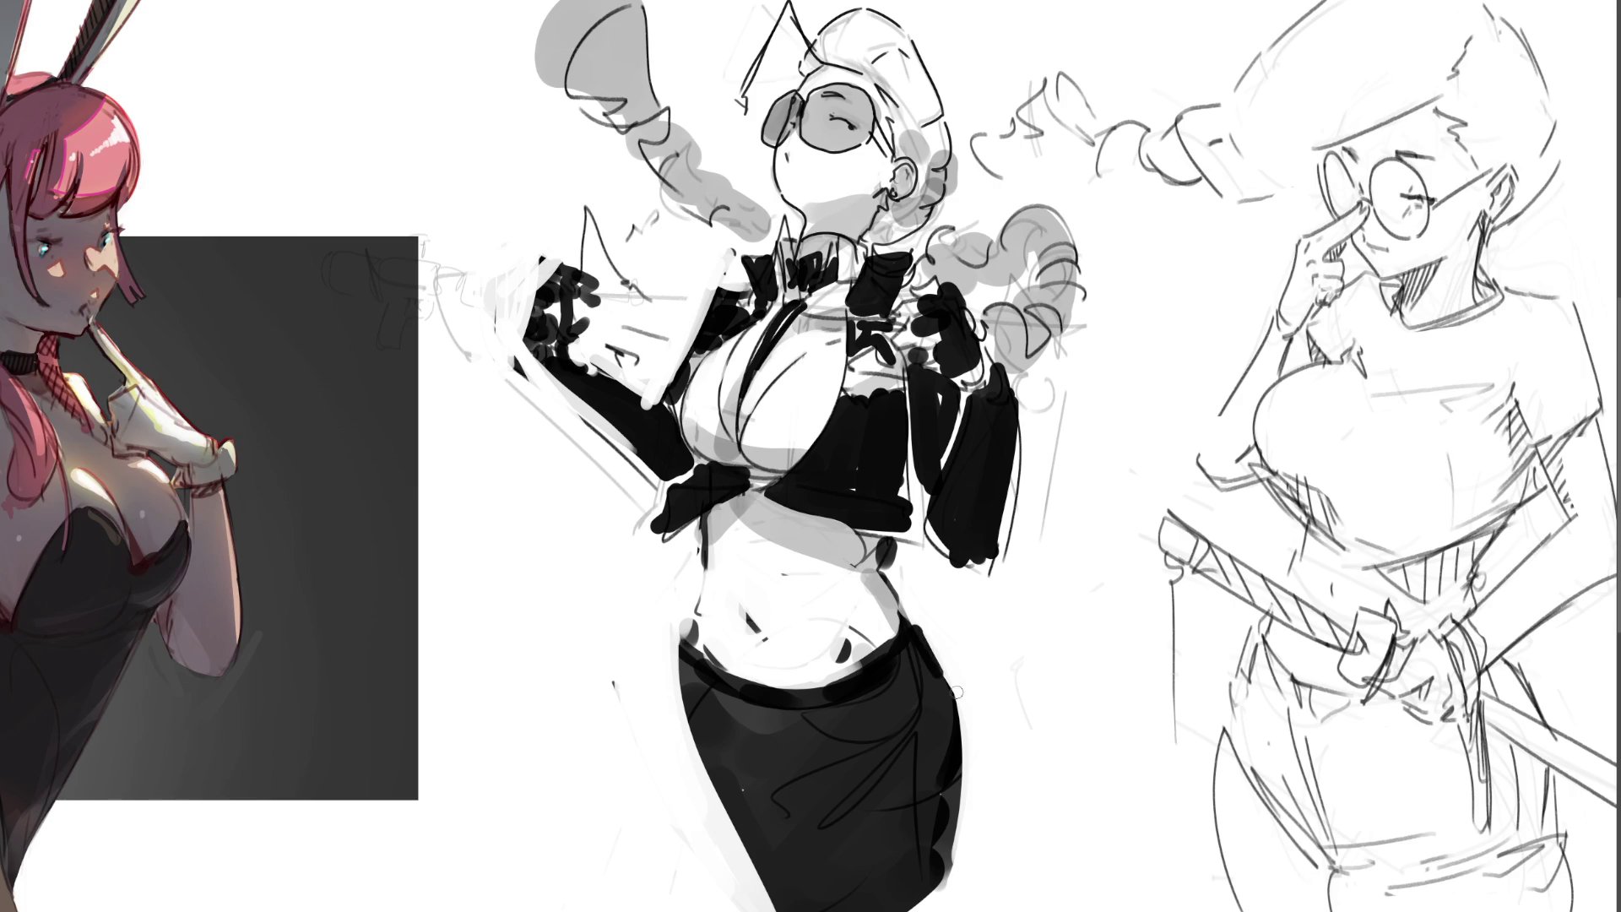
- Refine the skirt's edges, add a belt buckle, and draw a pocket line on the skirt
{"action": "left_click_drag", "start_coordinate": [938, 666], "coordinate": [971, 789]}
{"action": "left_click_drag", "start_coordinate": [921, 633], "coordinate": [968, 712]}
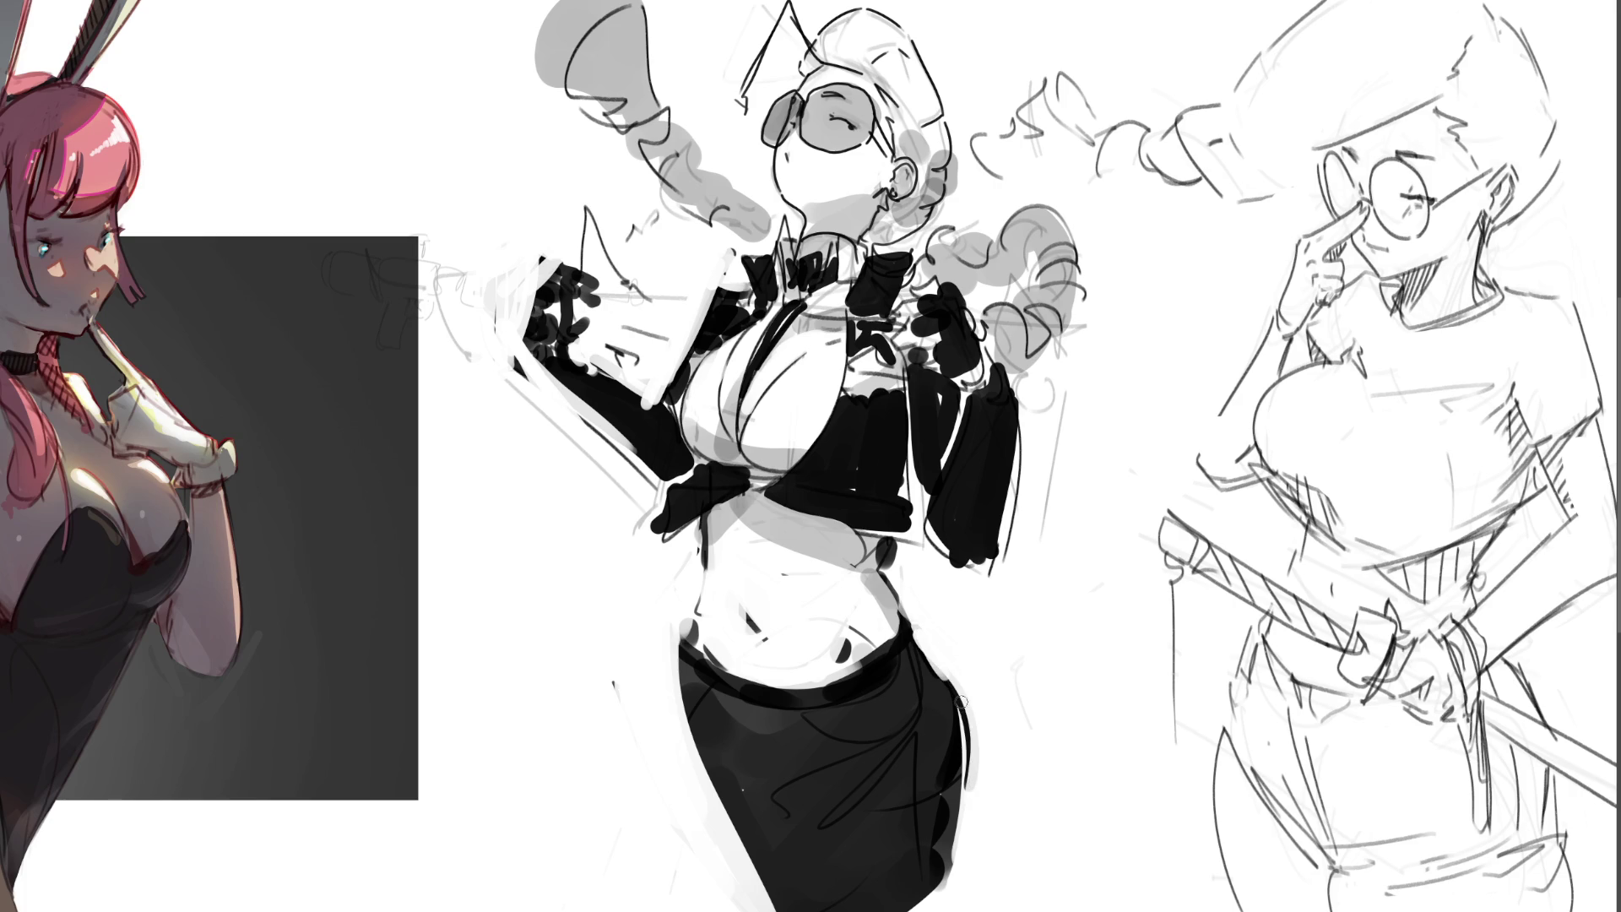
{"action": "mouse_move", "coordinate": [912, 627]}
{"action": "left_mouse_down"}
{"action": "mouse_move", "coordinate": [963, 802]}
{"action": "mouse_move", "coordinate": [929, 910]}
{"action": "mouse_move", "coordinate": [907, 910]}
{"action": "left_mouse_up"}
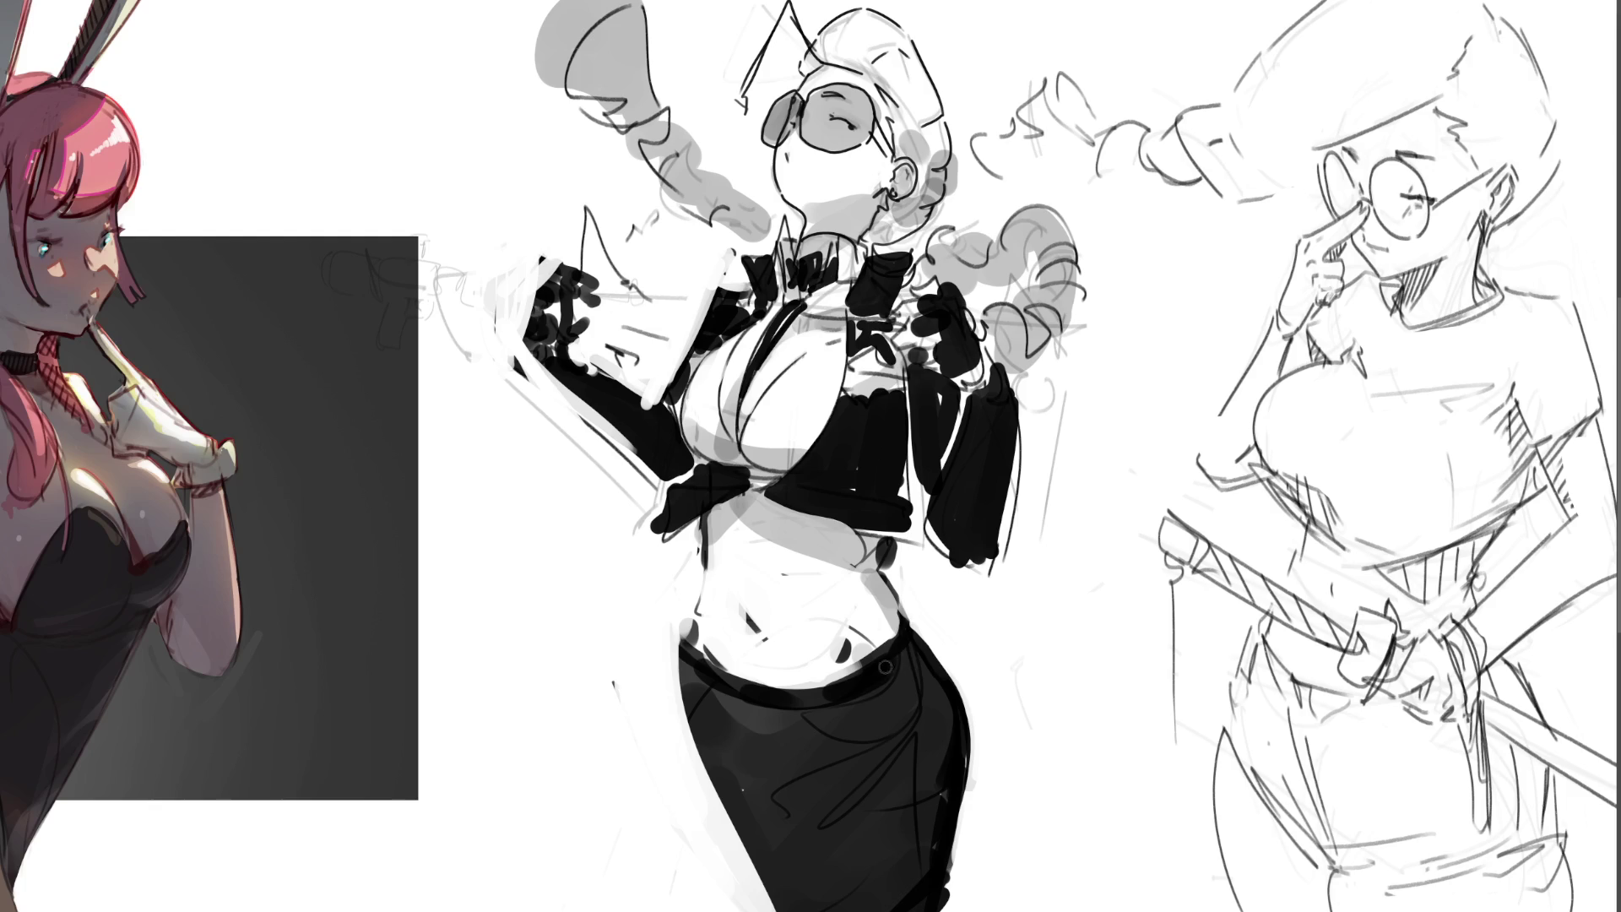
{"action": "left_click_drag", "start_coordinate": [736, 694], "coordinate": [758, 709]}
{"action": "left_click", "coordinate": [703, 671]}
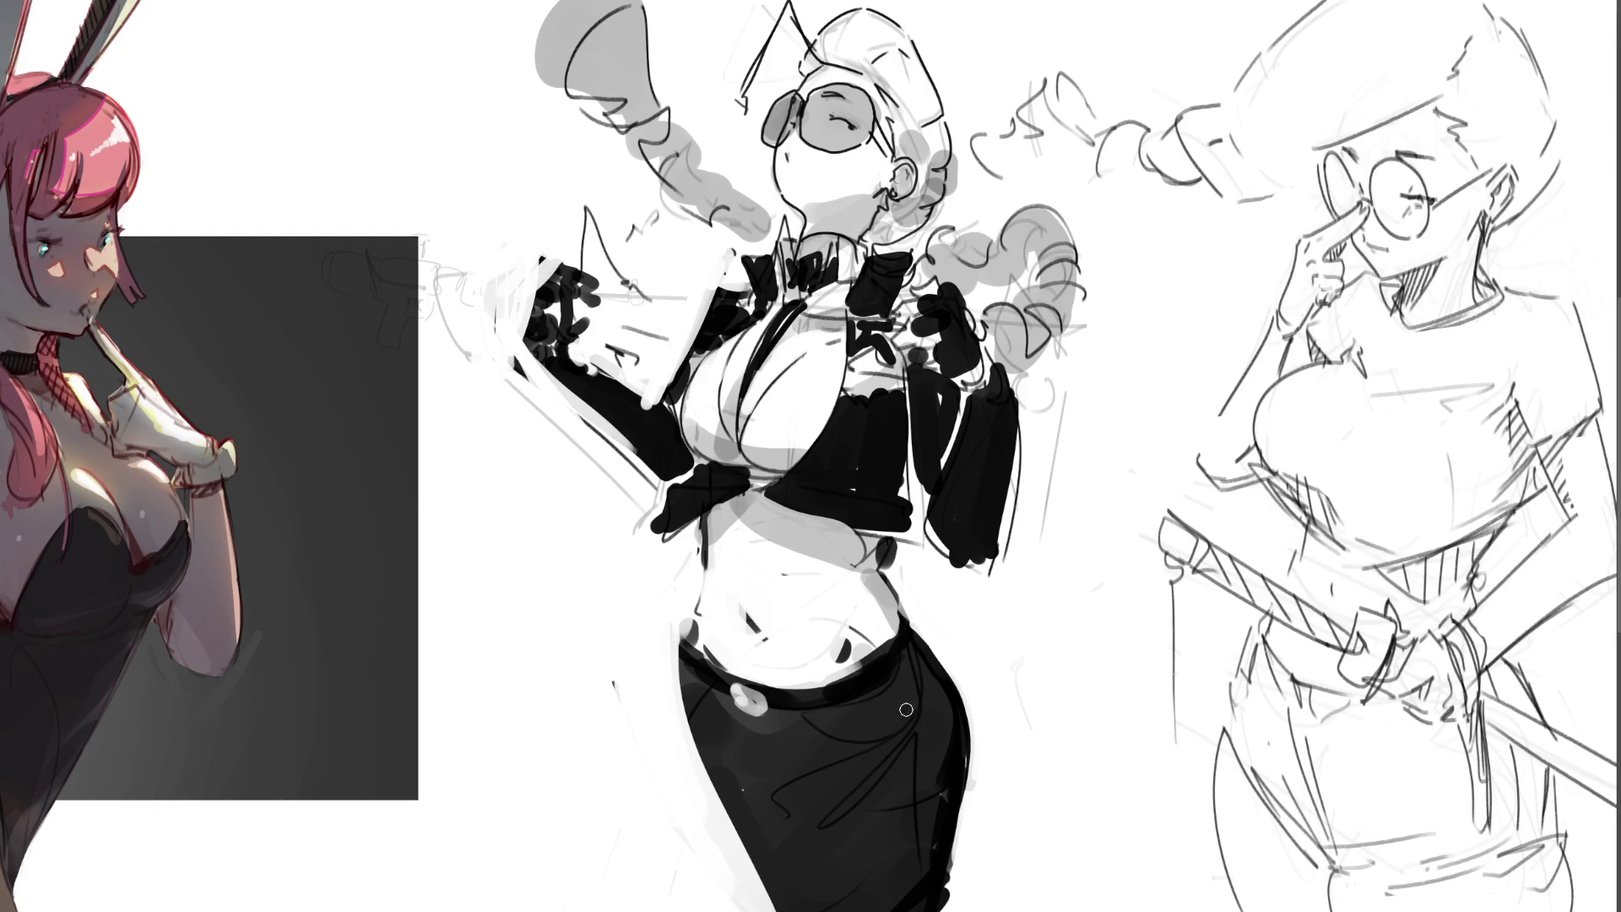
{"action": "mouse_move", "coordinate": [844, 810]}
{"action": "left_mouse_down"}
{"action": "mouse_move", "coordinate": [748, 815]}
{"action": "mouse_move", "coordinate": [726, 789]}
{"action": "mouse_move", "coordinate": [742, 776]}
{"action": "mouse_move", "coordinate": [726, 785]}
{"action": "mouse_move", "coordinate": [844, 772]}
{"action": "mouse_move", "coordinate": [743, 785]}
{"action": "mouse_move", "coordinate": [760, 828]}
{"action": "mouse_move", "coordinate": [806, 794]}
{"action": "mouse_move", "coordinate": [760, 852]}
{"action": "mouse_move", "coordinate": [789, 910]}
{"action": "mouse_move", "coordinate": [810, 821]}
{"action": "left_mouse_up"}
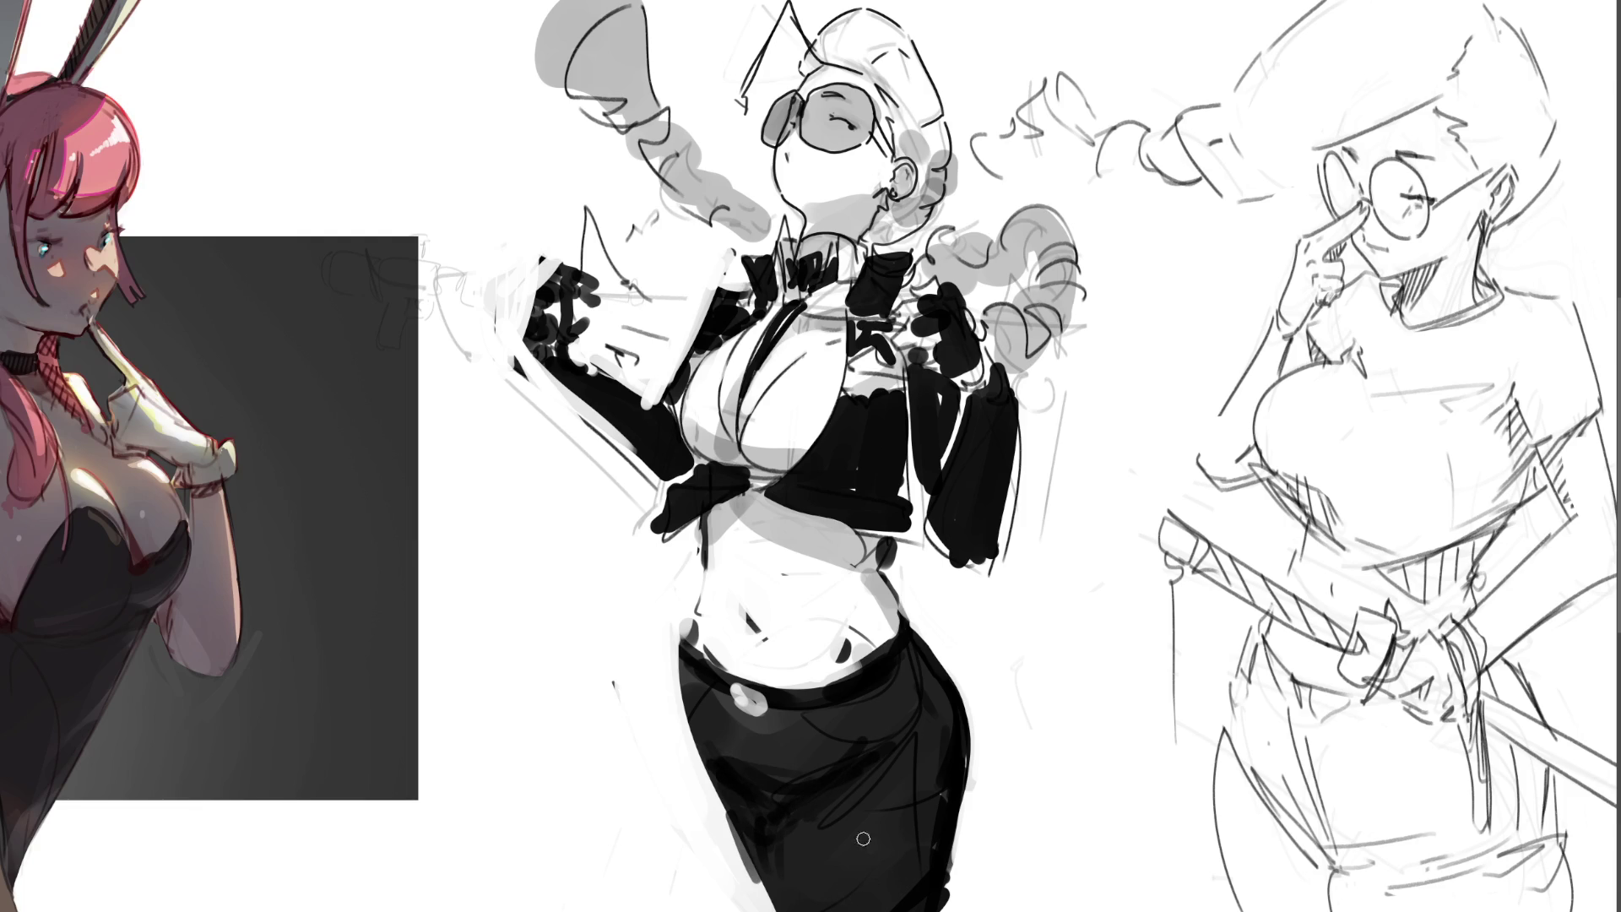
{"action": "mouse_move", "coordinate": [884, 792]}
{"action": "left_mouse_down"}
{"action": "mouse_move", "coordinate": [895, 781]}
{"action": "mouse_move", "coordinate": [880, 817]}
{"action": "left_mouse_up"}
{"action": "left_click_drag", "start_coordinate": [870, 852], "coordinate": [860, 891]}
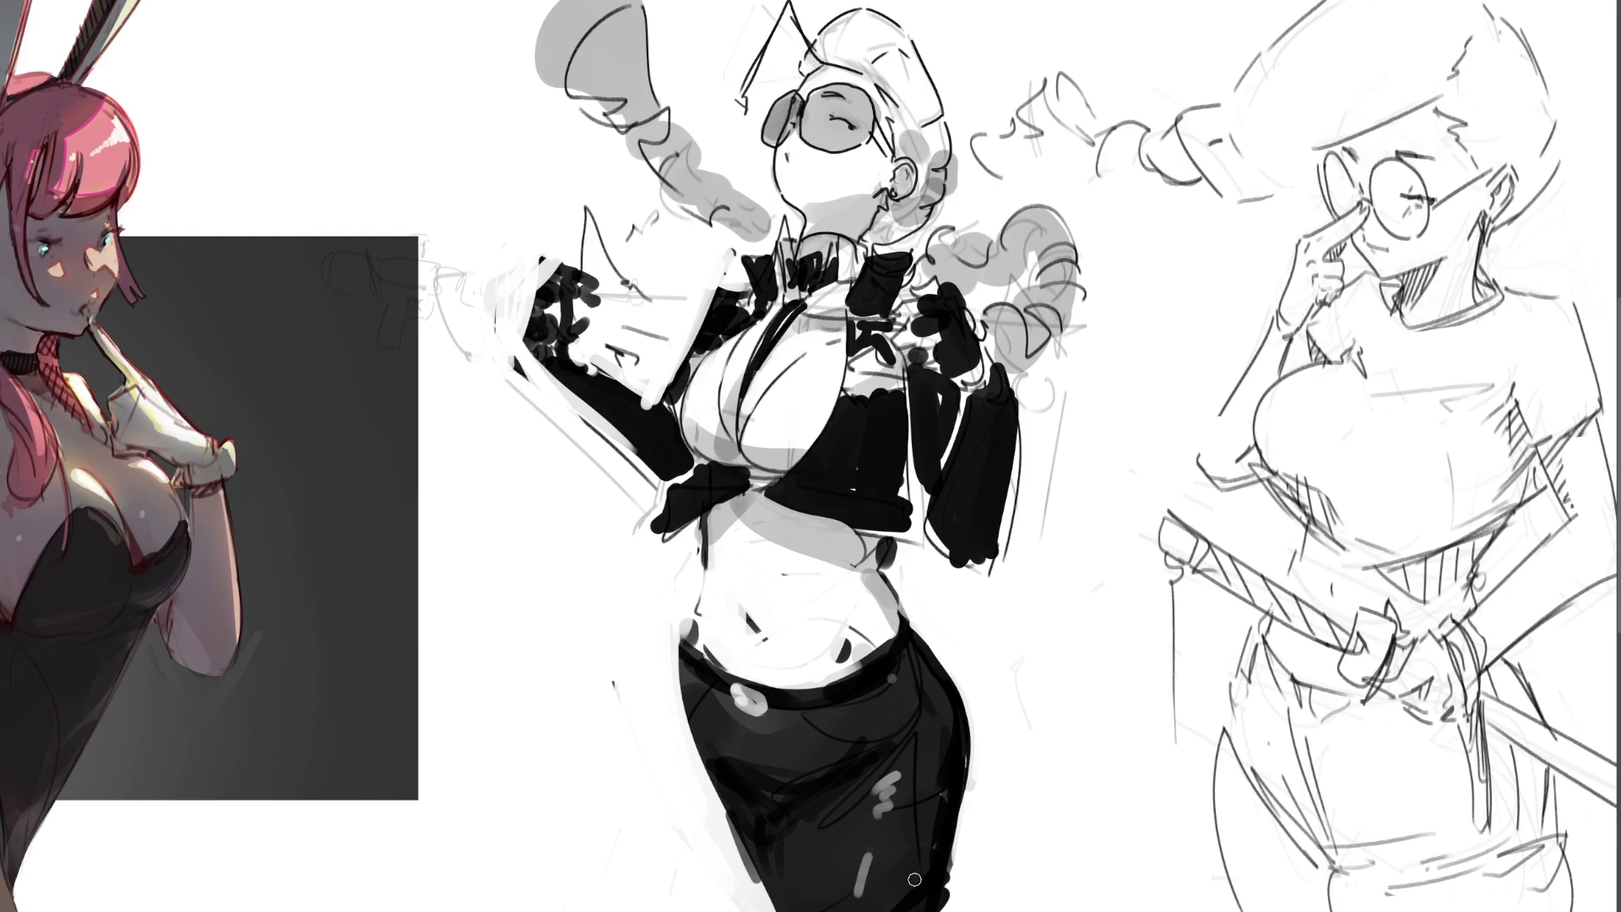
{"action": "key", "text": "ctrl+z"}
{"action": "key", "text": "ctrl+z"}
{"action": "key", "text": "ctrl+z"}
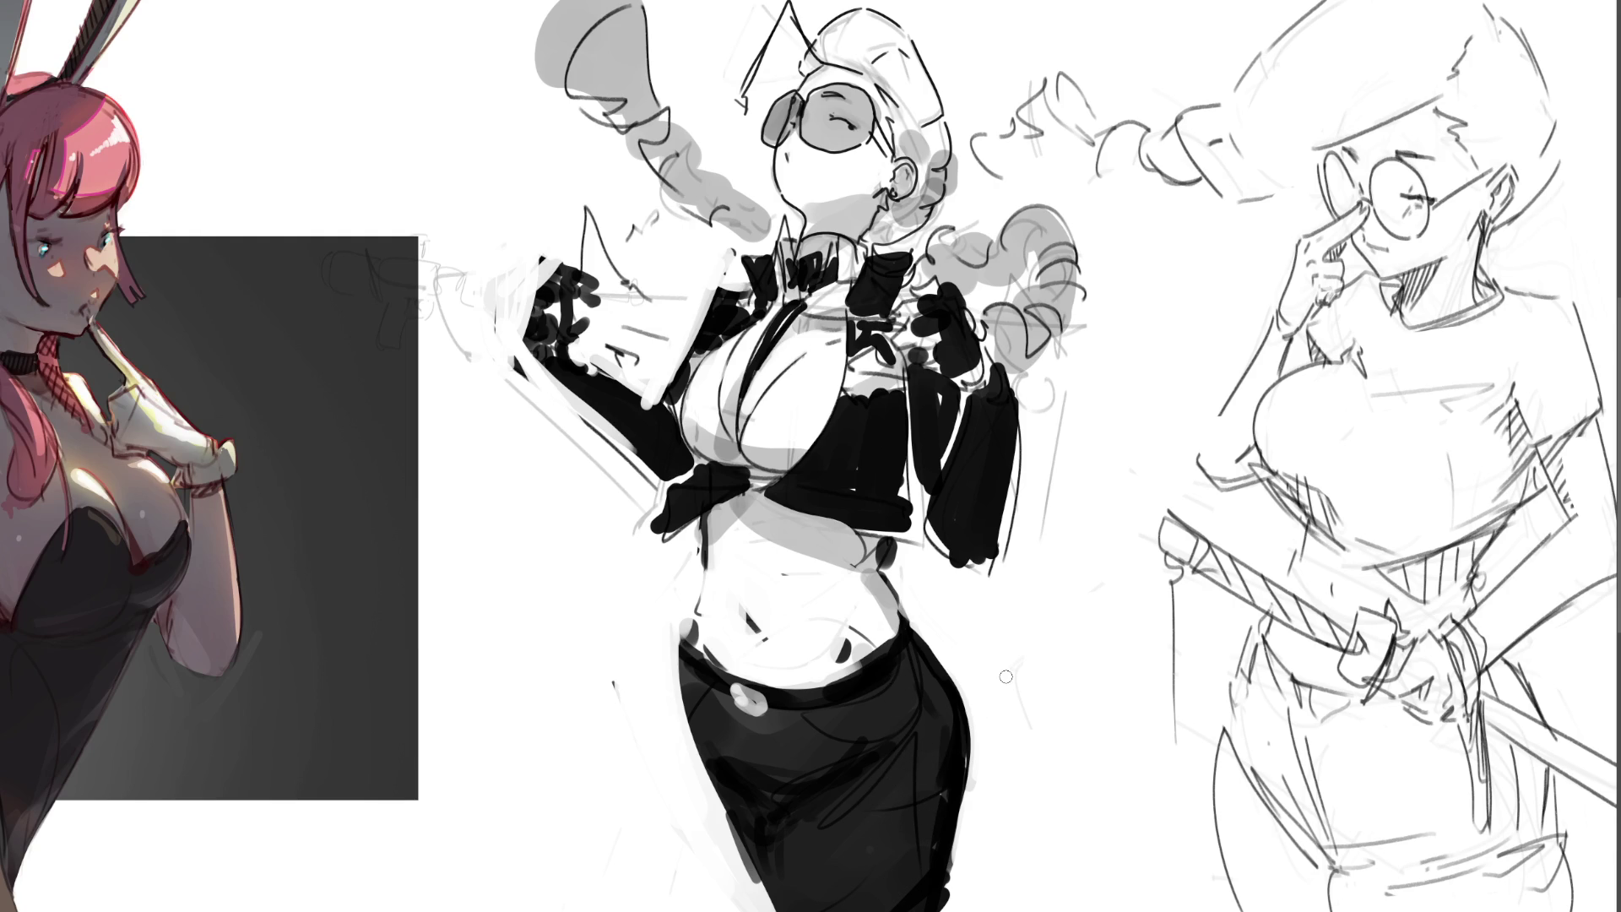
{"action": "left_click_drag", "start_coordinate": [910, 606], "coordinate": [918, 641]}
{"action": "left_click_drag", "start_coordinate": [678, 671], "coordinate": [711, 784]}
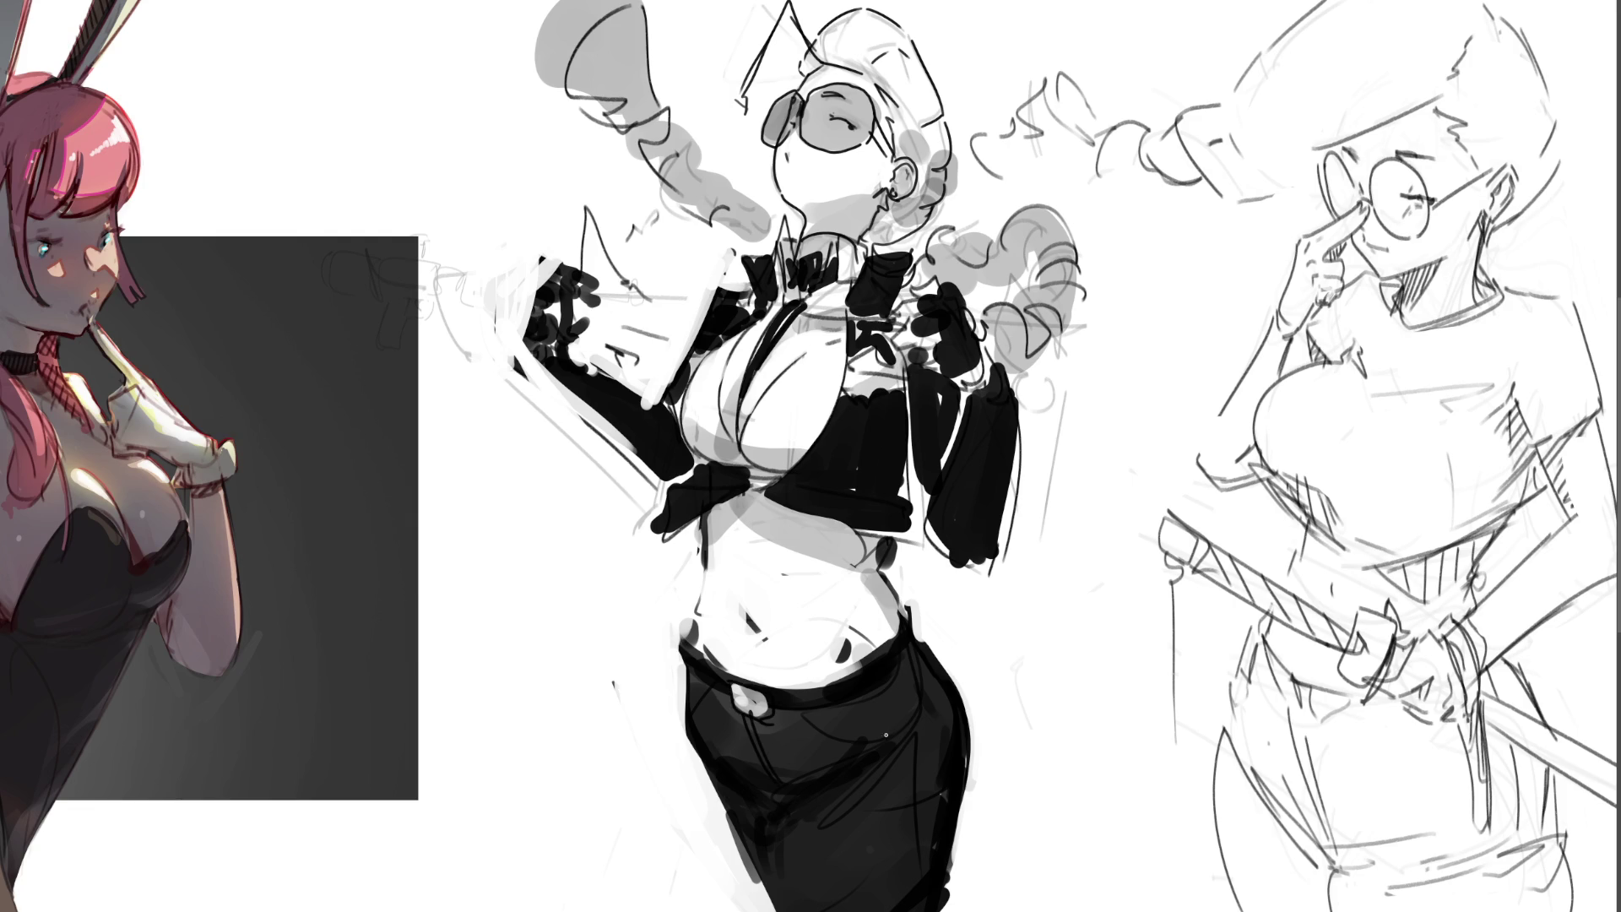
{"action": "left_click_drag", "start_coordinate": [758, 723], "coordinate": [770, 781]}
- Lighten the edges of the grey hair and ponytail with white strokes
{"action": "left_click_drag", "start_coordinate": [971, 278], "coordinate": [1017, 262]}
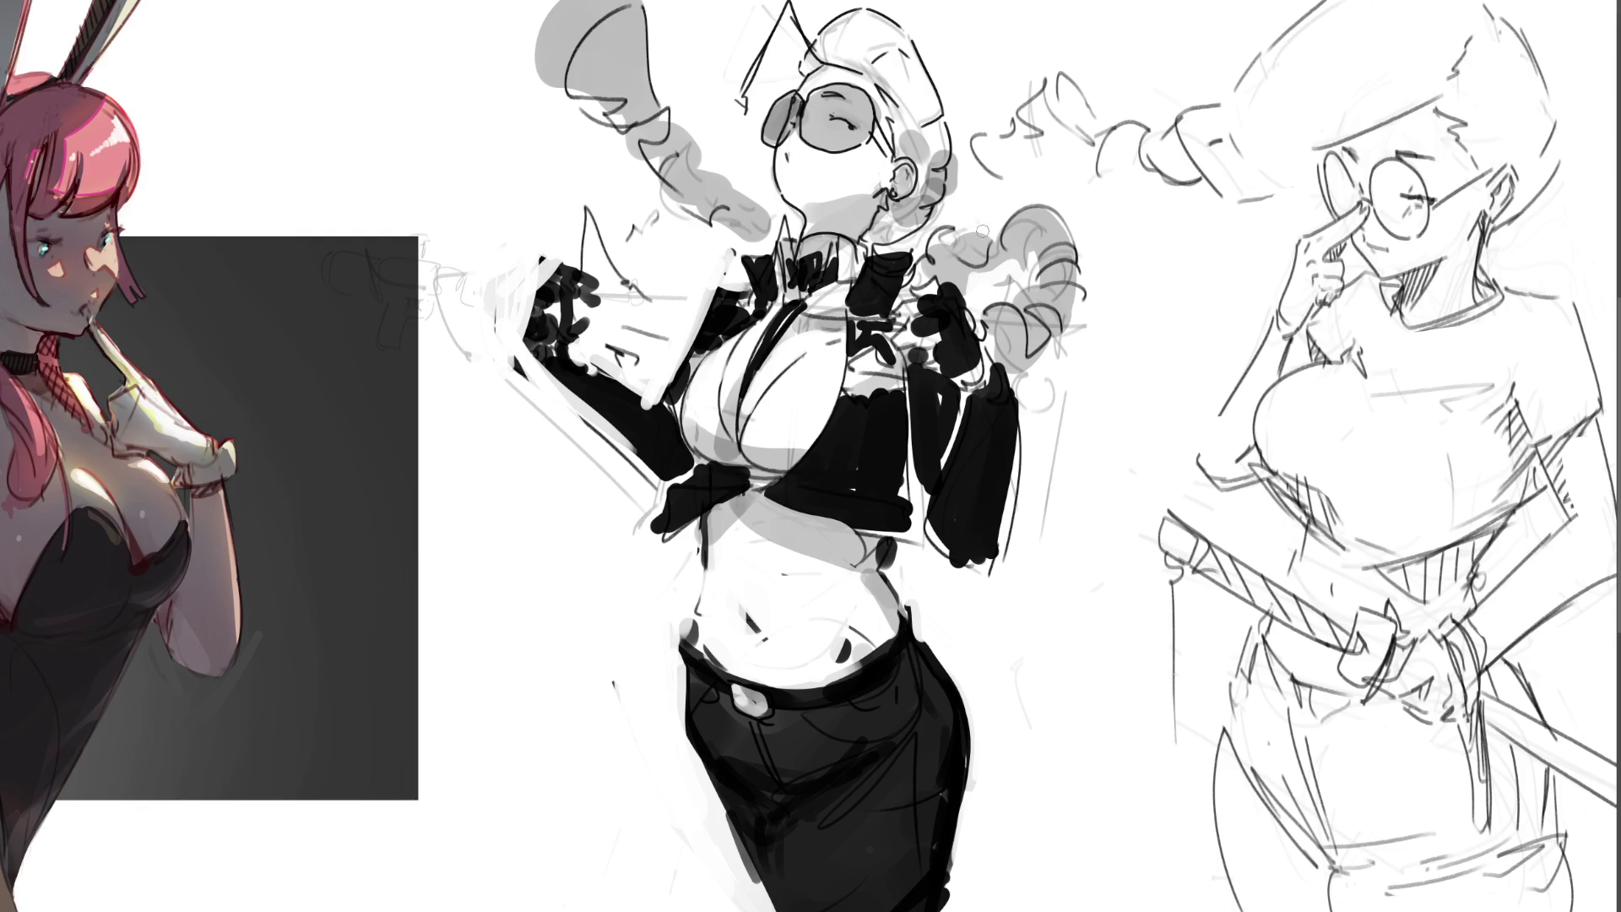
{"action": "left_click_drag", "start_coordinate": [680, 140], "coordinate": [709, 169]}
{"action": "mouse_move", "coordinate": [575, 93]}
{"action": "left_mouse_down"}
{"action": "mouse_move", "coordinate": [625, 105]}
{"action": "mouse_move", "coordinate": [591, 118]}
{"action": "left_mouse_up"}
{"action": "mouse_move", "coordinate": [643, 5]}
{"action": "left_mouse_down"}
{"action": "mouse_move", "coordinate": [691, 173]}
{"action": "mouse_move", "coordinate": [748, 205]}
{"action": "mouse_move", "coordinate": [764, 240]}
{"action": "left_mouse_up"}
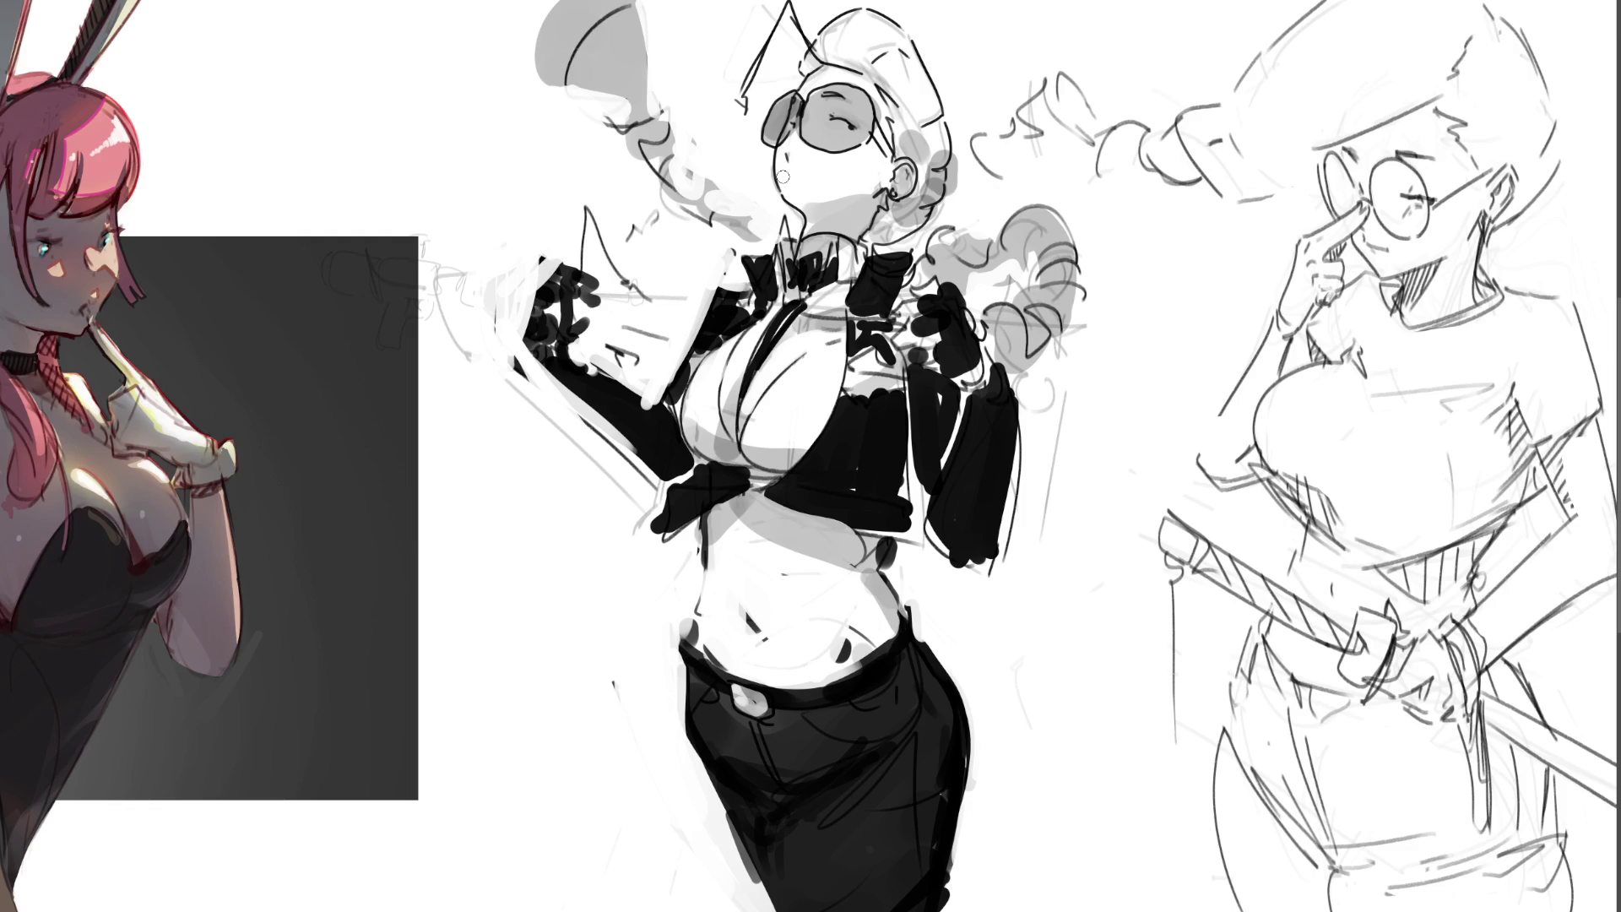
- Shade the top of the head, braids and hair strands dark grey, refining edges with white
{"action": "mouse_move", "coordinate": [781, 5]}
{"action": "left_mouse_down"}
{"action": "mouse_move", "coordinate": [817, 59]}
{"action": "mouse_move", "coordinate": [726, 88]}
{"action": "mouse_move", "coordinate": [752, 103]}
{"action": "mouse_move", "coordinate": [781, 7]}
{"action": "left_mouse_up"}
{"action": "mouse_move", "coordinate": [726, 61]}
{"action": "left_mouse_down"}
{"action": "mouse_move", "coordinate": [793, 4]}
{"action": "mouse_move", "coordinate": [817, 44]}
{"action": "left_mouse_up"}
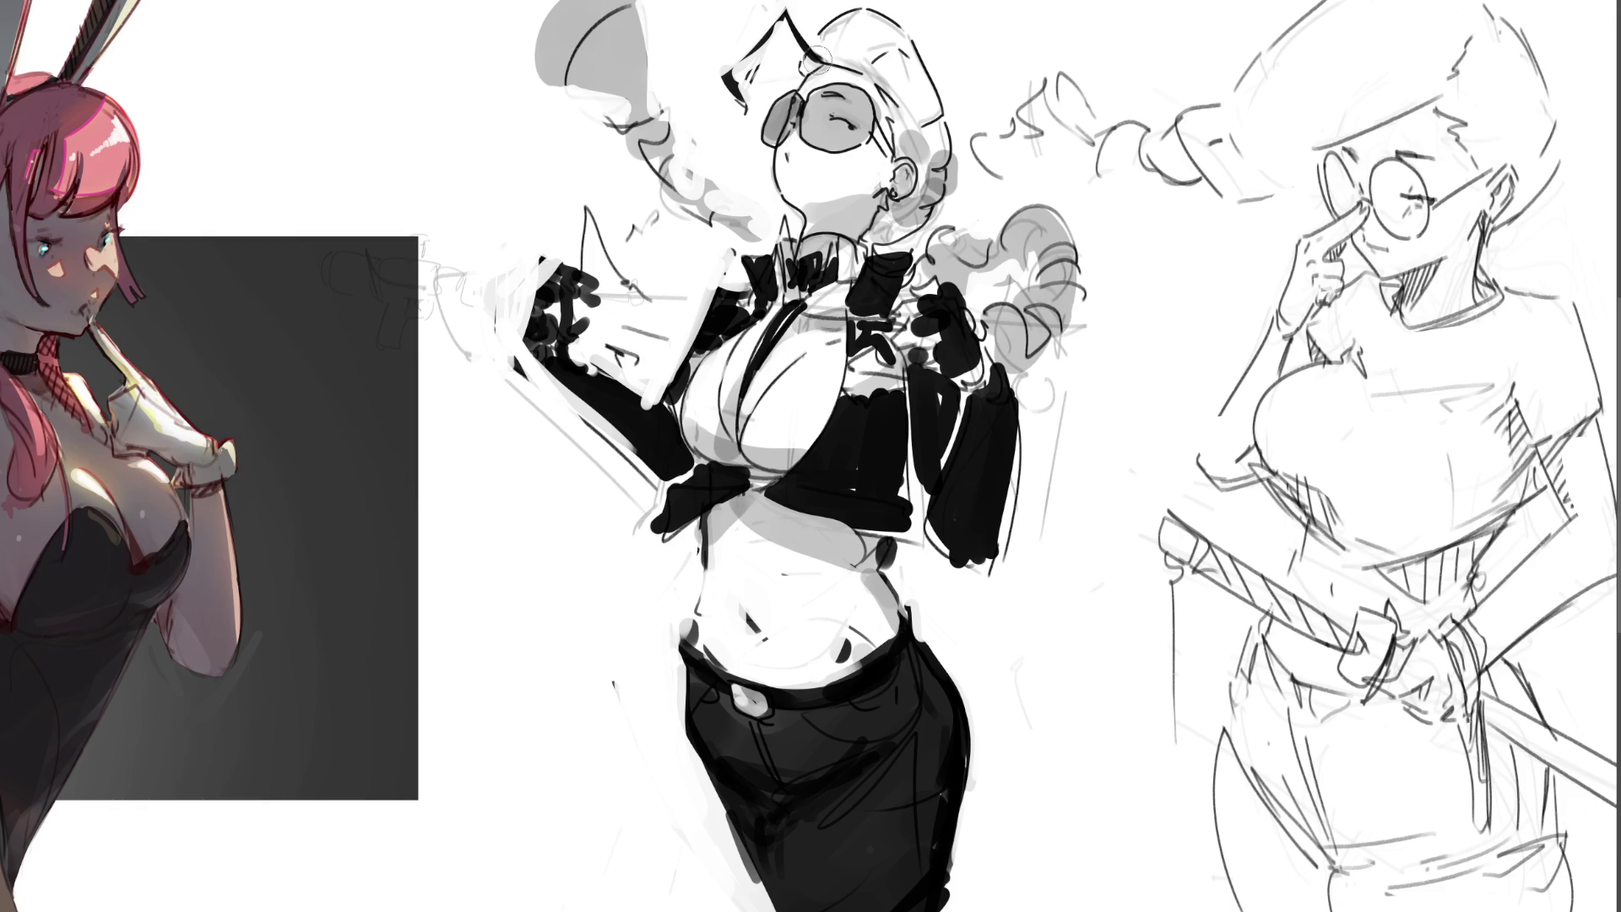
{"action": "mouse_move", "coordinate": [800, 71]}
{"action": "left_mouse_down"}
{"action": "mouse_move", "coordinate": [862, 18]}
{"action": "mouse_move", "coordinate": [845, 72]}
{"action": "mouse_move", "coordinate": [907, 64]}
{"action": "mouse_move", "coordinate": [905, 152]}
{"action": "mouse_move", "coordinate": [941, 174]}
{"action": "mouse_move", "coordinate": [916, 165]}
{"action": "mouse_move", "coordinate": [878, 245]}
{"action": "mouse_move", "coordinate": [899, 249]}
{"action": "left_mouse_up"}
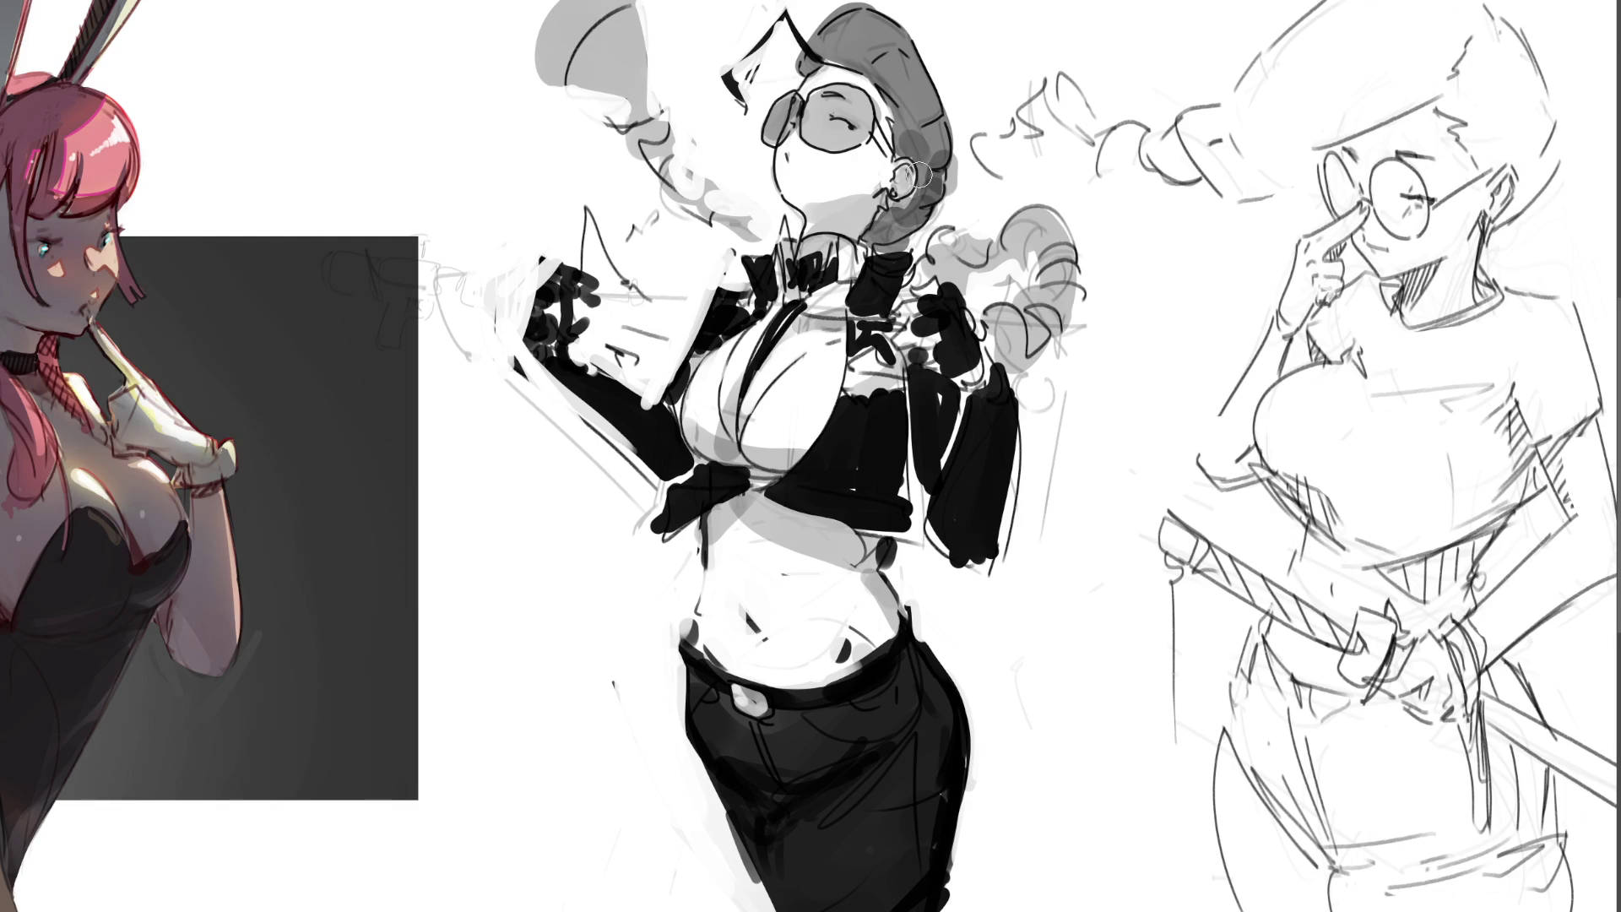
{"action": "mouse_move", "coordinate": [998, 323]}
{"action": "left_mouse_down"}
{"action": "mouse_move", "coordinate": [1039, 325]}
{"action": "mouse_move", "coordinate": [1062, 263]}
{"action": "mouse_move", "coordinate": [1049, 222]}
{"action": "mouse_move", "coordinate": [937, 253]}
{"action": "mouse_move", "coordinate": [933, 228]}
{"action": "left_mouse_up"}
{"action": "mouse_move", "coordinate": [756, 216]}
{"action": "left_mouse_down"}
{"action": "mouse_move", "coordinate": [736, 222]}
{"action": "mouse_move", "coordinate": [651, 144]}
{"action": "mouse_move", "coordinate": [606, 10]}
{"action": "mouse_move", "coordinate": [583, 63]}
{"action": "mouse_move", "coordinate": [595, 55]}
{"action": "left_mouse_up"}
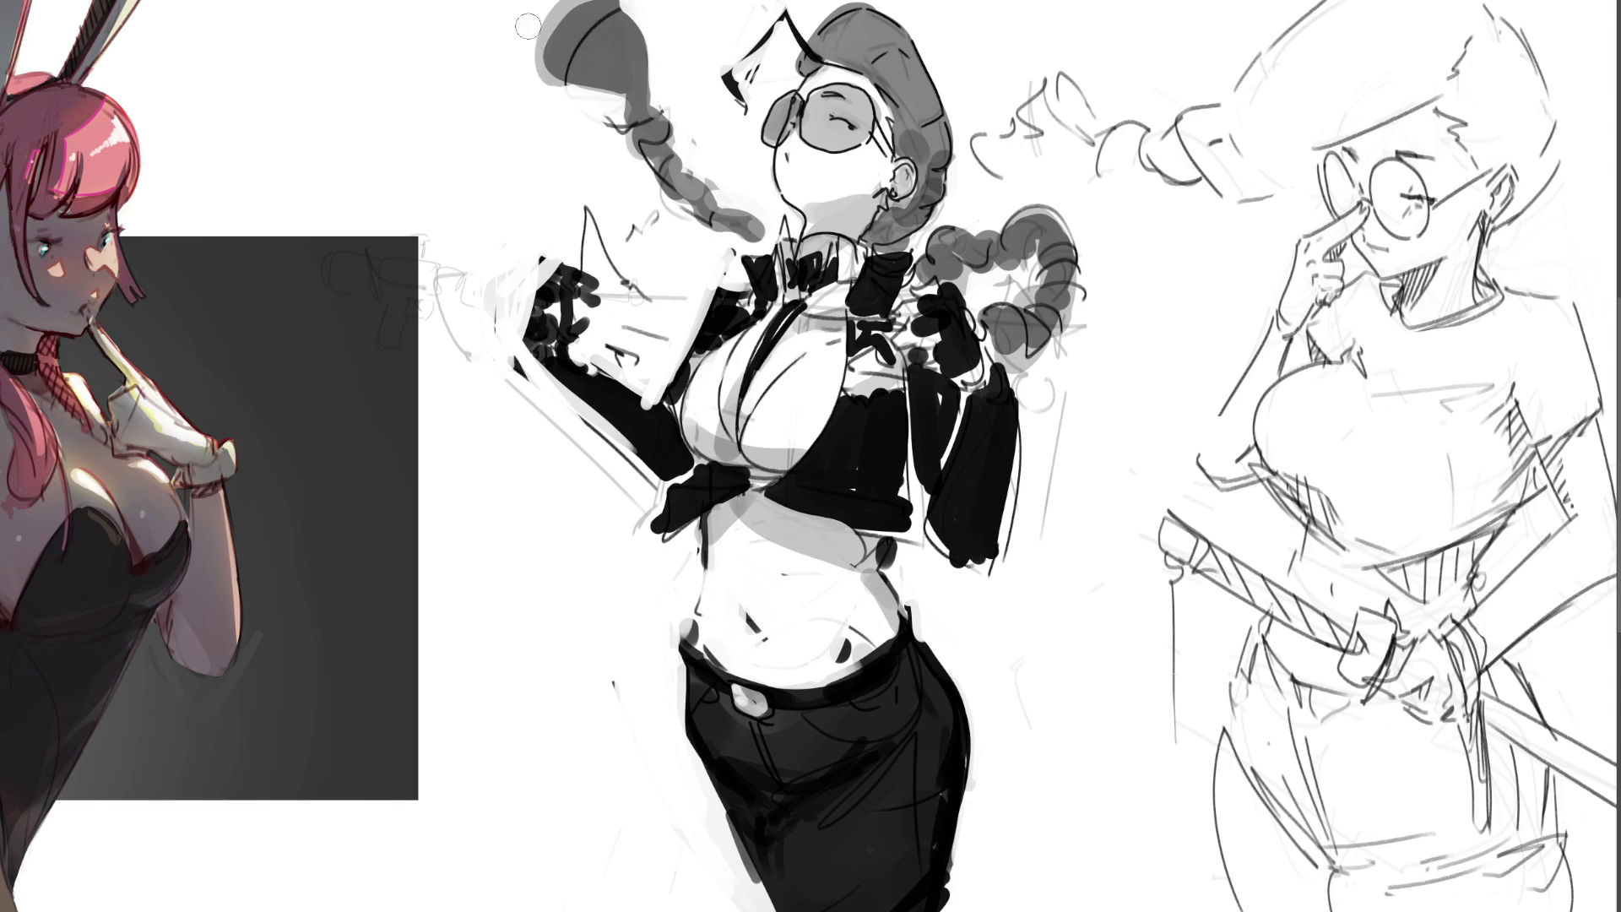
{"action": "mouse_move", "coordinate": [536, 12]}
{"action": "left_mouse_down"}
{"action": "mouse_move", "coordinate": [614, 91]}
{"action": "mouse_move", "coordinate": [552, 9]}
{"action": "left_mouse_up"}
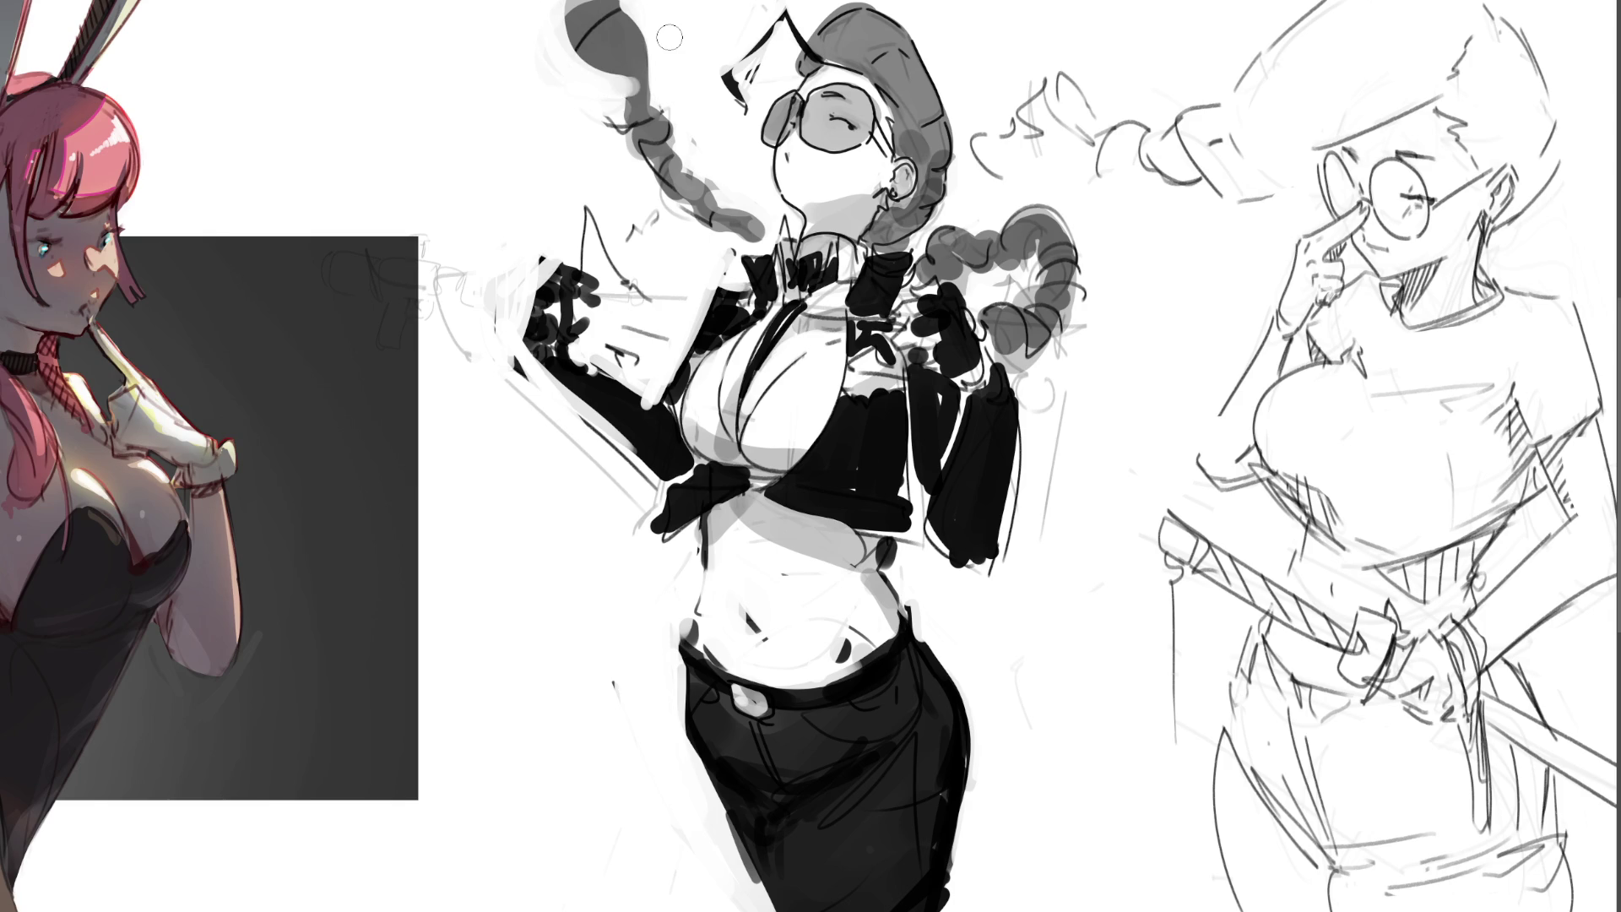
{"action": "left_click_drag", "start_coordinate": [680, 142], "coordinate": [764, 211]}
{"action": "mouse_move", "coordinate": [975, 225]}
{"action": "left_mouse_down"}
{"action": "mouse_move", "coordinate": [1076, 215]}
{"action": "mouse_move", "coordinate": [1089, 287]}
{"action": "mouse_move", "coordinate": [1064, 334]}
{"action": "mouse_move", "coordinate": [1009, 287]}
{"action": "mouse_move", "coordinate": [1026, 367]}
{"action": "mouse_move", "coordinate": [972, 287]}
{"action": "left_mouse_up"}
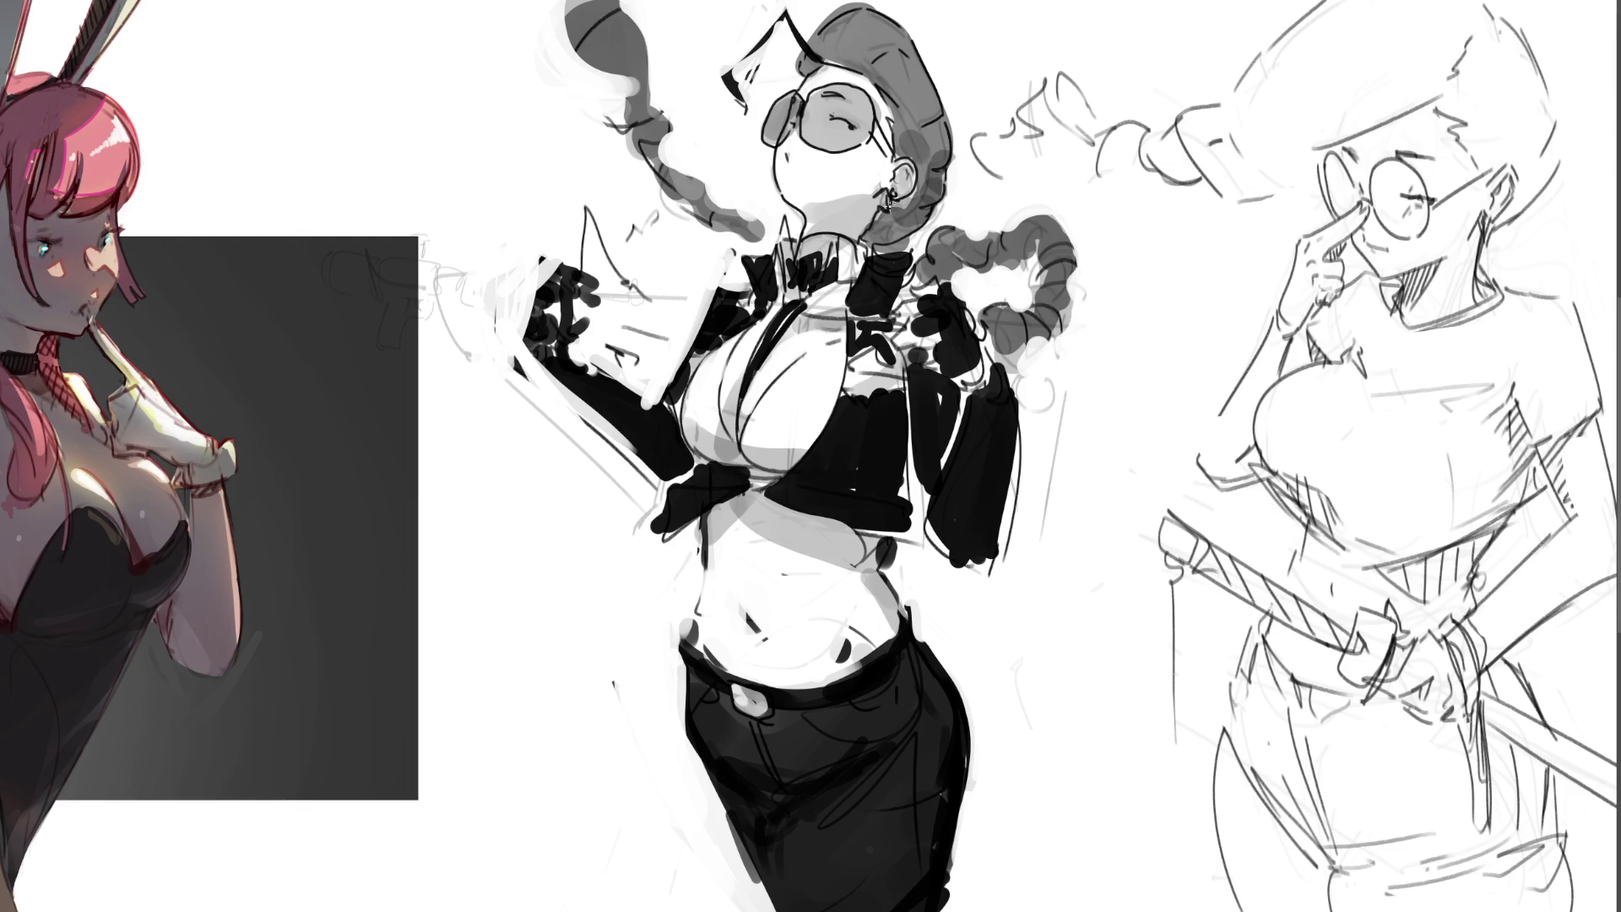
{"action": "mouse_move", "coordinate": [870, 235]}
{"action": "left_mouse_down"}
{"action": "mouse_move", "coordinate": [878, 252]}
{"action": "mouse_move", "coordinate": [945, 182]}
{"action": "left_mouse_up"}
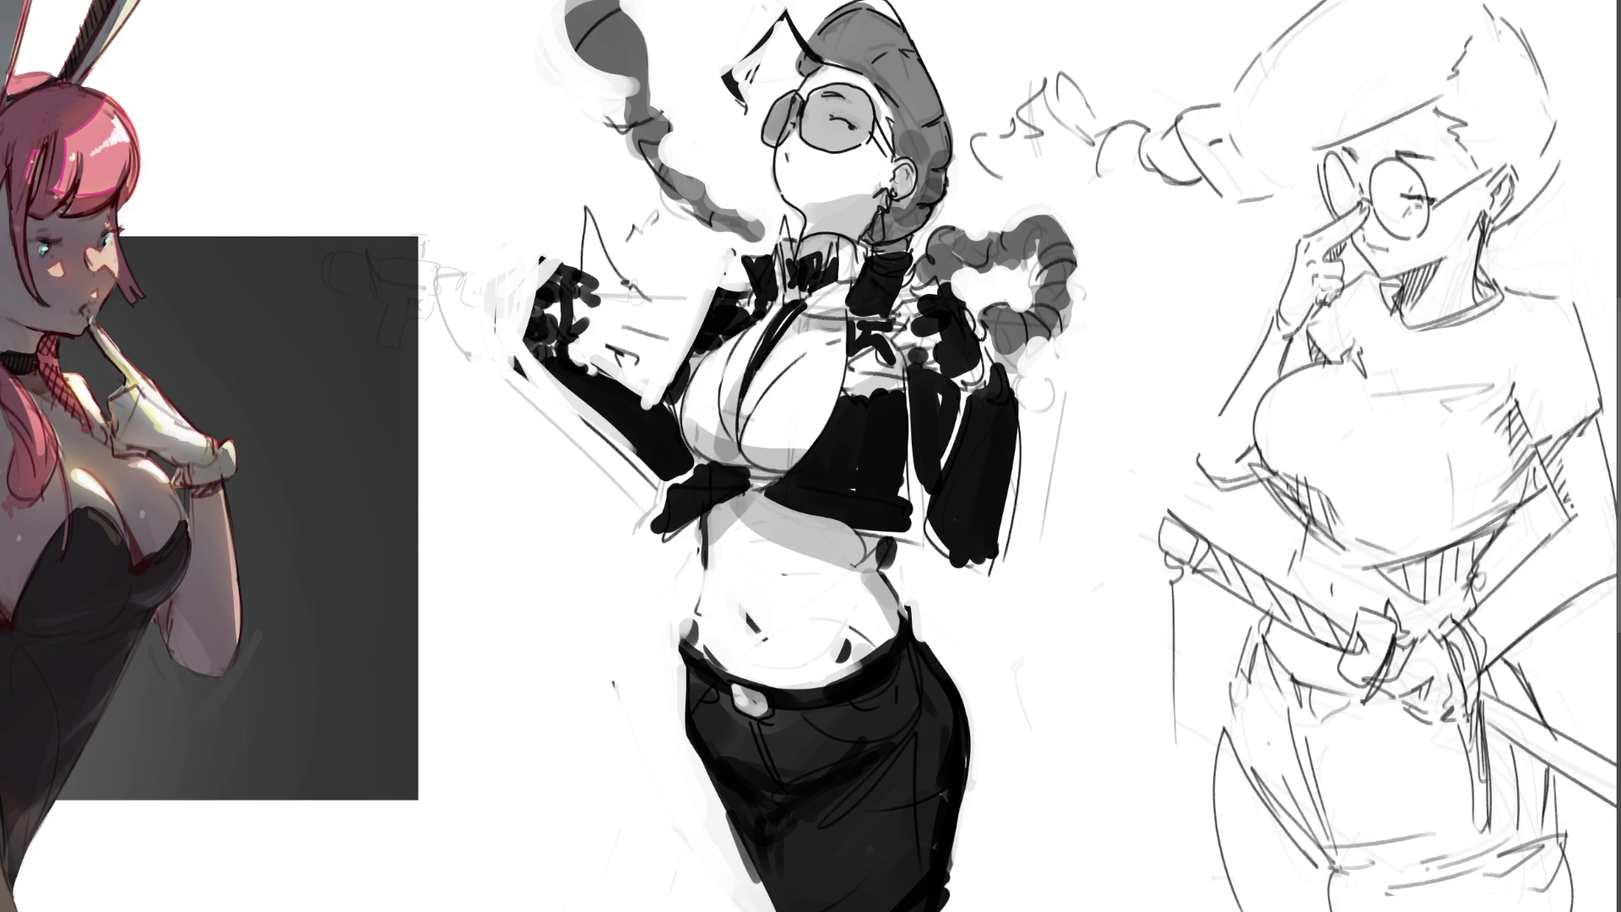
{"action": "mouse_move", "coordinate": [888, 38]}
{"action": "left_mouse_down"}
{"action": "mouse_move", "coordinate": [908, 5]}
{"action": "mouse_move", "coordinate": [950, 164]}
{"action": "left_mouse_up"}
{"action": "left_click_drag", "start_coordinate": [899, 96], "coordinate": [878, 80]}
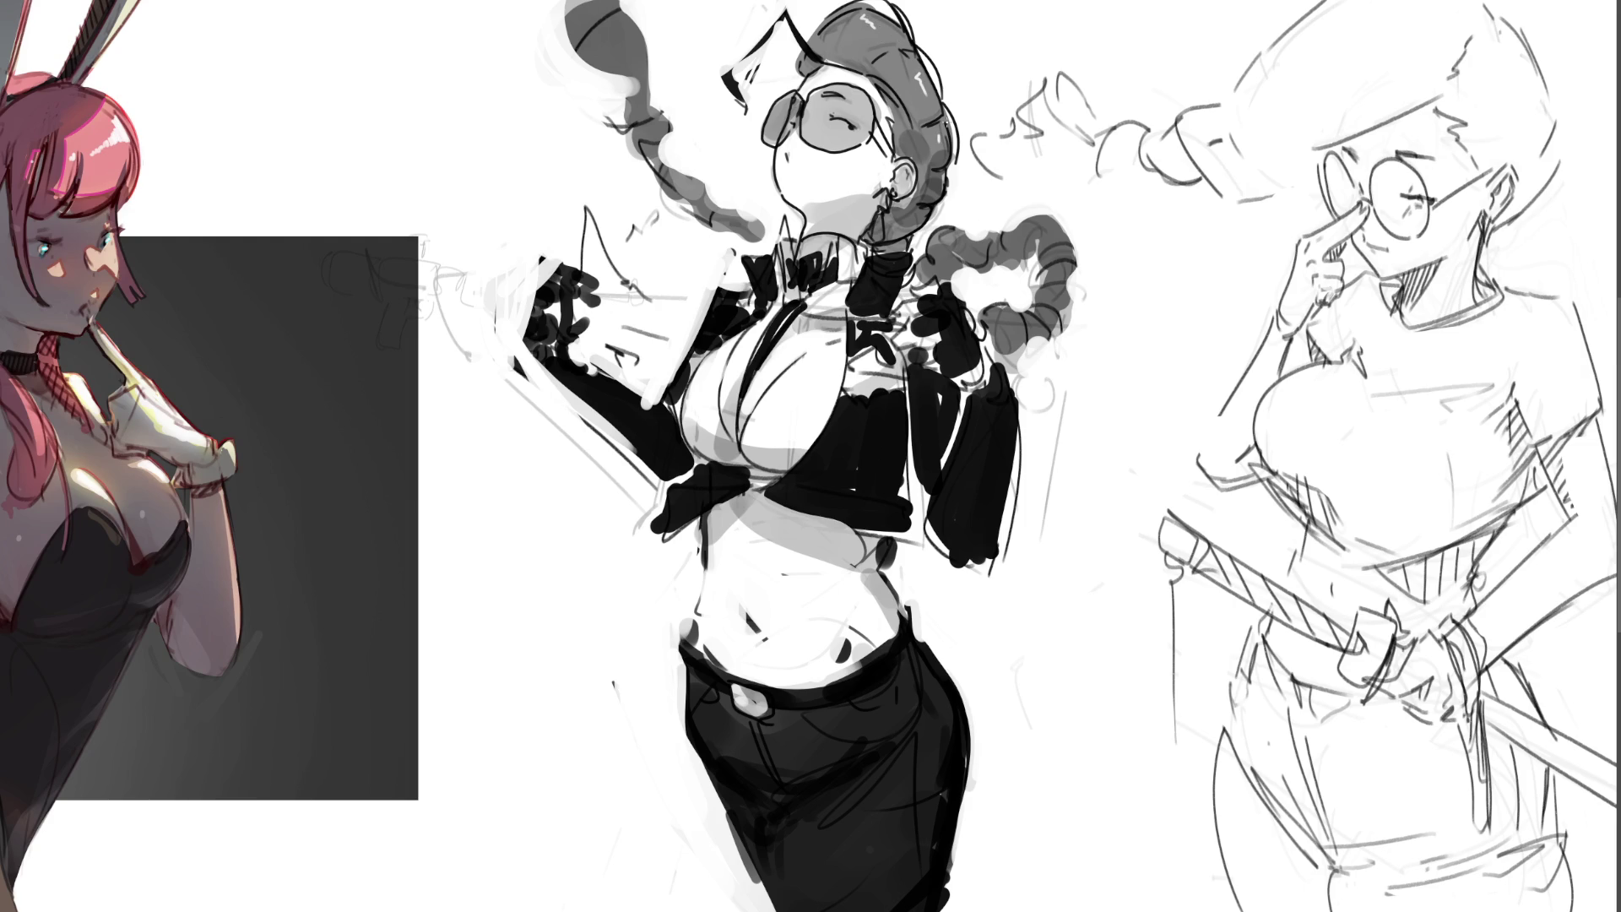
- Draw a cigarette at the mouth in place of the lips
{"action": "left_click_drag", "start_coordinate": [785, 156], "coordinate": [781, 181]}
{"action": "key", "text": "ctrl+z"}
{"action": "left_click_drag", "start_coordinate": [781, 155], "coordinate": [723, 144]}
- Paint translucent blue over the raised arm and shoulder, undoing stray blue on the cigarette and glasses
{"action": "key", "text": "ctrl+z"}
{"action": "key", "text": "ctrl+z"}
{"action": "mouse_move", "coordinate": [608, 306]}
{"action": "left_mouse_down"}
{"action": "mouse_move", "coordinate": [557, 279]}
{"action": "mouse_move", "coordinate": [675, 329]}
{"action": "mouse_move", "coordinate": [768, 397]}
{"action": "mouse_move", "coordinate": [878, 295]}
{"action": "mouse_move", "coordinate": [929, 371]}
{"action": "left_mouse_up"}
{"action": "mouse_move", "coordinate": [667, 281]}
{"action": "left_mouse_down"}
{"action": "mouse_move", "coordinate": [575, 245]}
{"action": "mouse_move", "coordinate": [675, 278]}
{"action": "mouse_move", "coordinate": [709, 380]}
{"action": "mouse_move", "coordinate": [701, 329]}
{"action": "mouse_move", "coordinate": [852, 219]}
{"action": "mouse_move", "coordinate": [735, 371]}
{"action": "mouse_move", "coordinate": [845, 372]}
{"action": "mouse_move", "coordinate": [889, 431]}
{"action": "mouse_move", "coordinate": [844, 523]}
{"action": "left_mouse_up"}
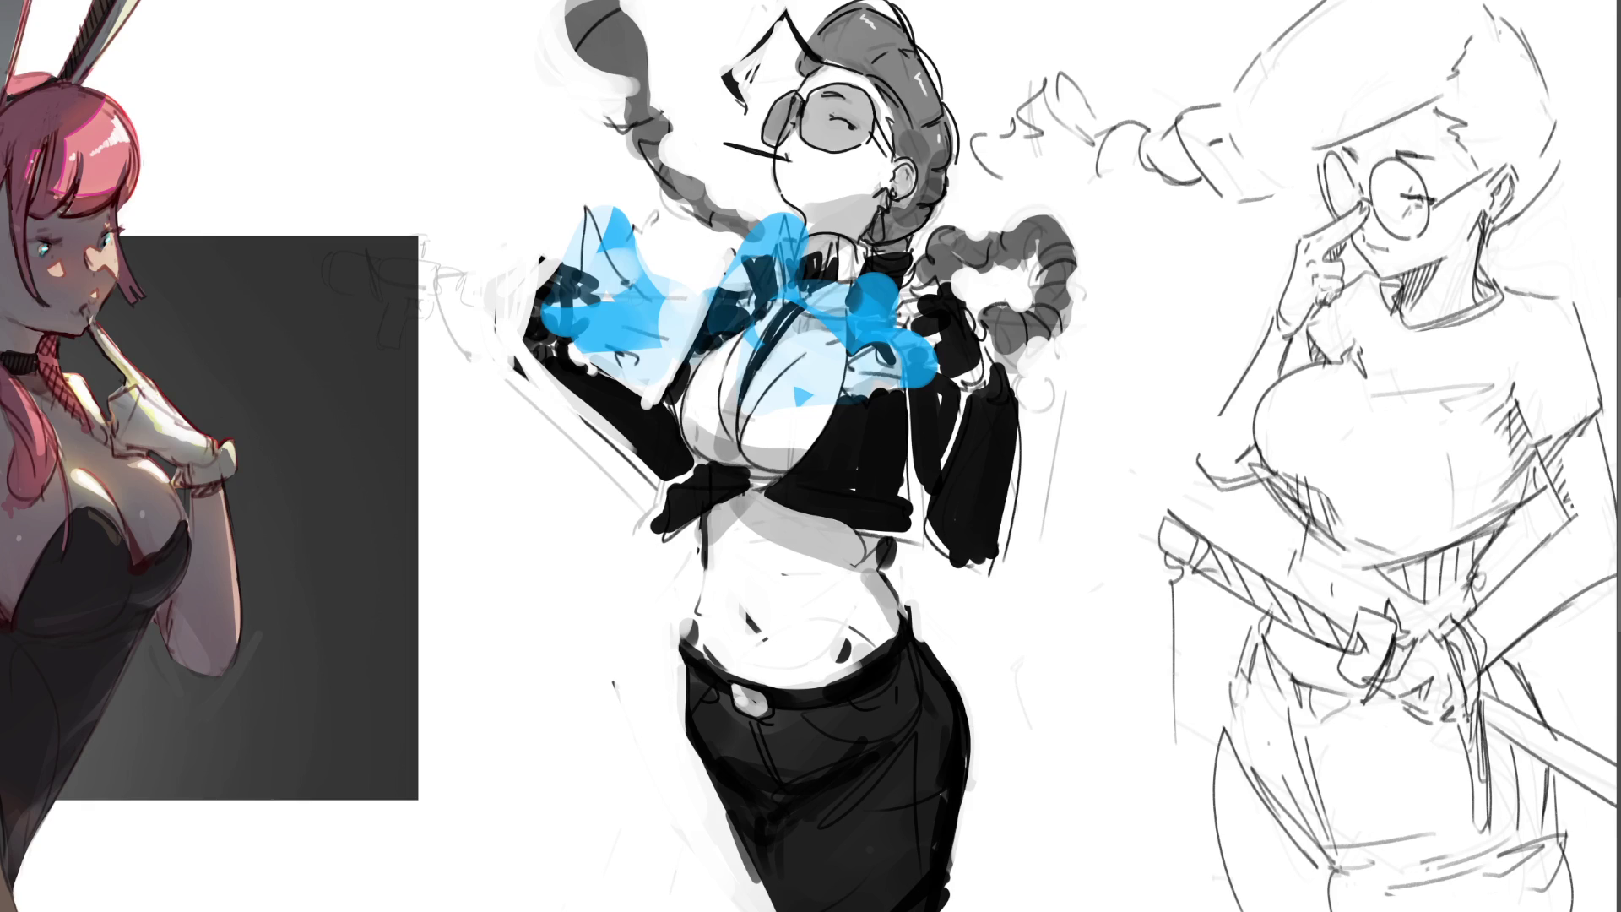
{"action": "left_click_drag", "start_coordinate": [766, 125], "coordinate": [775, 142]}
{"action": "left_click_drag", "start_coordinate": [744, 145], "coordinate": [788, 159]}
{"action": "key", "text": "ctrl+z"}
{"action": "key", "text": "ctrl+z"}
- Paint light cyan over the chest bow's lobes and knot, undoing a dark centre stroke
{"action": "mouse_move", "coordinate": [752, 248]}
{"action": "left_mouse_down"}
{"action": "mouse_move", "coordinate": [787, 232]}
{"action": "mouse_move", "coordinate": [786, 298]}
{"action": "left_mouse_up"}
{"action": "left_click_drag", "start_coordinate": [806, 210], "coordinate": [798, 304]}
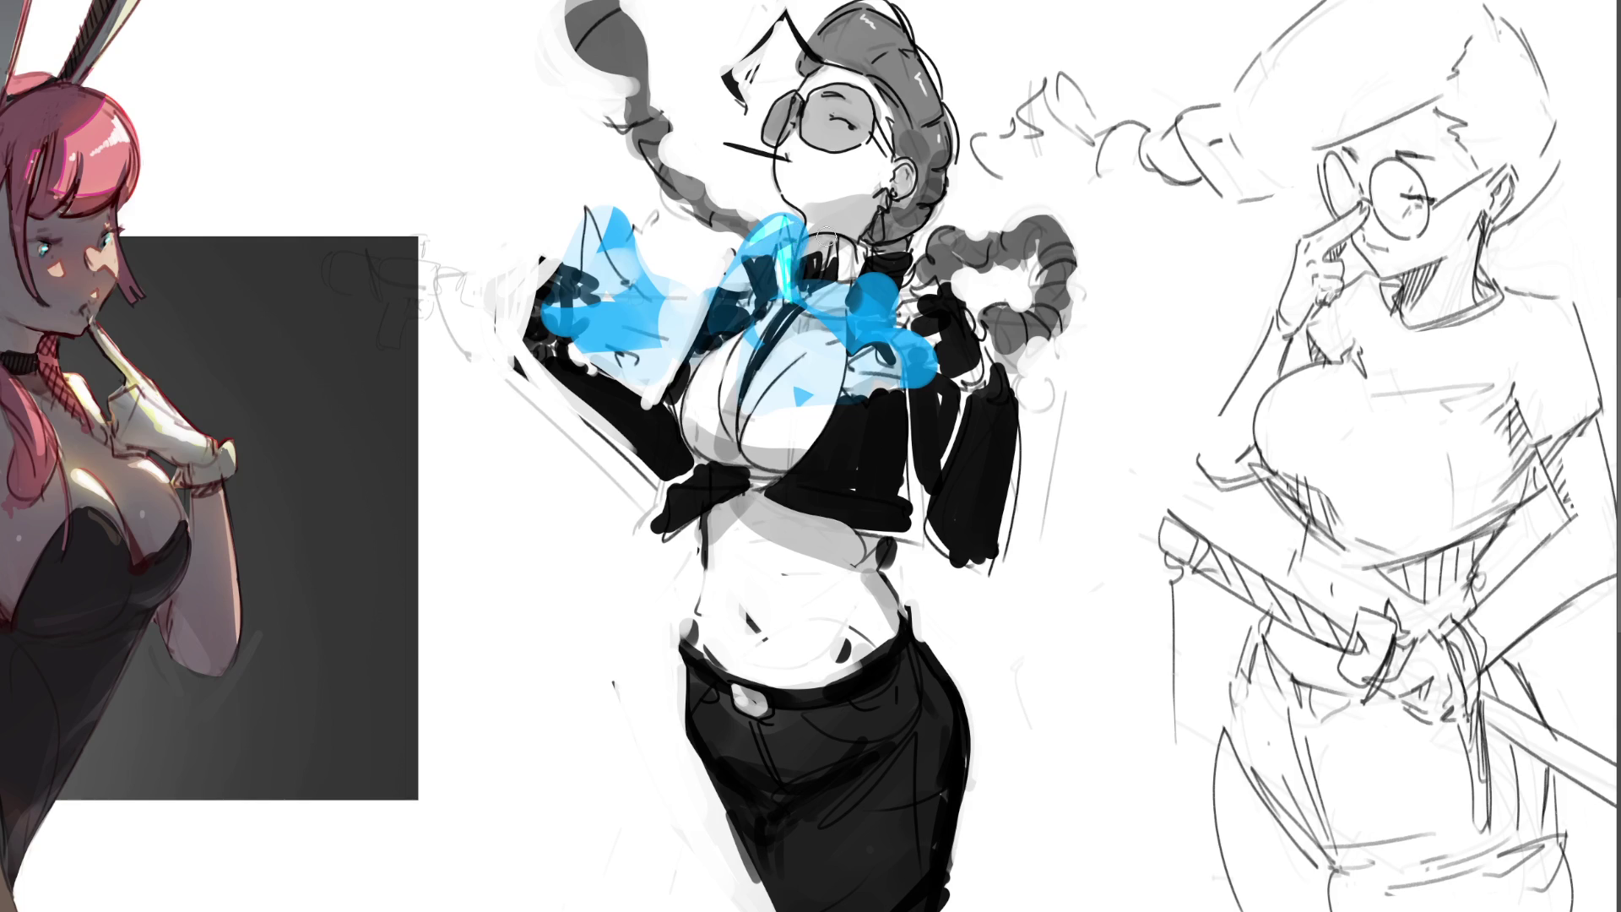
{"action": "key", "text": "ctrl+z"}
{"action": "key", "text": "ctrl+z"}
{"action": "key", "text": "ctrl+z"}
{"action": "left_click_drag", "start_coordinate": [619, 230], "coordinate": [629, 245]}
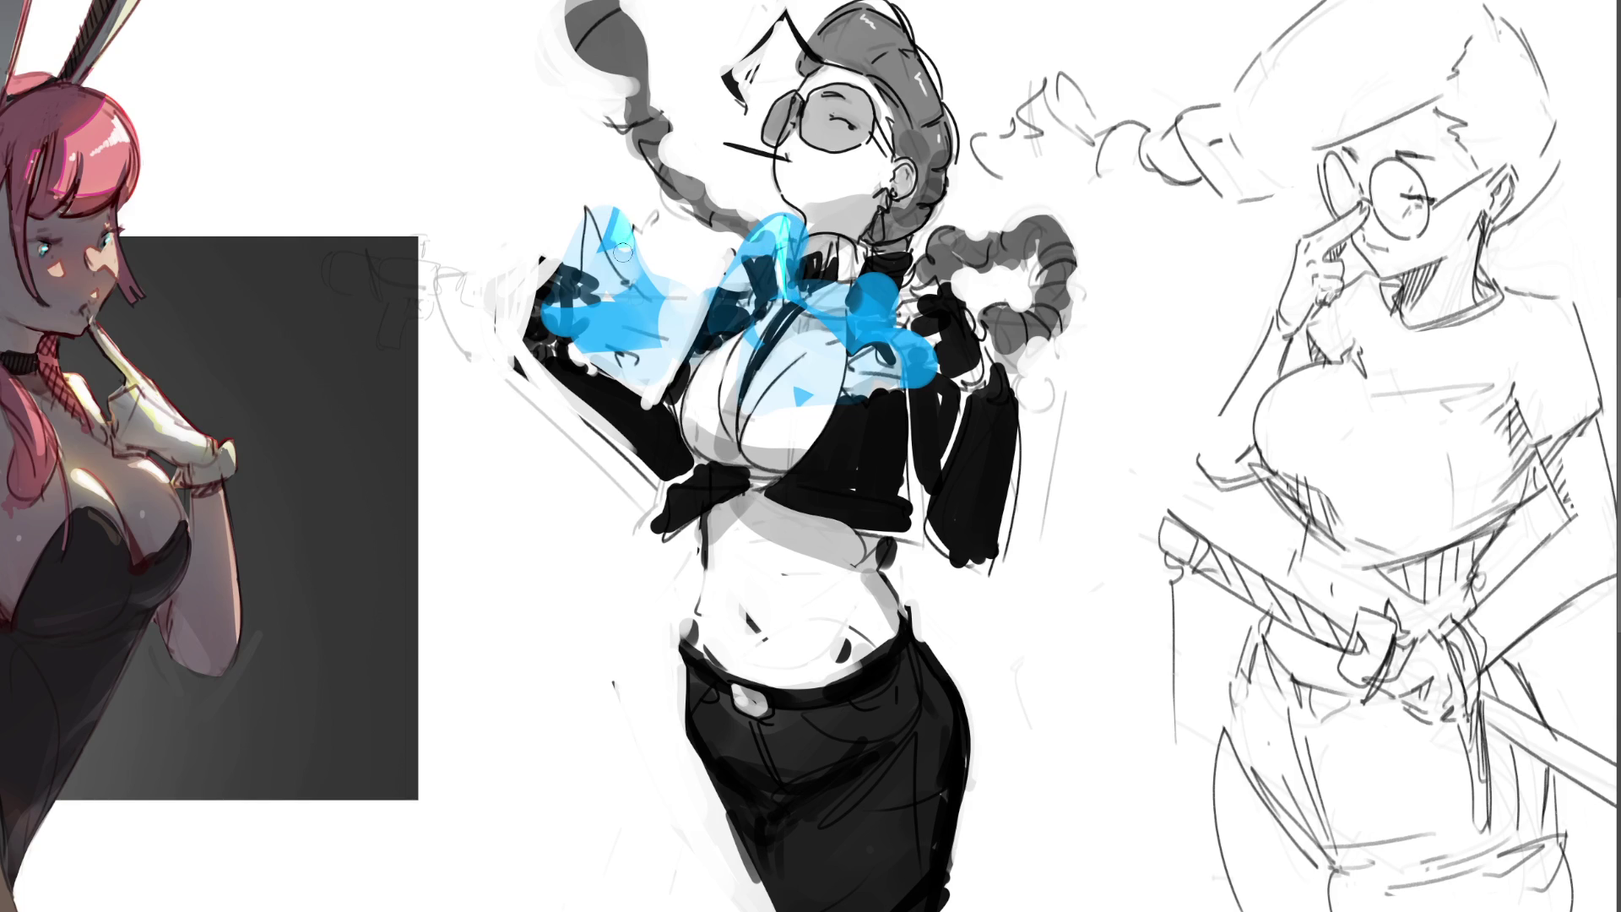
{"action": "mouse_move", "coordinate": [575, 322]}
{"action": "left_mouse_down"}
{"action": "mouse_move", "coordinate": [591, 334]}
{"action": "mouse_move", "coordinate": [624, 314]}
{"action": "mouse_move", "coordinate": [609, 342]}
{"action": "mouse_move", "coordinate": [638, 331]}
{"action": "mouse_move", "coordinate": [629, 297]}
{"action": "mouse_move", "coordinate": [646, 304]}
{"action": "mouse_move", "coordinate": [626, 333]}
{"action": "mouse_move", "coordinate": [678, 320]}
{"action": "mouse_move", "coordinate": [607, 332]}
{"action": "mouse_move", "coordinate": [677, 316]}
{"action": "left_mouse_up"}
{"action": "mouse_move", "coordinate": [823, 339]}
{"action": "left_mouse_down"}
{"action": "mouse_move", "coordinate": [826, 363]}
{"action": "mouse_move", "coordinate": [804, 353]}
{"action": "mouse_move", "coordinate": [815, 391]}
{"action": "mouse_move", "coordinate": [869, 323]}
{"action": "mouse_move", "coordinate": [823, 326]}
{"action": "mouse_move", "coordinate": [862, 329]}
{"action": "mouse_move", "coordinate": [861, 291]}
{"action": "mouse_move", "coordinate": [887, 287]}
{"action": "mouse_move", "coordinate": [912, 355]}
{"action": "mouse_move", "coordinate": [883, 303]}
{"action": "mouse_move", "coordinate": [937, 363]}
{"action": "mouse_move", "coordinate": [883, 314]}
{"action": "mouse_move", "coordinate": [920, 359]}
{"action": "mouse_move", "coordinate": [882, 389]}
{"action": "mouse_move", "coordinate": [920, 370]}
{"action": "left_mouse_up"}
{"action": "mouse_move", "coordinate": [895, 297]}
{"action": "left_mouse_down"}
{"action": "mouse_move", "coordinate": [895, 262]}
{"action": "mouse_move", "coordinate": [844, 331]}
{"action": "left_mouse_up"}
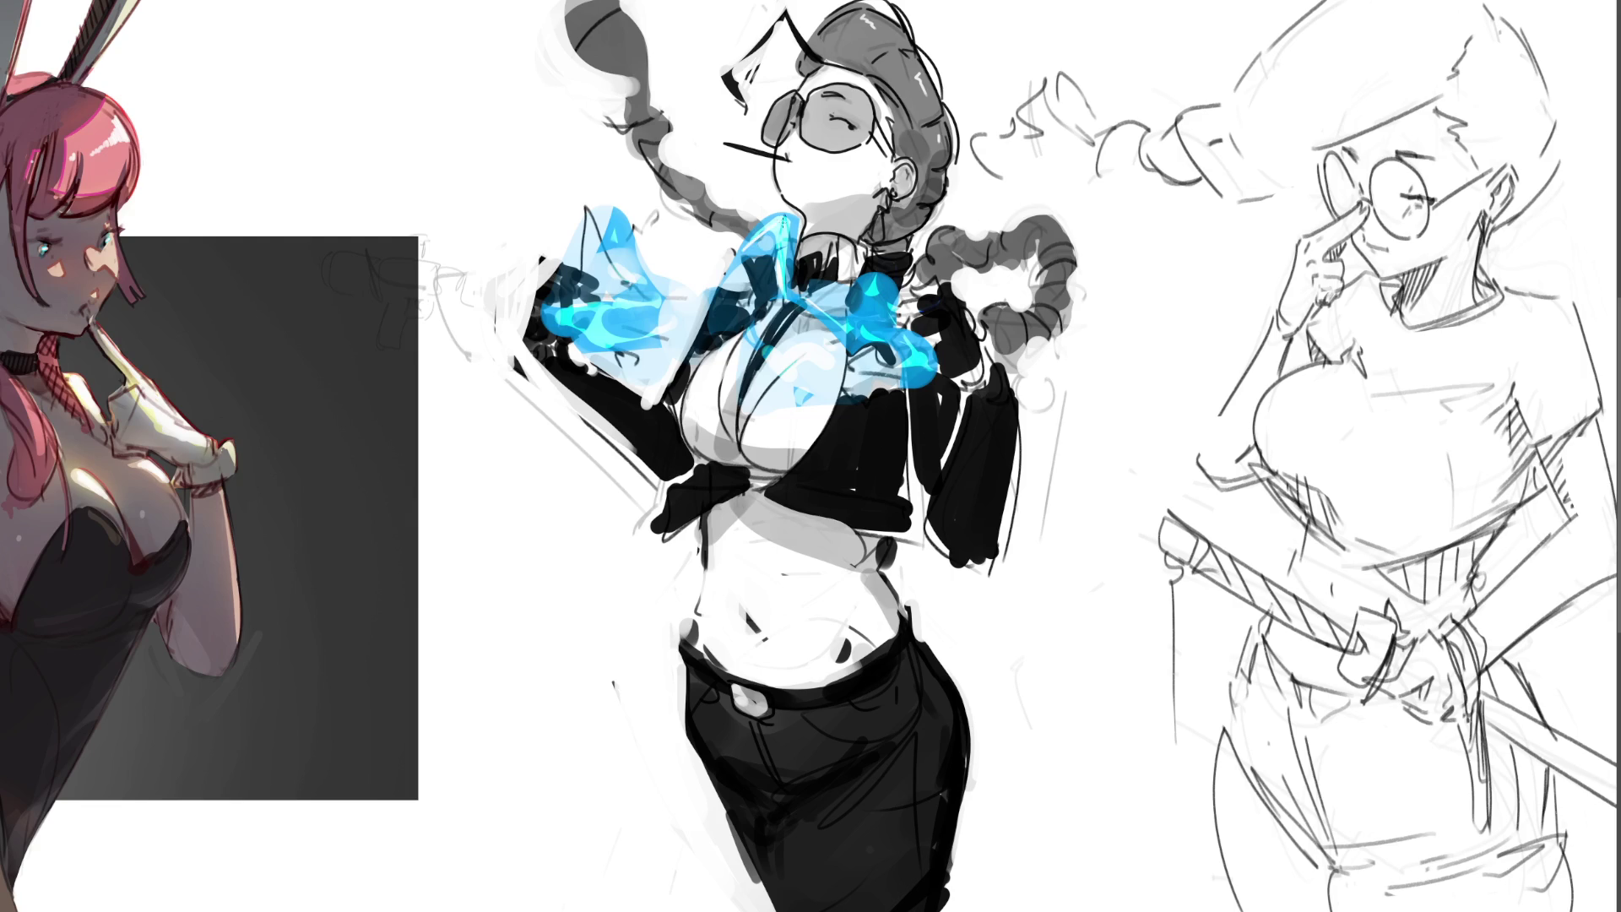
- Highlight the left, upper-left and right bow loops, then glaze the face, hair and torso pale blue
{"action": "mouse_move", "coordinate": [873, 285]}
{"action": "left_mouse_down"}
{"action": "mouse_move", "coordinate": [861, 330]}
{"action": "mouse_move", "coordinate": [925, 338]}
{"action": "left_mouse_up"}
{"action": "mouse_move", "coordinate": [639, 301]}
{"action": "left_mouse_down"}
{"action": "mouse_move", "coordinate": [594, 340]}
{"action": "mouse_move", "coordinate": [634, 306]}
{"action": "mouse_move", "coordinate": [655, 346]}
{"action": "left_mouse_up"}
{"action": "left_click_drag", "start_coordinate": [597, 340], "coordinate": [636, 339]}
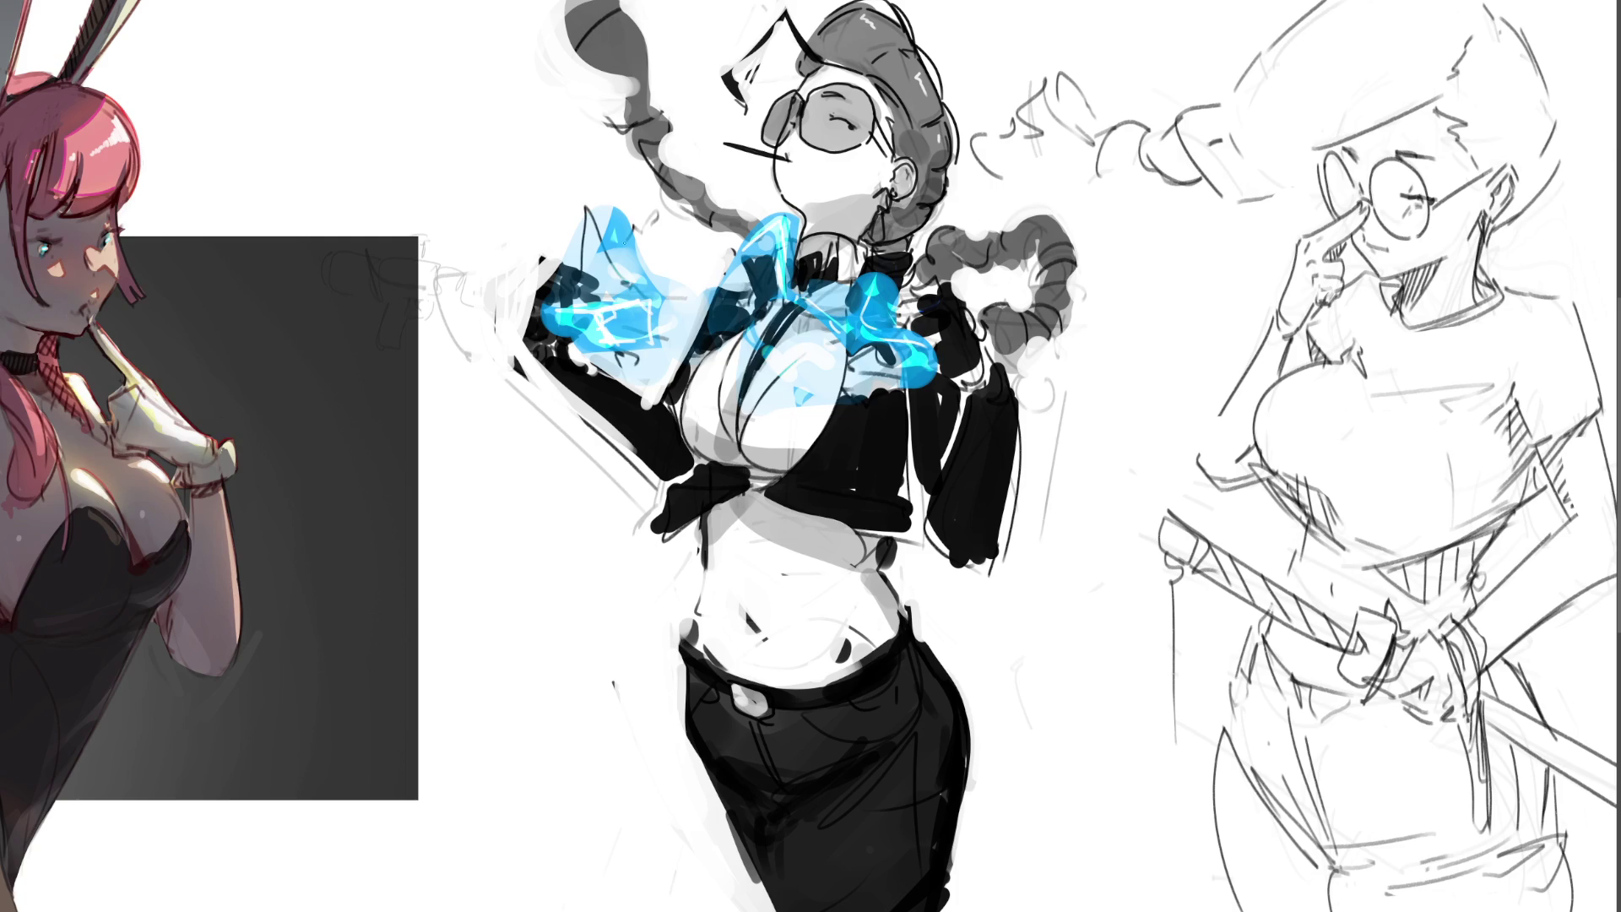
{"action": "left_click_drag", "start_coordinate": [618, 243], "coordinate": [643, 287]}
{"action": "left_click_drag", "start_coordinate": [799, 289], "coordinate": [792, 342]}
{"action": "left_click_drag", "start_coordinate": [891, 333], "coordinate": [897, 376]}
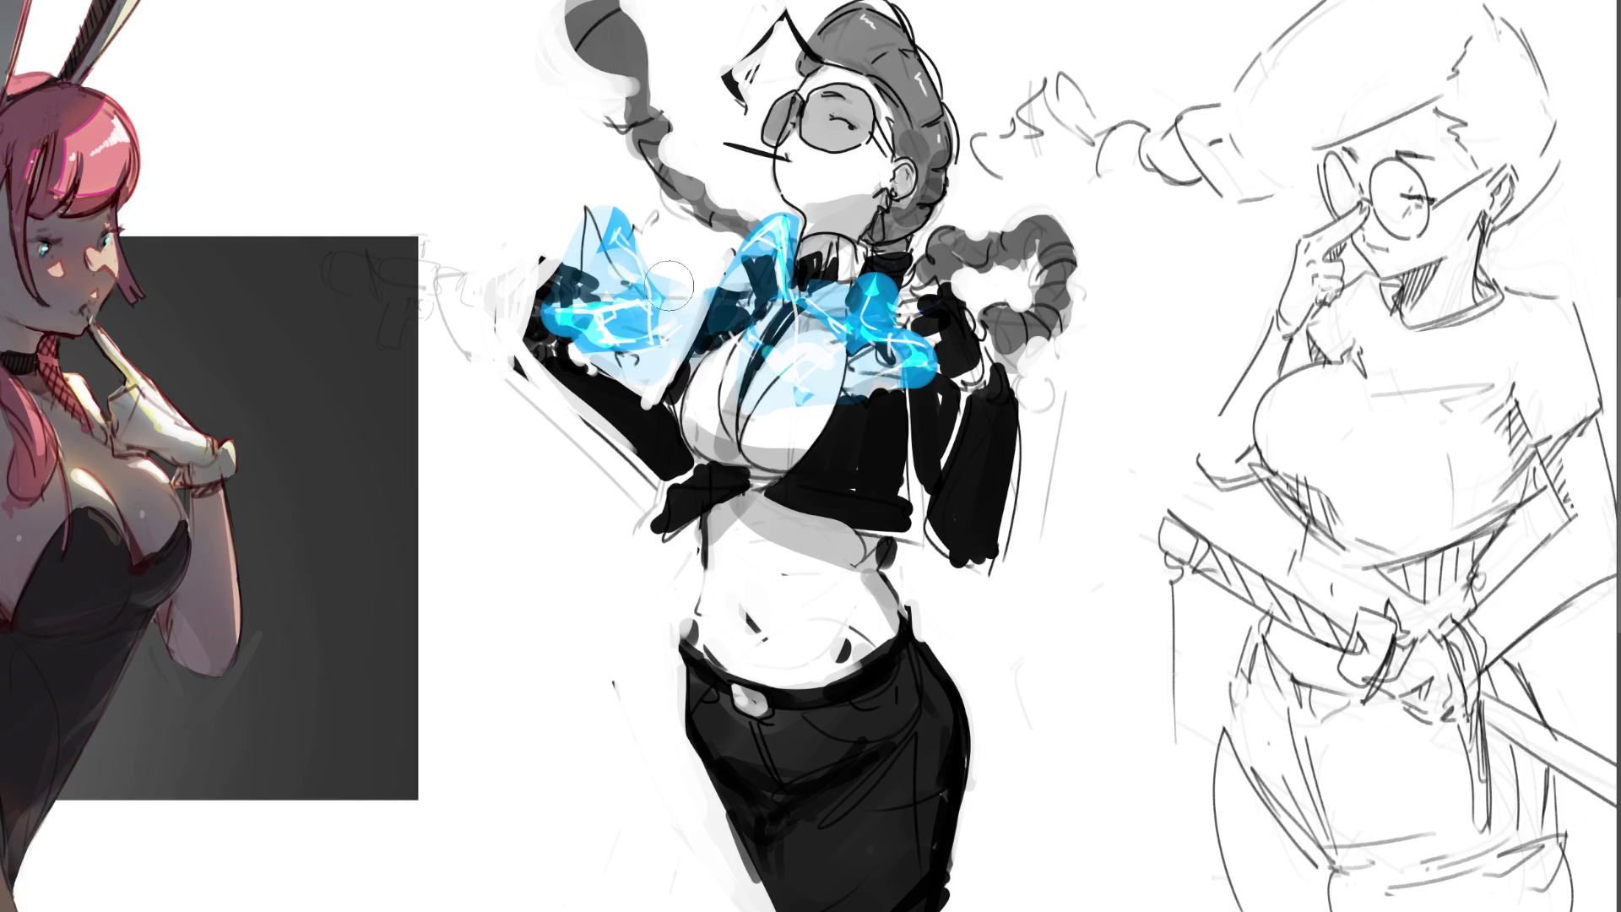
{"action": "mouse_move", "coordinate": [693, 253]}
{"action": "left_mouse_down"}
{"action": "mouse_move", "coordinate": [895, 127]}
{"action": "mouse_move", "coordinate": [718, 367]}
{"action": "mouse_move", "coordinate": [607, 127]}
{"action": "mouse_move", "coordinate": [650, 254]}
{"action": "mouse_move", "coordinate": [798, 382]}
{"action": "mouse_move", "coordinate": [675, 337]}
{"action": "mouse_move", "coordinate": [717, 211]}
{"action": "mouse_move", "coordinate": [912, 465]}
{"action": "mouse_move", "coordinate": [789, 553]}
{"action": "mouse_move", "coordinate": [836, 439]}
{"action": "left_mouse_up"}
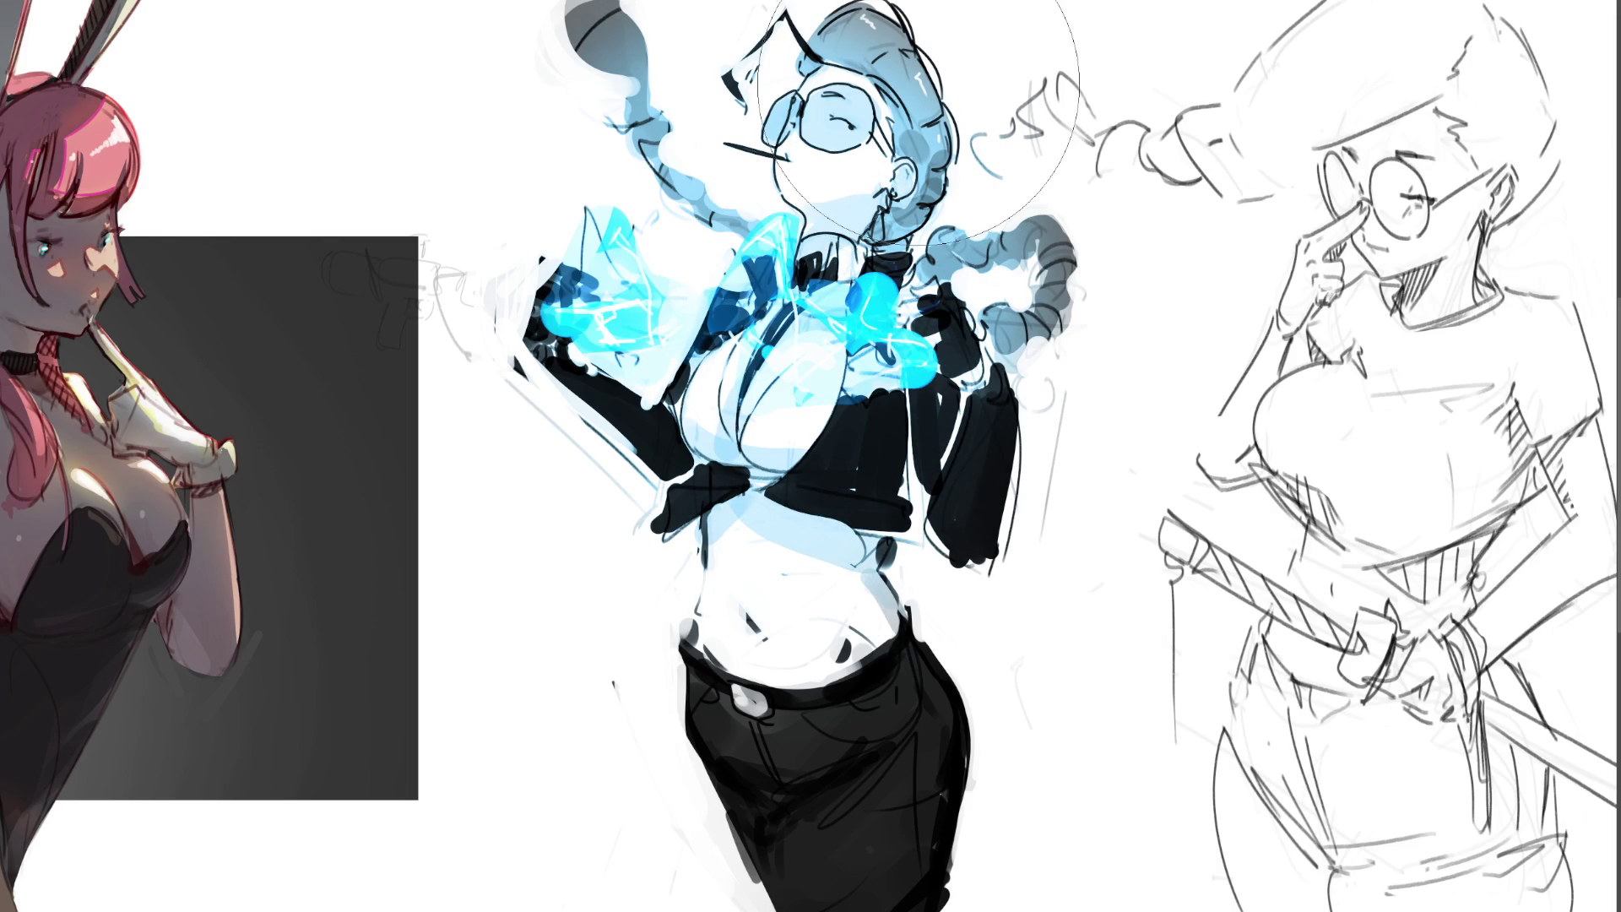
- With a smaller brush, fill the sunglass lenses with bright yellow
{"action": "key", "text": "bracketleft"}
{"action": "key", "text": "bracketleft"}
{"action": "key", "text": "bracketleft"}
{"action": "mouse_move", "coordinate": [847, 108]}
{"action": "left_mouse_down"}
{"action": "mouse_move", "coordinate": [840, 127]}
{"action": "mouse_move", "coordinate": [770, 127]}
{"action": "mouse_move", "coordinate": [777, 139]}
{"action": "left_mouse_up"}
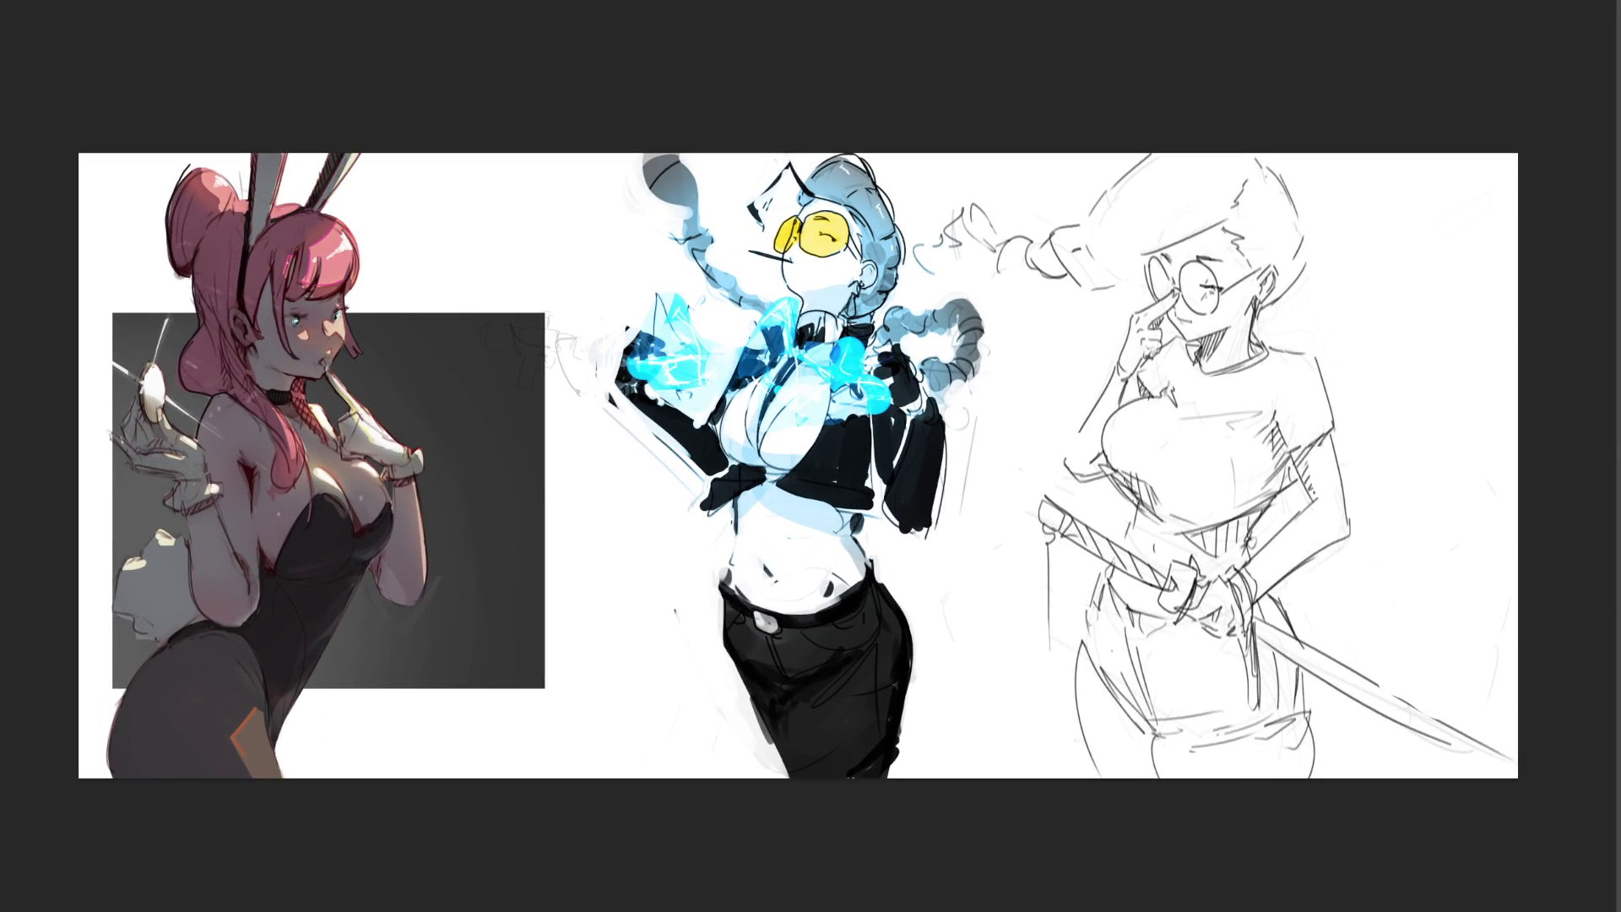
- Dab a large blue circle behind the figure, then lighten her face, neck, chest and braid coil
{"action": "mouse_move", "coordinate": [830, 576]}
{"action": "left_mouse_down"}
{"action": "mouse_move", "coordinate": [813, 569]}
{"action": "mouse_move", "coordinate": [842, 574]}
{"action": "left_mouse_up"}
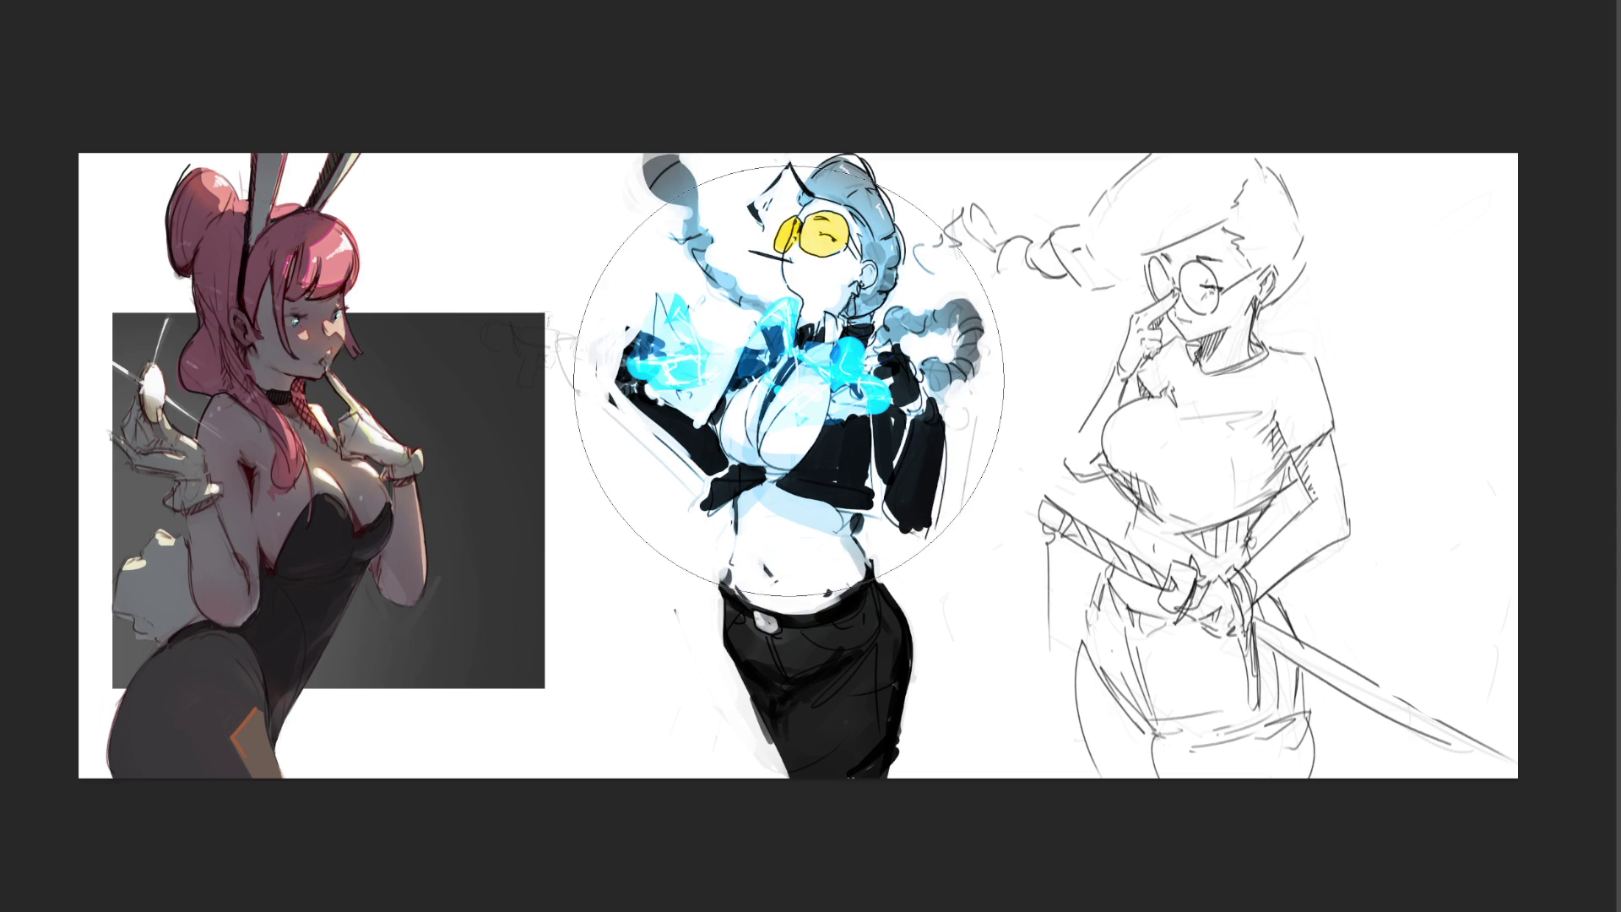
{"action": "left_click", "coordinate": [788, 382]}
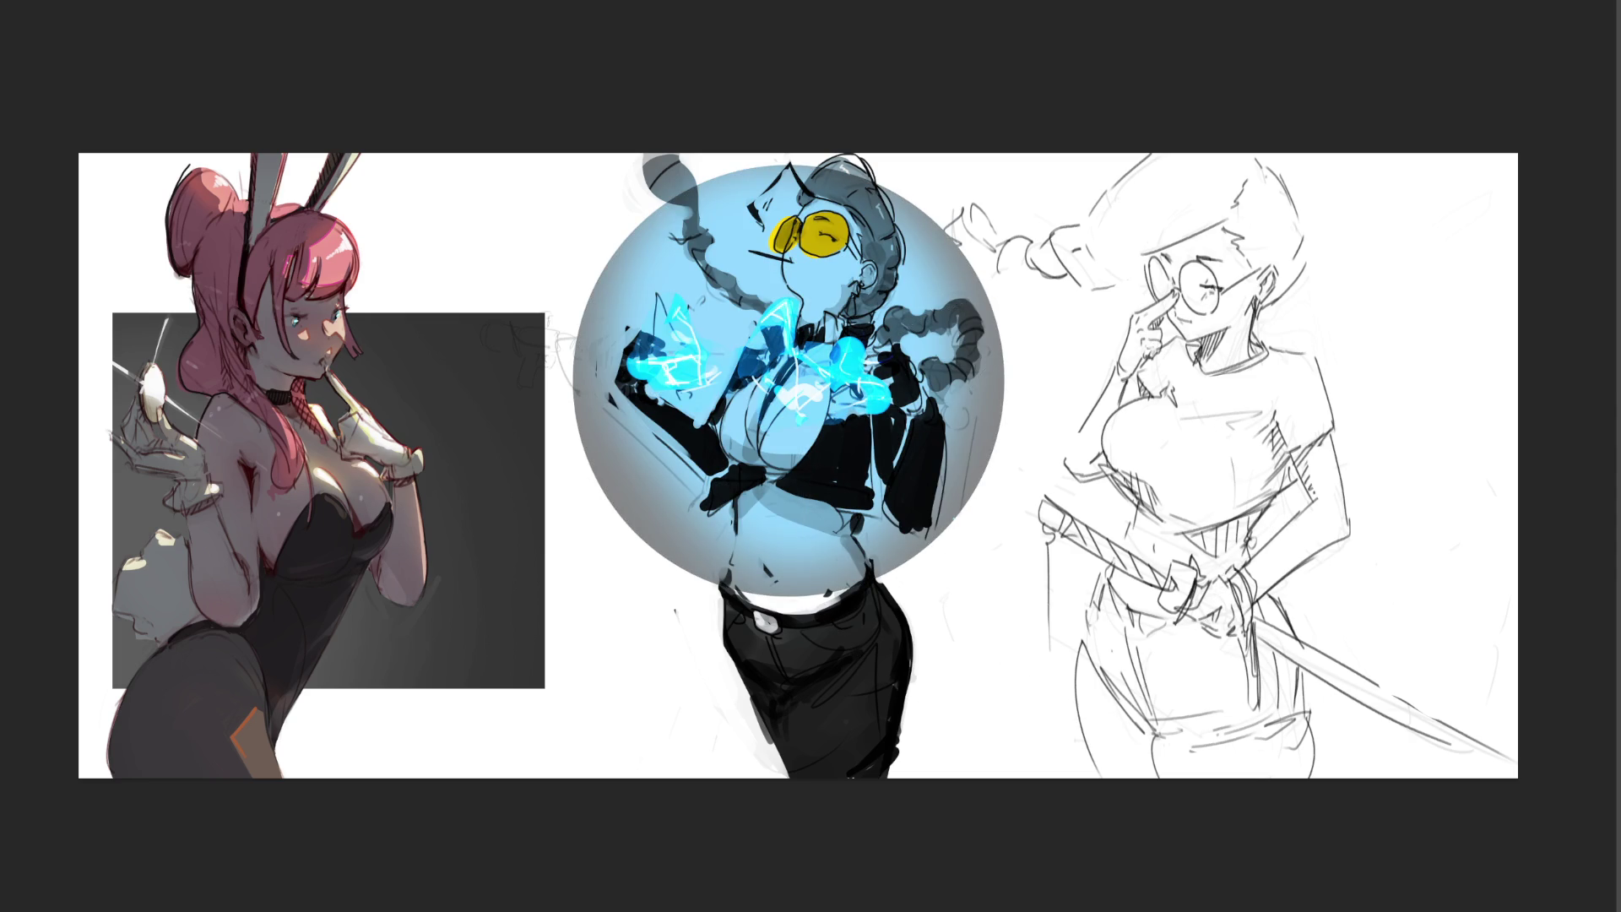
{"action": "key", "text": "bracketleft"}
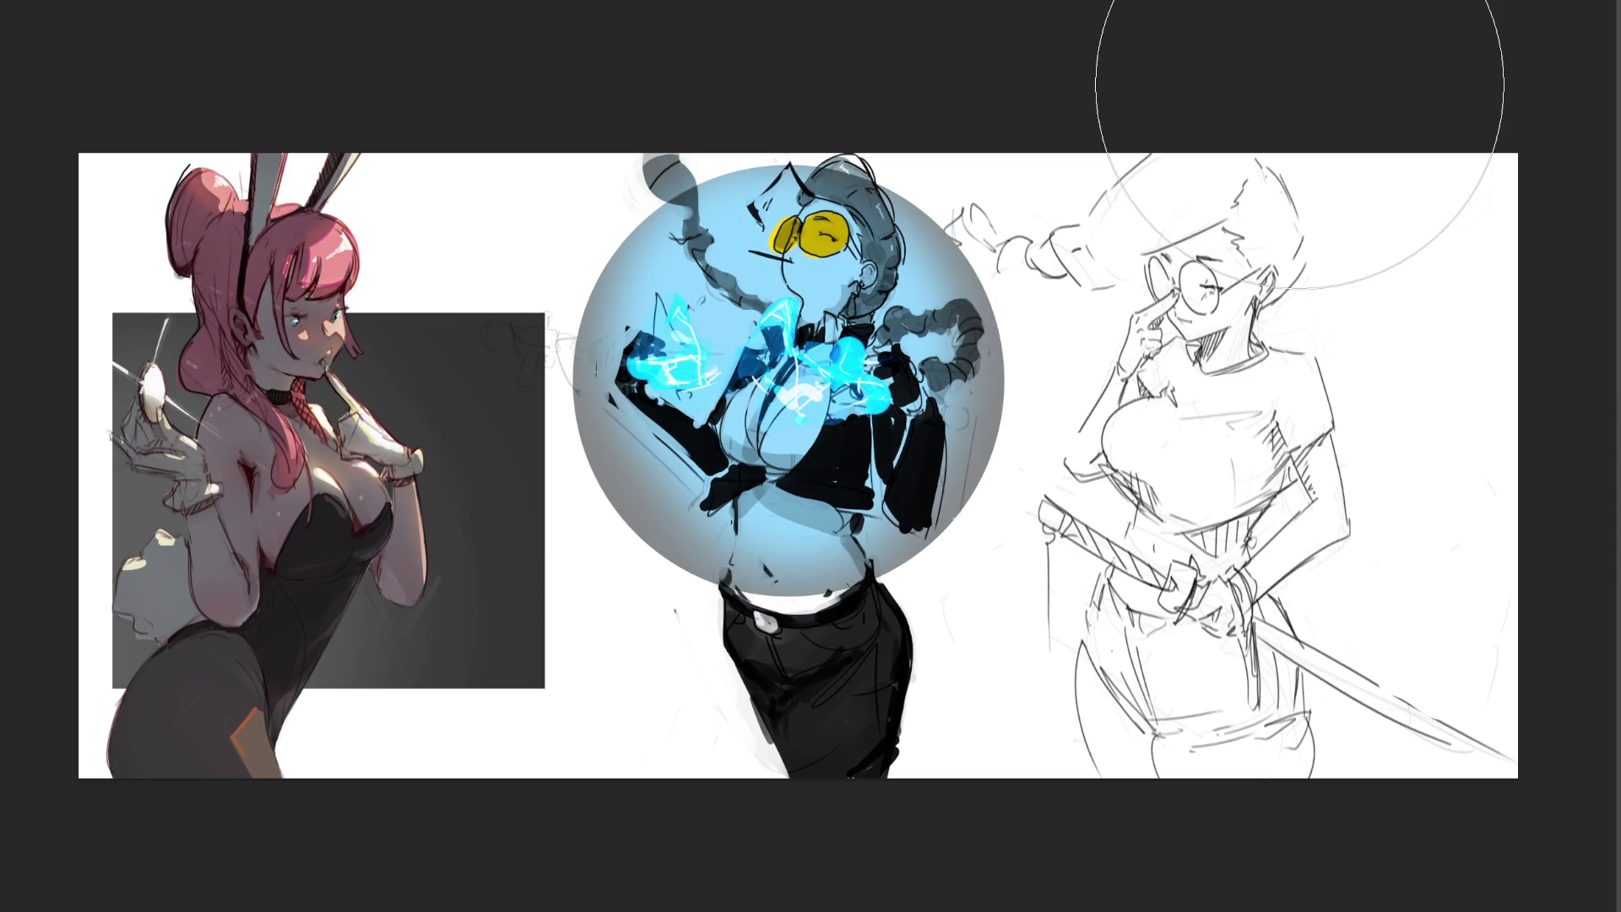
{"action": "key", "text": "bracketleft"}
{"action": "key", "text": "bracketleft"}
{"action": "key", "text": "bracketleft"}
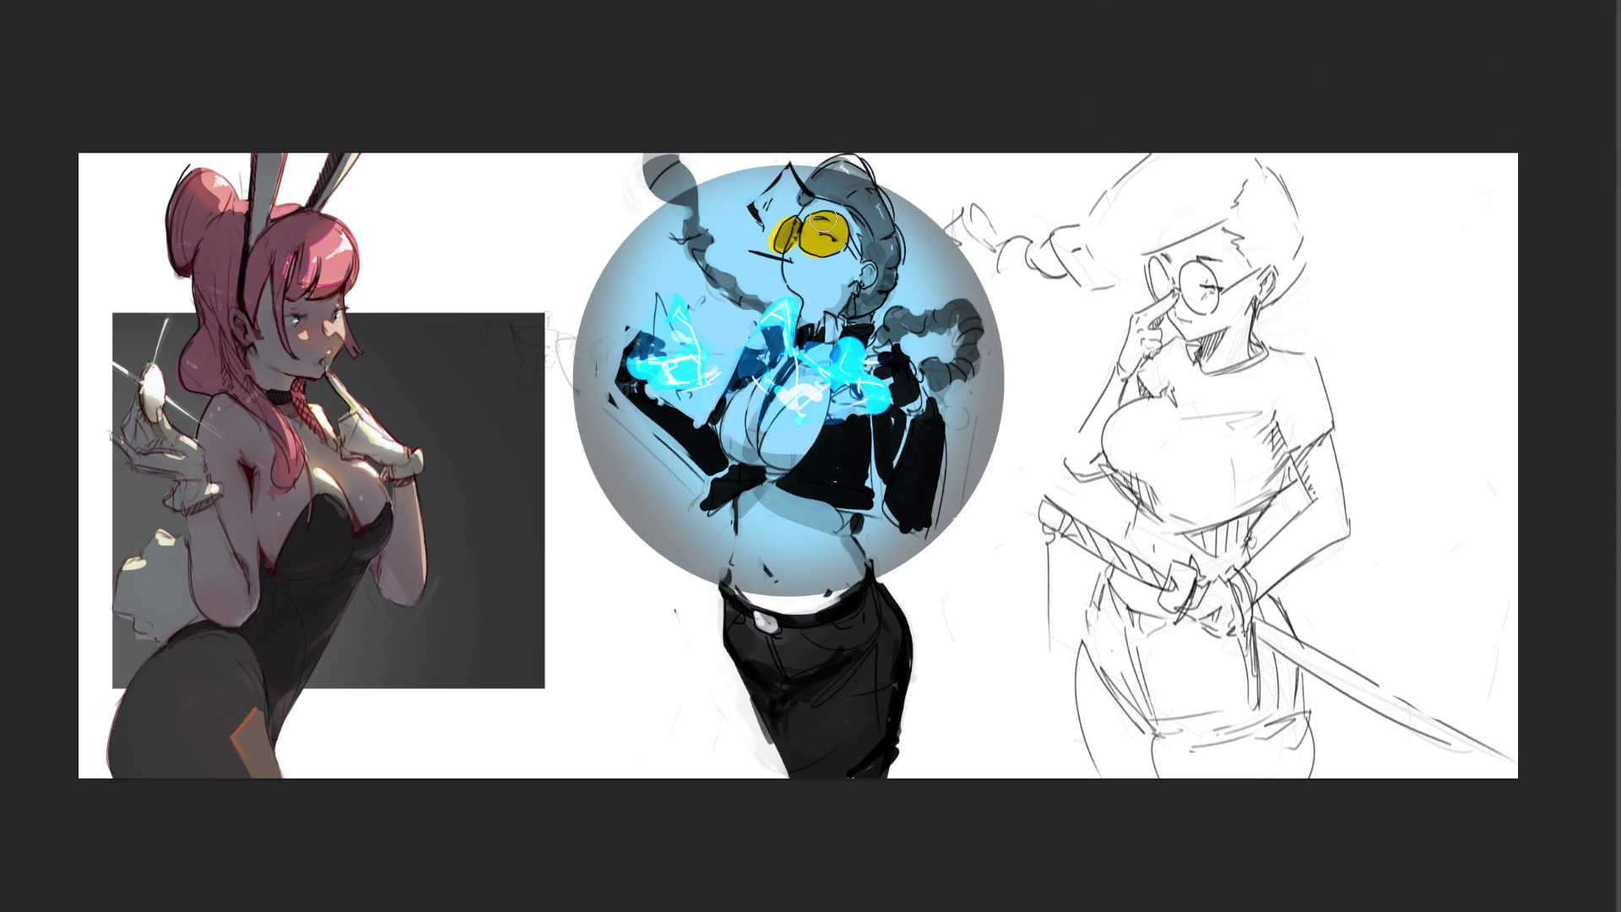
{"action": "mouse_move", "coordinate": [825, 218]}
{"action": "left_mouse_down"}
{"action": "mouse_move", "coordinate": [793, 277]}
{"action": "mouse_move", "coordinate": [814, 333]}
{"action": "mouse_move", "coordinate": [848, 245]}
{"action": "mouse_move", "coordinate": [861, 295]}
{"action": "mouse_move", "coordinate": [885, 245]}
{"action": "mouse_move", "coordinate": [839, 168]}
{"action": "left_mouse_up"}
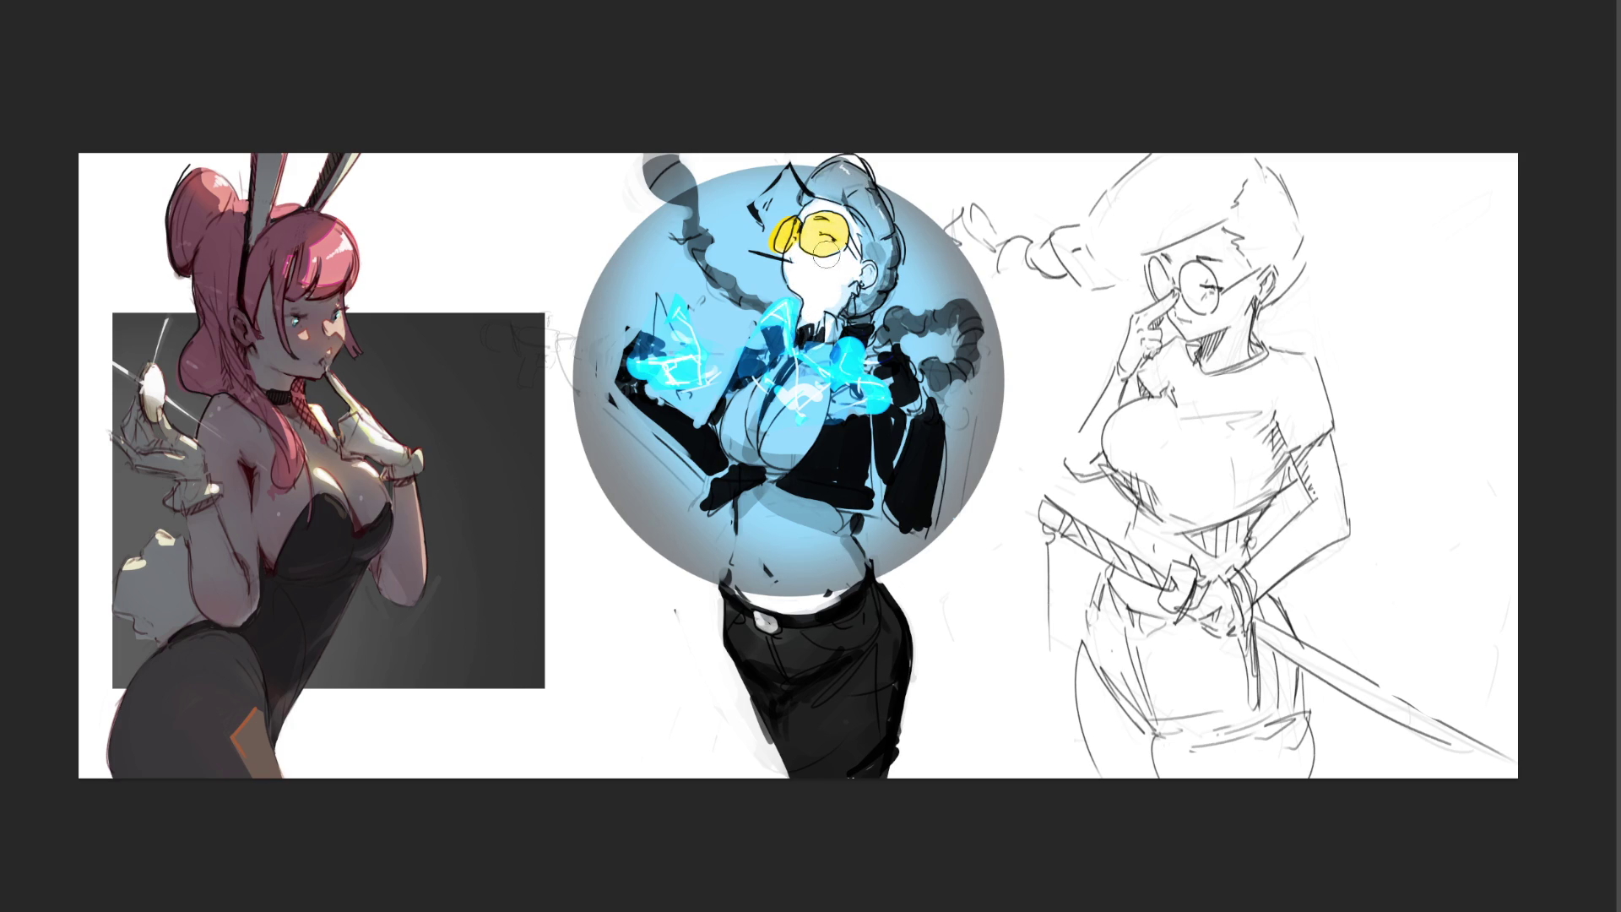
{"action": "mouse_move", "coordinate": [794, 341]}
{"action": "left_mouse_down"}
{"action": "mouse_move", "coordinate": [735, 384]}
{"action": "mouse_move", "coordinate": [760, 456]}
{"action": "mouse_move", "coordinate": [782, 438]}
{"action": "mouse_move", "coordinate": [758, 474]}
{"action": "mouse_move", "coordinate": [748, 591]}
{"action": "mouse_move", "coordinate": [784, 536]}
{"action": "mouse_move", "coordinate": [813, 590]}
{"action": "mouse_move", "coordinate": [853, 583]}
{"action": "mouse_move", "coordinate": [844, 507]}
{"action": "left_mouse_up"}
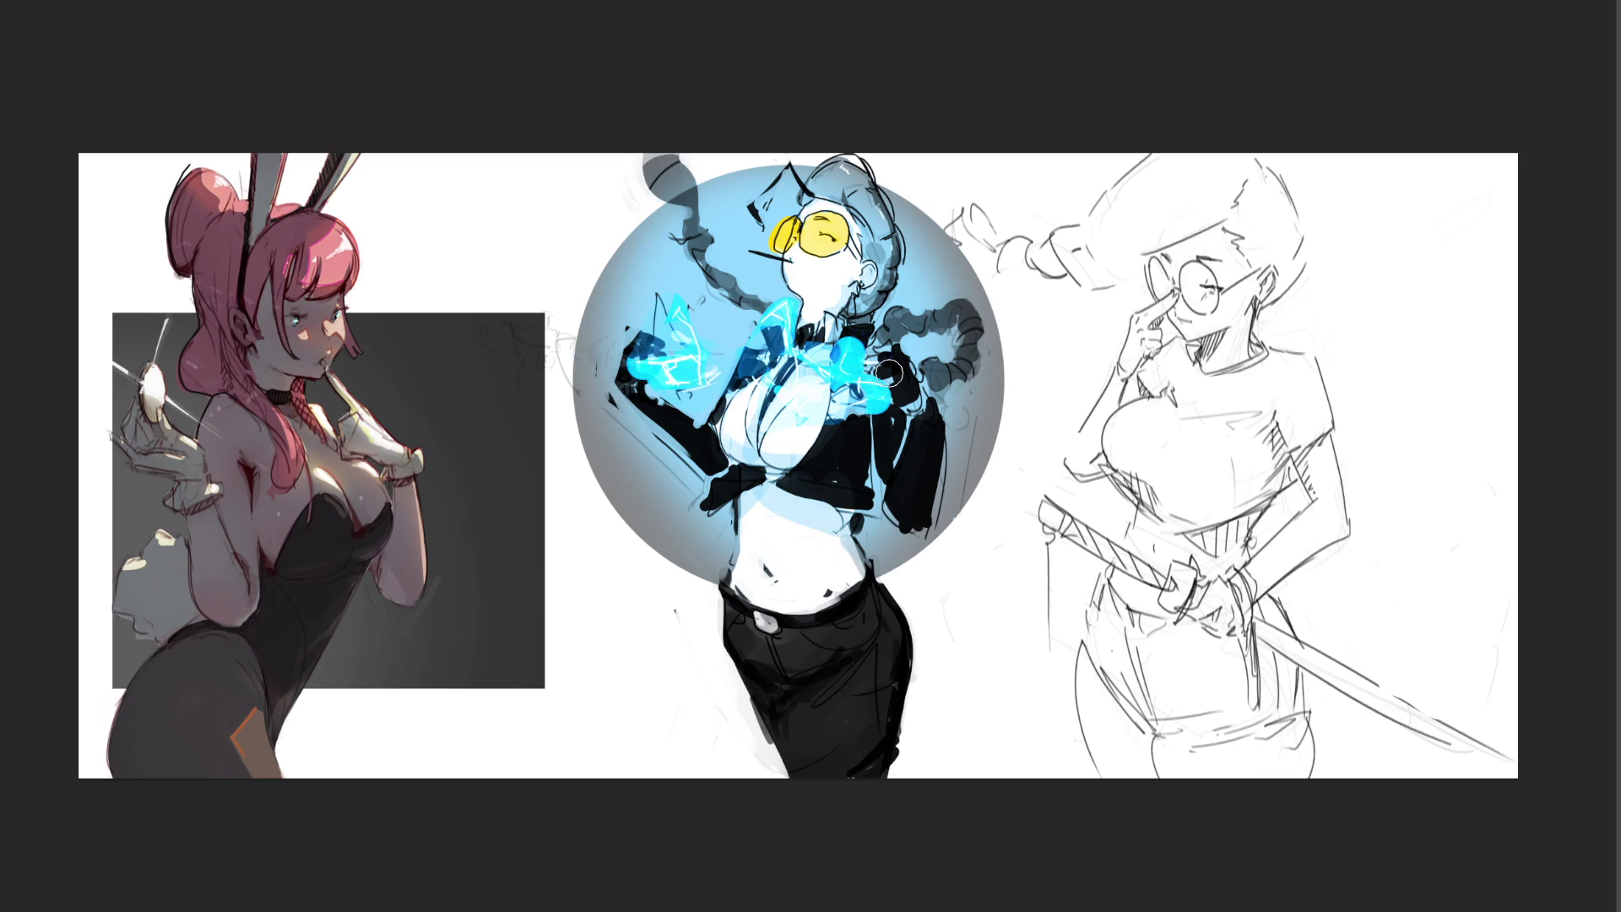
{"action": "left_click_drag", "start_coordinate": [862, 305], "coordinate": [856, 332]}
{"action": "mouse_move", "coordinate": [967, 360]}
{"action": "left_mouse_down"}
{"action": "mouse_move", "coordinate": [937, 374]}
{"action": "mouse_move", "coordinate": [969, 340]}
{"action": "mouse_move", "coordinate": [949, 320]}
{"action": "mouse_move", "coordinate": [907, 325]}
{"action": "left_mouse_up"}
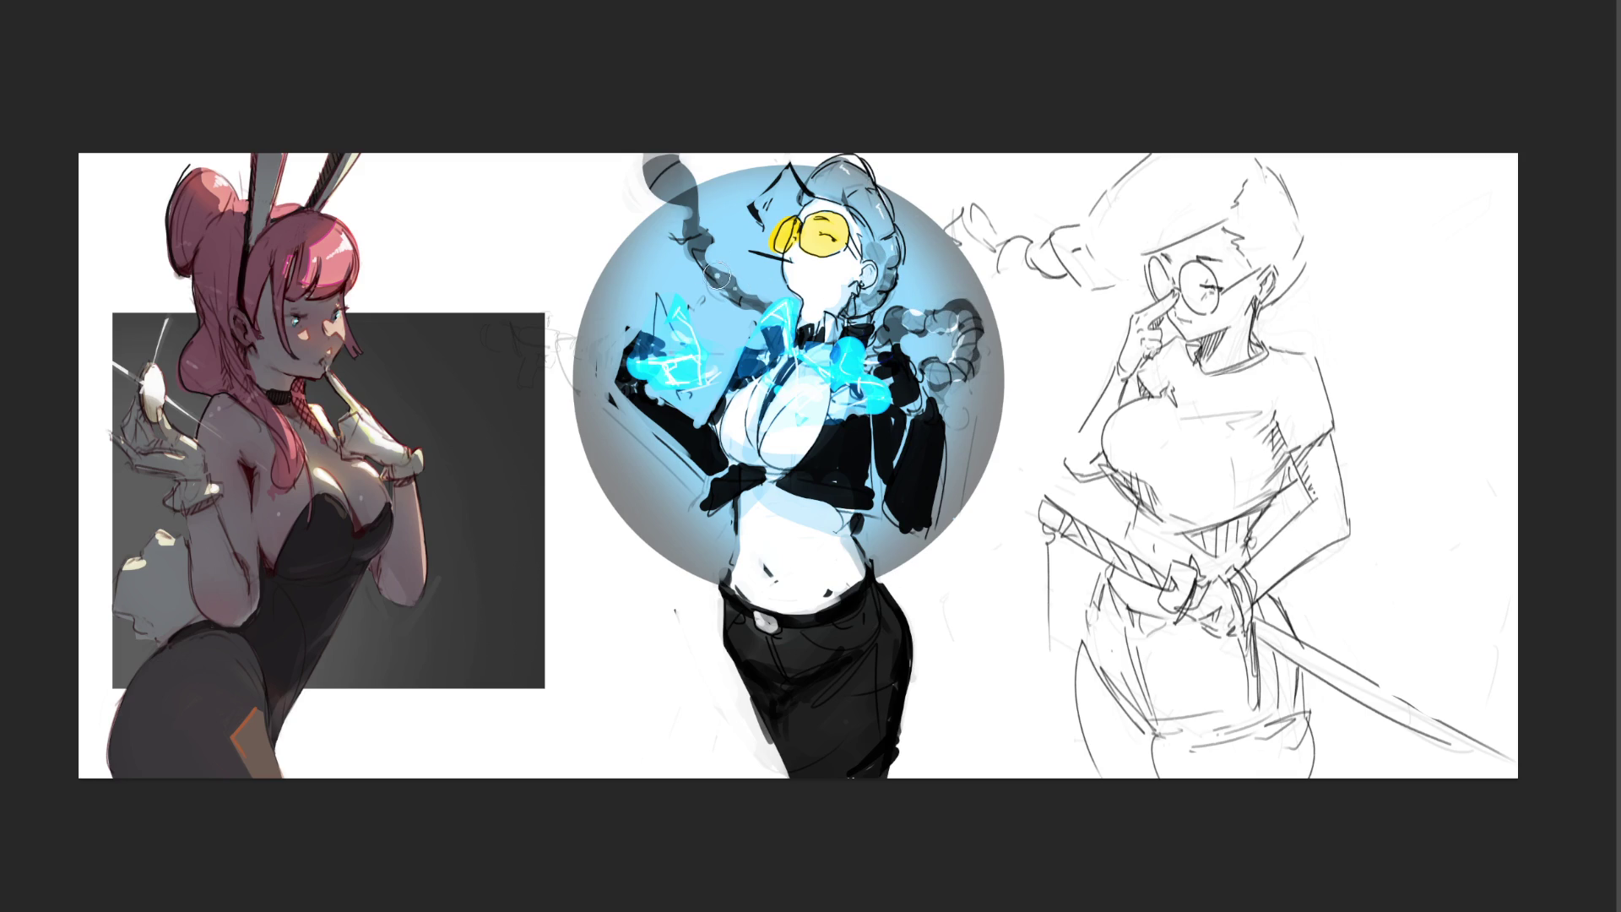